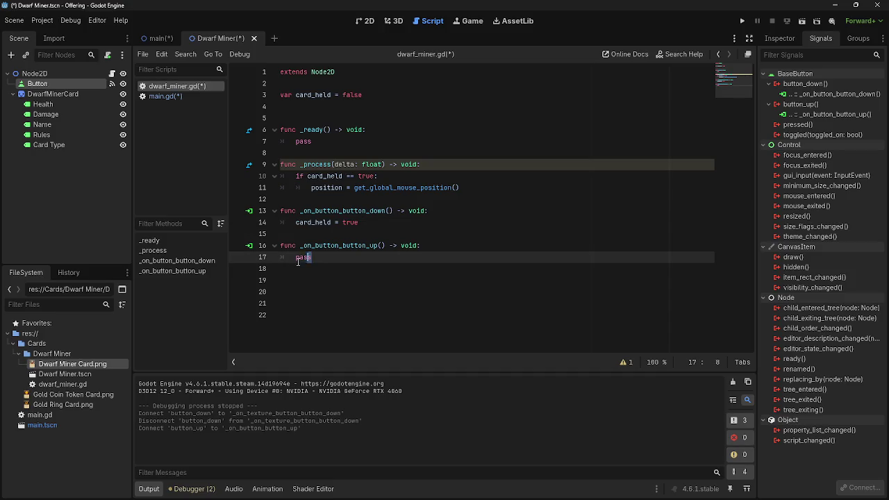
Change card_held from true to false on line 17 of _on_button_button_up in dwarf_miner.gd.
drag(358, 257, 339, 257)
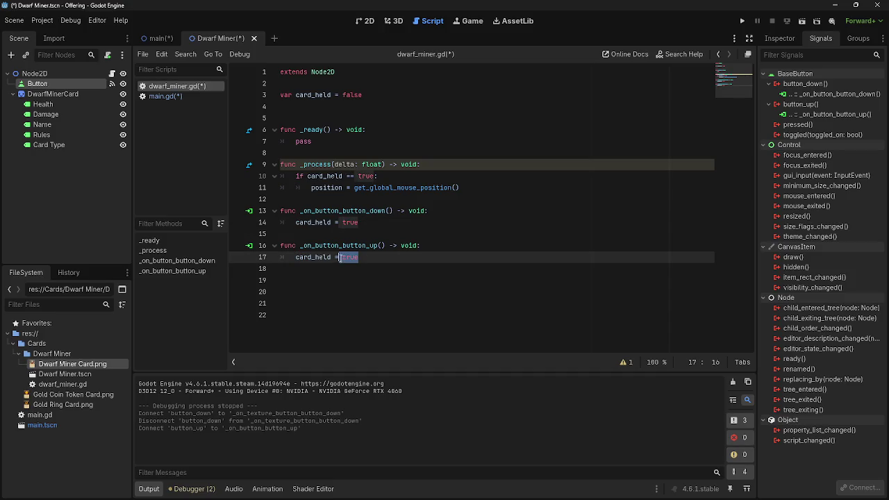
text(false)
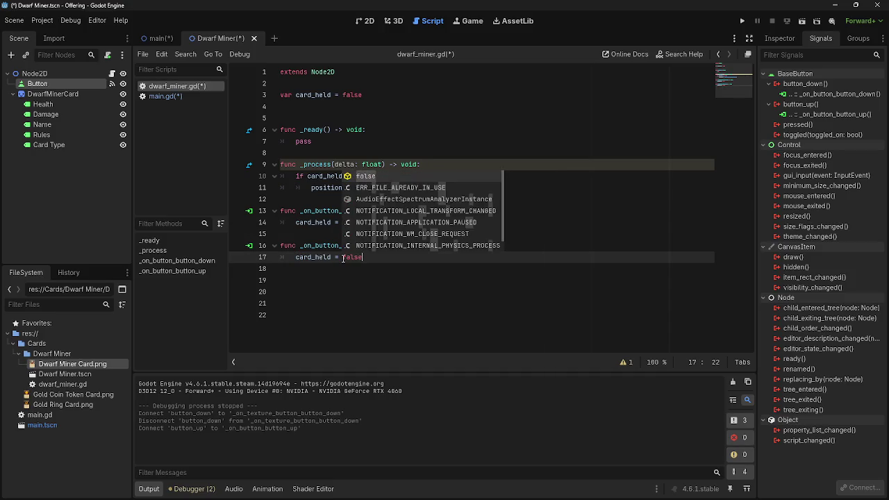
click(397, 279)
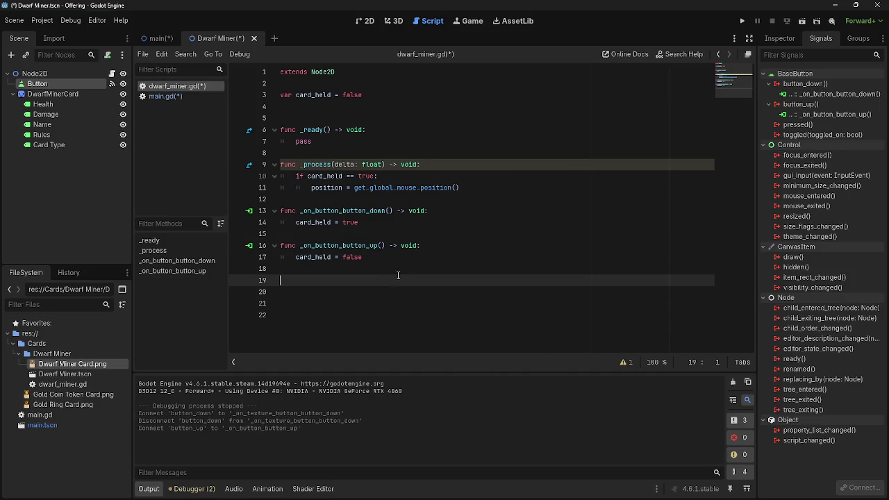
click(398, 270)
key(Up)
key(Up)
key(Up)
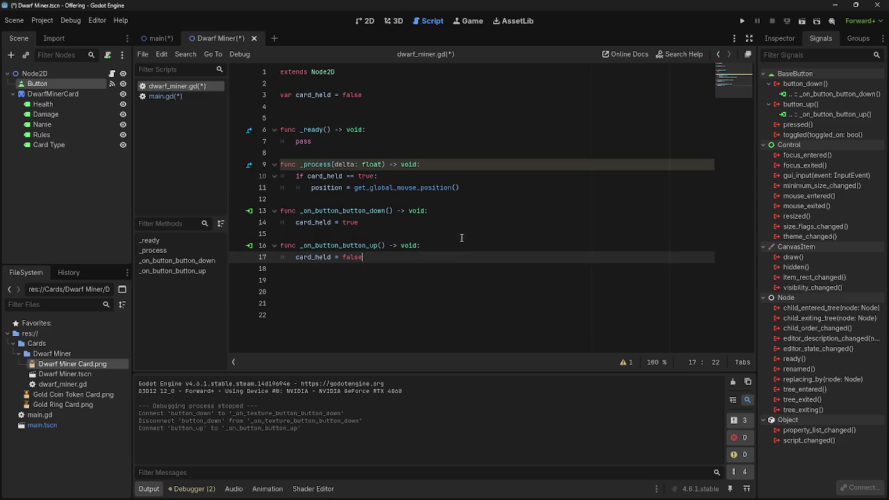
key(End)
click(479, 241)
click(477, 259)
Run the project and drag the first Dwarf Miner card around the canvas.
click(742, 22)
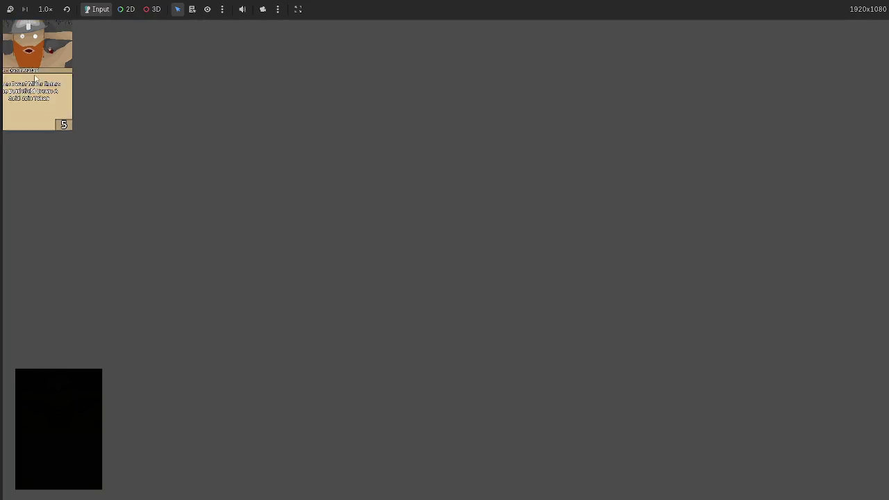
mouse_move(29, 74)
mouse_down()
mouse_move(351, 143)
mouse_move(490, 93)
mouse_move(398, 205)
mouse_move(663, 226)
mouse_move(778, 224)
mouse_move(660, 368)
mouse_move(579, 280)
mouse_up()
mouse_move(524, 127)
mouse_down()
mouse_move(573, 120)
mouse_move(776, 412)
mouse_up()
mouse_move(359, 334)
mouse_down()
mouse_move(520, 224)
mouse_move(702, 222)
mouse_move(652, 209)
mouse_move(457, 224)
mouse_move(667, 262)
mouse_move(427, 283)
mouse_move(654, 259)
mouse_move(409, 208)
mouse_move(684, 225)
mouse_move(350, 182)
mouse_move(699, 196)
mouse_move(389, 194)
mouse_move(716, 204)
mouse_move(372, 192)
mouse_move(687, 208)
mouse_move(747, 297)
mouse_move(416, 298)
mouse_move(694, 201)
mouse_move(502, 218)
mouse_move(581, 288)
mouse_move(472, 295)
mouse_move(417, 260)
mouse_move(585, 250)
mouse_move(580, 269)
mouse_move(410, 305)
mouse_move(486, 313)
mouse_up()
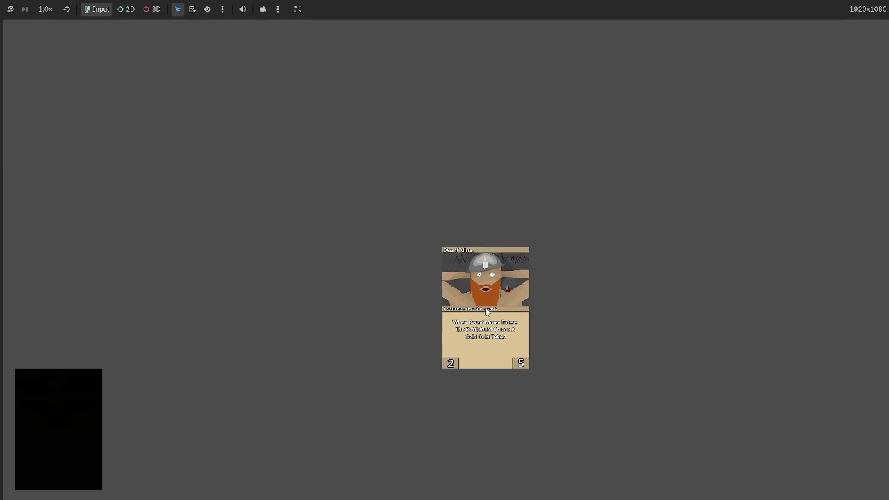
Draw two more Dwarf Miner cards from the deck and drag them toward the centre.
click(45, 400)
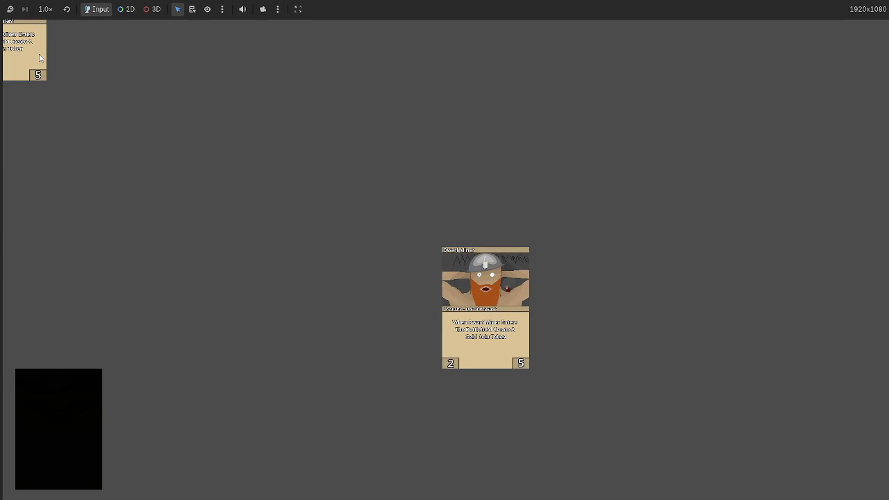
mouse_move(19, 44)
mouse_down()
mouse_move(105, 83)
mouse_move(282, 143)
mouse_move(694, 229)
mouse_move(298, 315)
mouse_up()
click(55, 400)
drag(41, 86, 306, 298)
drag(506, 256, 678, 259)
drag(500, 297, 251, 341)
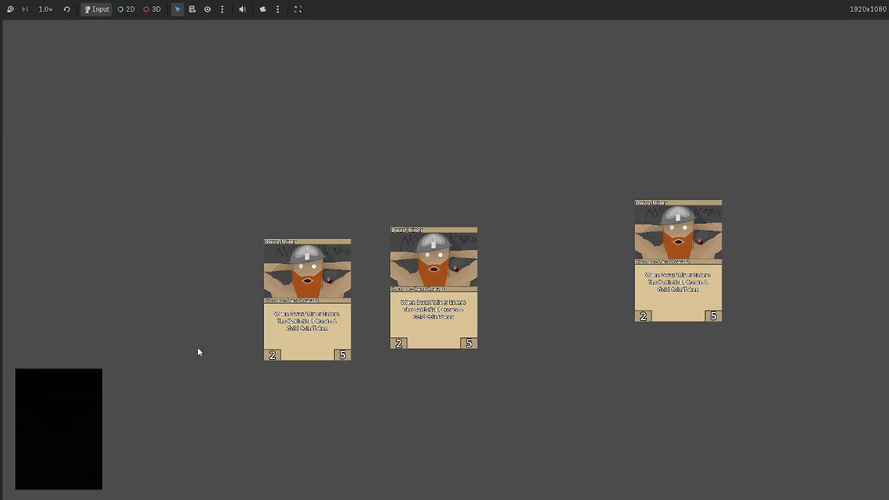
Draw two more cards and line all of them up in a row.
click(80, 395)
drag(40, 58, 585, 288)
click(91, 396)
drag(26, 56, 216, 299)
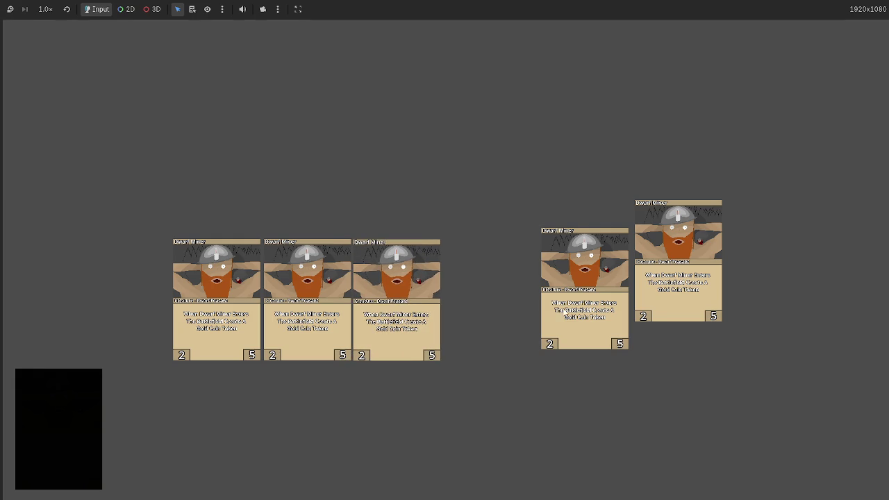
drag(545, 309, 534, 319)
mouse_move(638, 258)
mouse_down()
mouse_move(620, 256)
mouse_move(578, 302)
mouse_up()
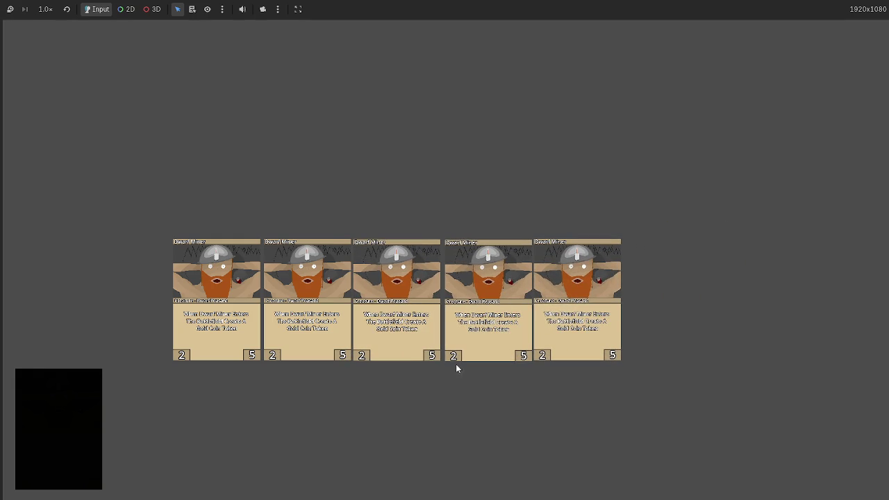
Draw a sixth card, place it at the end of the row, and reposition the fourth card.
click(88, 410)
mouse_move(28, 60)
mouse_down()
mouse_move(832, 320)
mouse_move(670, 303)
mouse_up()
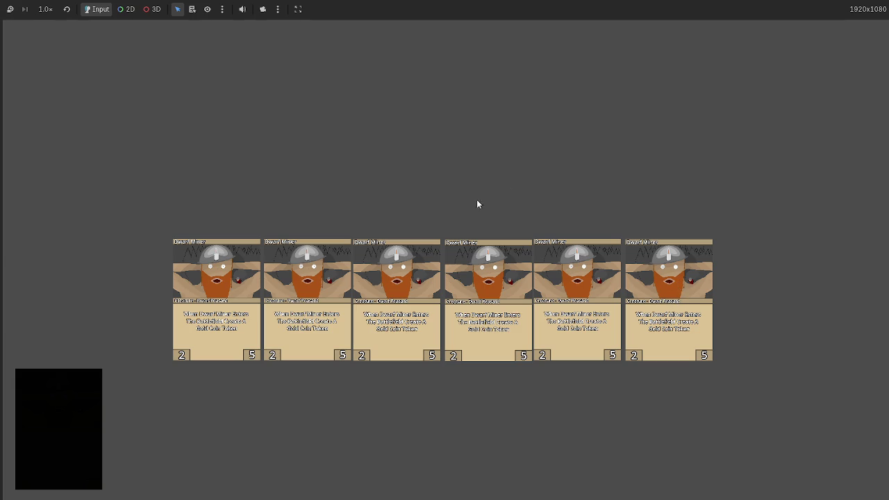
mouse_move(479, 258)
mouse_down()
mouse_move(516, 248)
mouse_move(479, 253)
mouse_up()
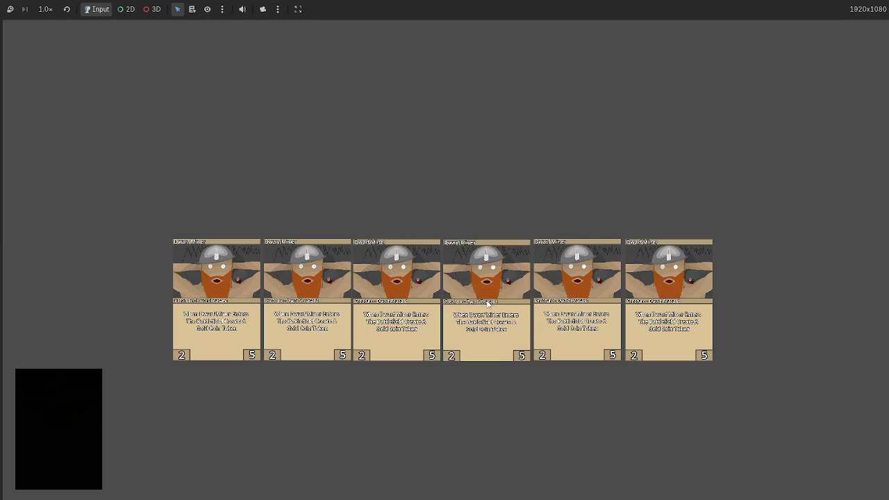
mouse_move(488, 303)
mouse_down()
mouse_move(541, 296)
mouse_move(671, 306)
mouse_move(583, 305)
mouse_up()
Pile the row's cards onto the right-hand stack and slide cards out from it.
drag(395, 305, 583, 305)
drag(340, 308, 587, 306)
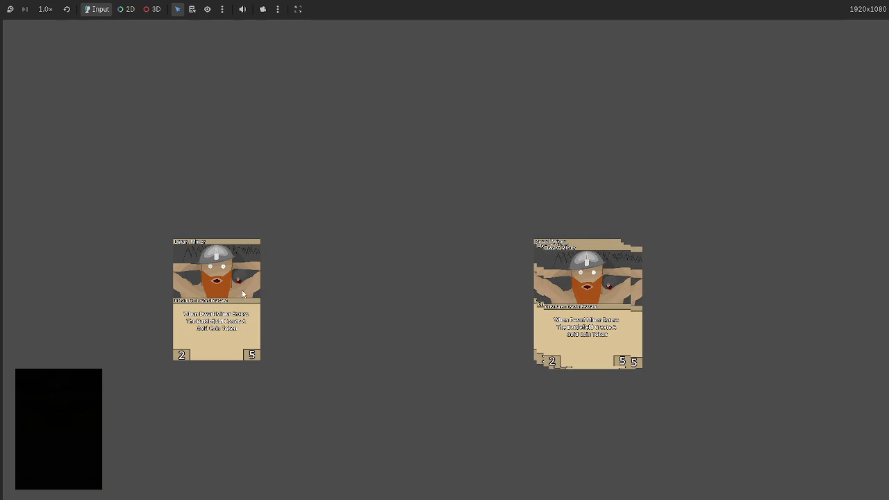
drag(217, 306, 590, 309)
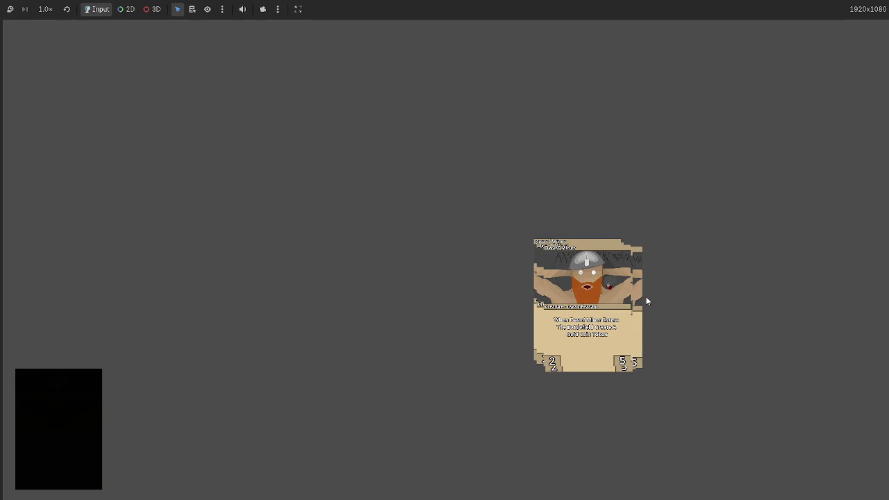
mouse_move(639, 278)
mouse_down()
mouse_move(741, 278)
mouse_move(583, 306)
mouse_up()
mouse_move(564, 312)
mouse_down()
mouse_move(542, 306)
mouse_move(571, 305)
mouse_move(483, 284)
mouse_move(573, 305)
mouse_move(482, 313)
mouse_move(580, 305)
mouse_move(485, 313)
mouse_move(579, 305)
mouse_move(402, 307)
mouse_move(512, 313)
mouse_move(585, 304)
mouse_up()
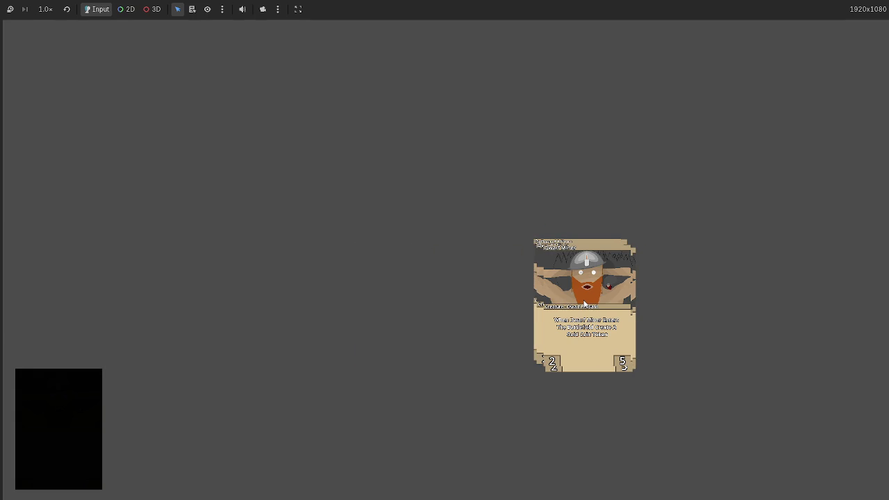
Pull cards off the stack and spread them around the screen.
mouse_move(584, 284)
mouse_down()
mouse_move(462, 267)
mouse_move(713, 279)
mouse_up()
mouse_move(580, 298)
mouse_down()
mouse_move(632, 251)
mouse_move(598, 131)
mouse_up()
drag(602, 284, 725, 125)
drag(590, 305, 701, 406)
mouse_move(611, 291)
mouse_down()
mouse_move(494, 360)
mouse_move(570, 296)
mouse_move(472, 300)
mouse_move(611, 286)
mouse_up()
Shuffle and restack the cards, then move the stack to the right.
mouse_move(472, 298)
mouse_down()
mouse_move(583, 292)
mouse_move(479, 288)
mouse_up()
mouse_move(590, 282)
mouse_down()
mouse_move(485, 280)
mouse_move(579, 266)
mouse_move(465, 266)
mouse_move(594, 269)
mouse_up()
mouse_move(525, 278)
mouse_down()
mouse_move(535, 264)
mouse_move(628, 263)
mouse_move(497, 267)
mouse_up()
mouse_move(594, 271)
mouse_down()
mouse_move(460, 272)
mouse_move(609, 256)
mouse_up()
mouse_move(458, 260)
mouse_down()
mouse_move(555, 238)
mouse_move(617, 248)
mouse_move(628, 217)
mouse_up()
Gather all cards onto the middle stack, pull two off, then stop the game with F8.
drag(597, 104, 615, 201)
drag(724, 98, 630, 185)
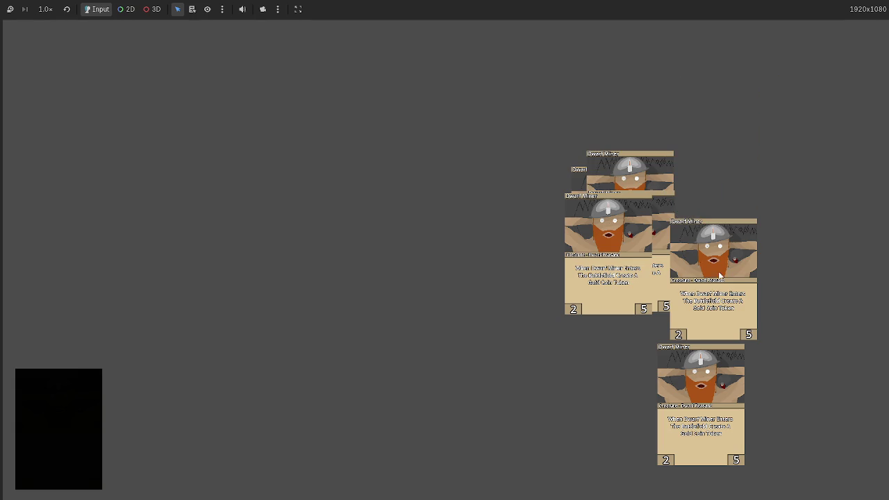
drag(713, 250, 607, 217)
mouse_move(705, 364)
mouse_down()
mouse_move(614, 222)
mouse_move(443, 184)
mouse_up()
mouse_move(616, 218)
mouse_down()
mouse_move(460, 307)
mouse_move(398, 309)
mouse_move(702, 237)
mouse_move(758, 96)
mouse_move(579, 365)
mouse_move(522, 123)
mouse_move(507, 120)
mouse_move(627, 161)
mouse_move(532, 170)
mouse_up()
drag(436, 210, 356, 189)
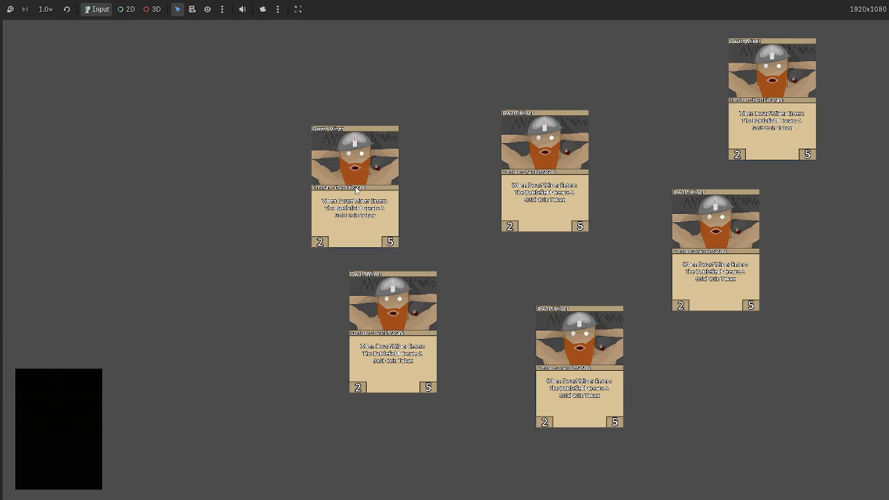
key(F8)
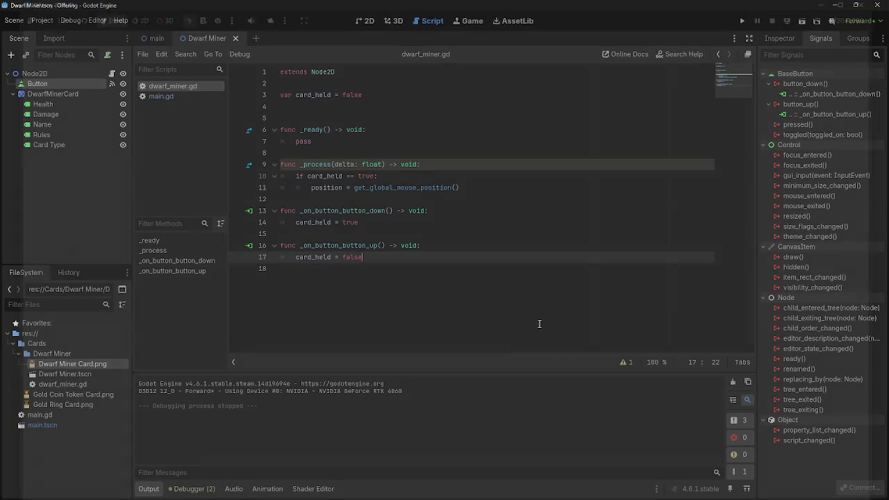
Leave dwarf_miner.gd unchanged and relaunch the game with Run Project.
click(382, 264)
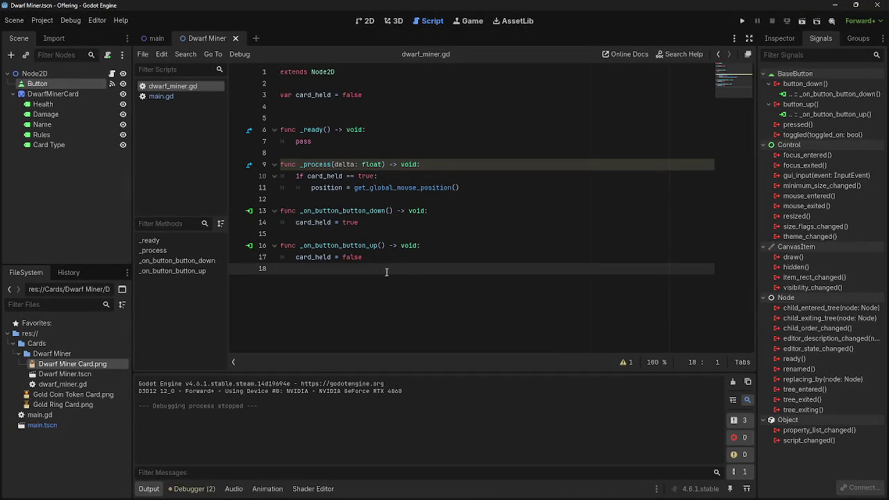
click(459, 104)
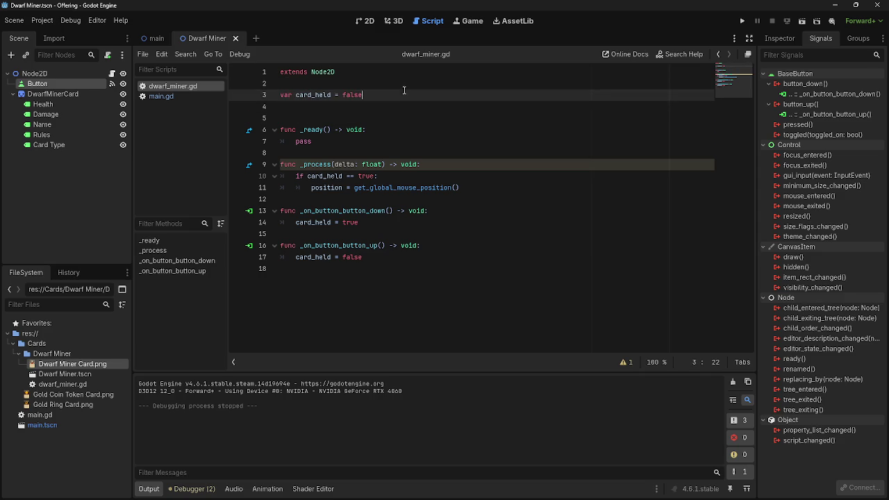
key(Up)
key(Up)
key(Up)
key(Down)
key(Down)
key(Down)
key(Up)
key(Up)
key(Up)
key(Down)
key(Down)
key(Down)
key(Up)
key(Up)
key(Up)
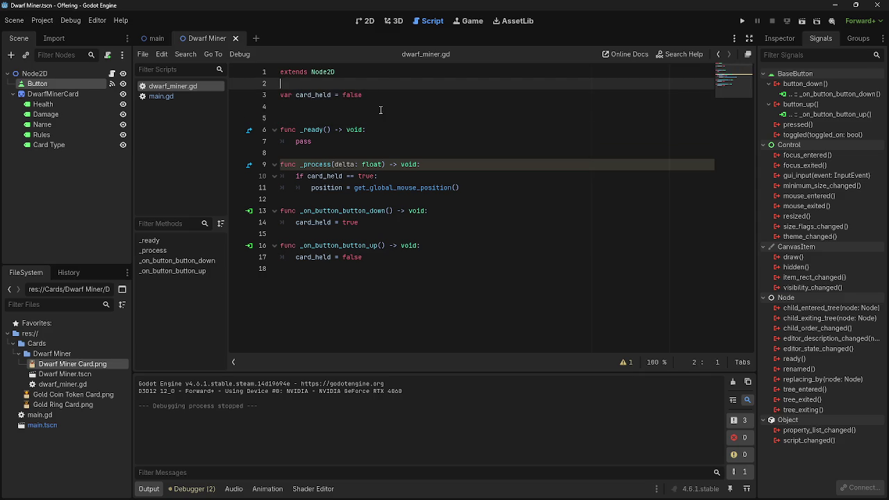
key(Down)
key(Down)
key(Down)
click(429, 167)
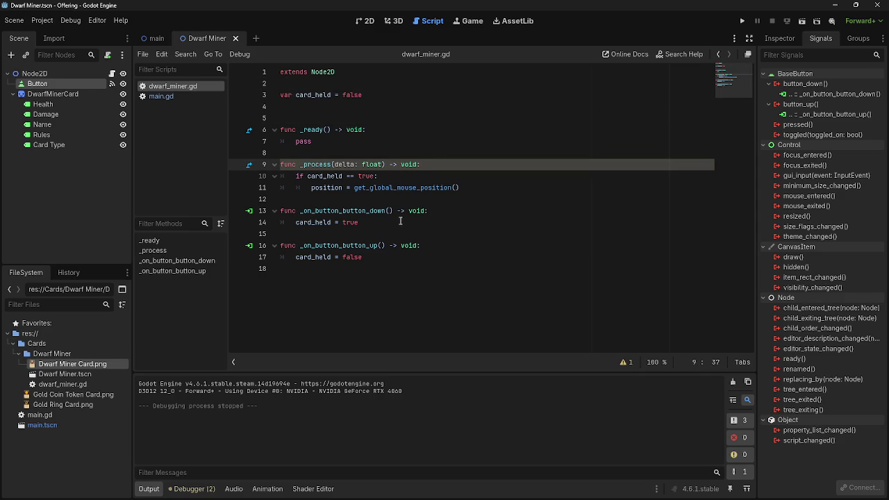
click(741, 21)
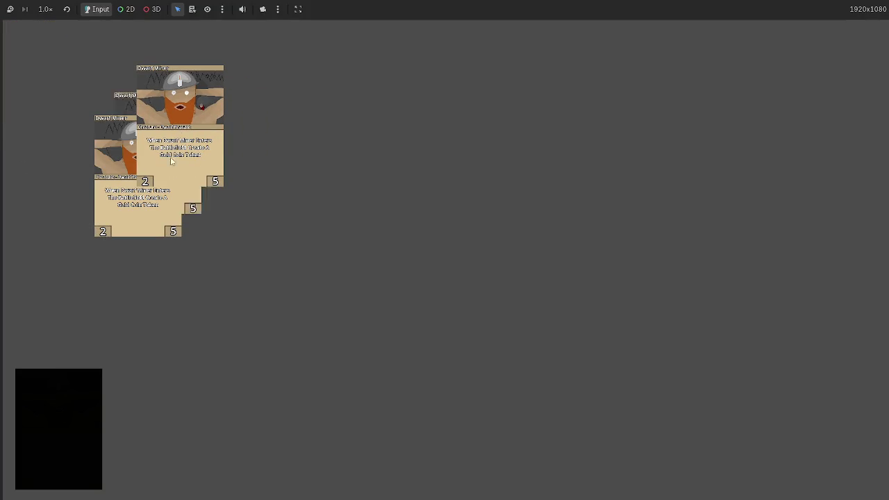
Stop the game, inspect the main scene's TextureButton deck, then view the Dwarf Miner Button's properties.
key(F8)
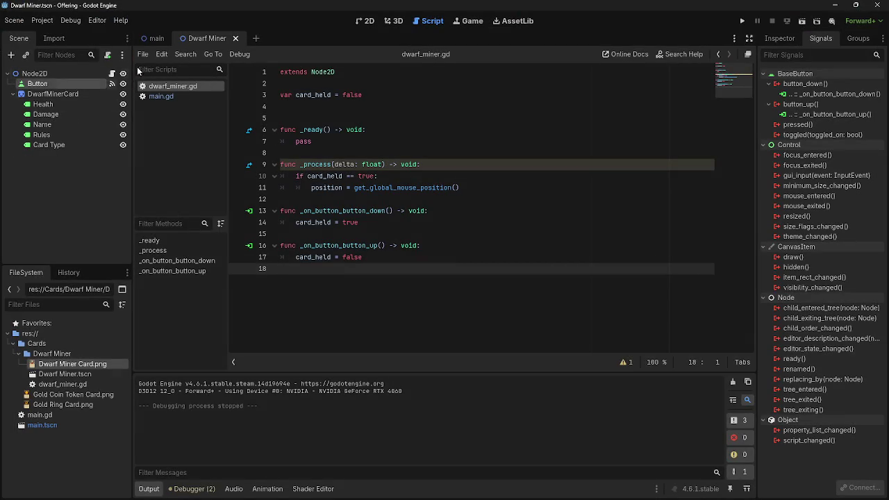
click(154, 38)
click(57, 94)
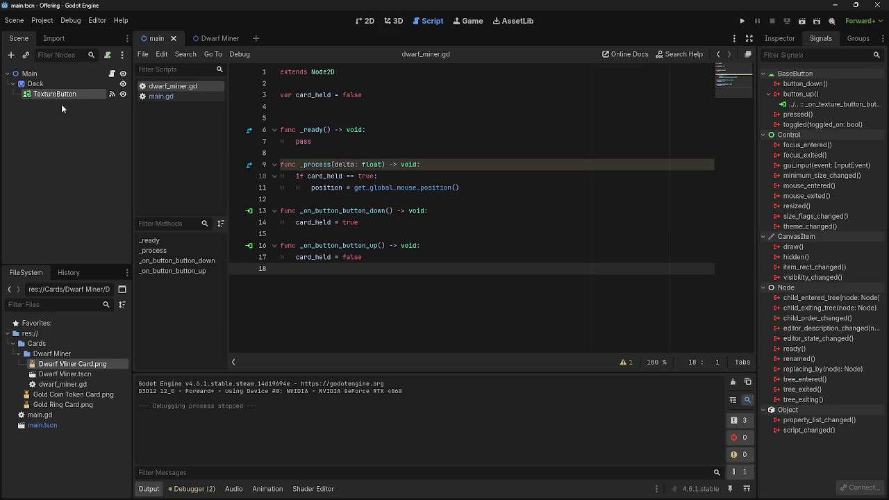
mouse_move(184, 56)
mouse_down()
mouse_move(193, 38)
mouse_move(211, 41)
mouse_up()
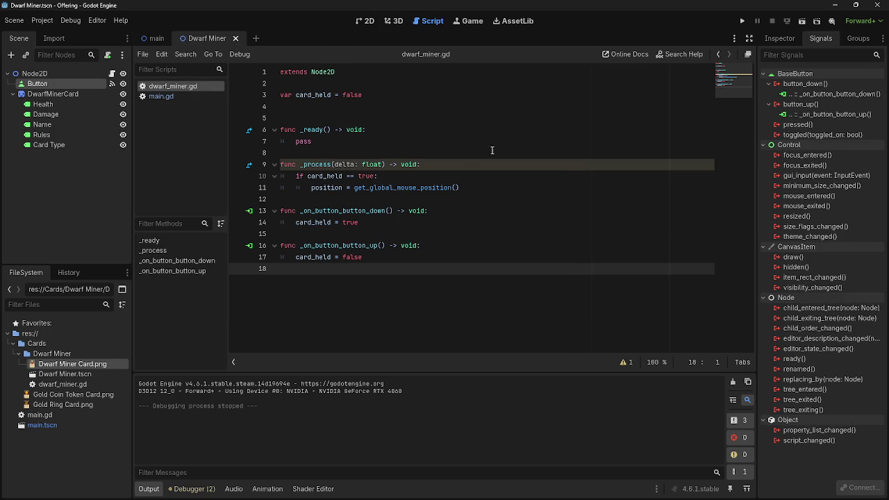
click(779, 39)
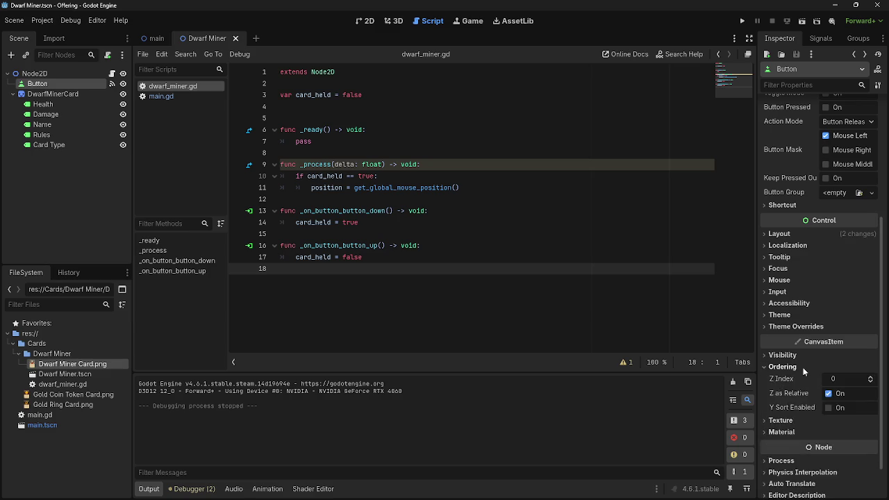
Delete the stray card_held line 18 and add blank lines inside both button handlers.
mouse_move(797, 366)
click(417, 292)
text(card_held = true)
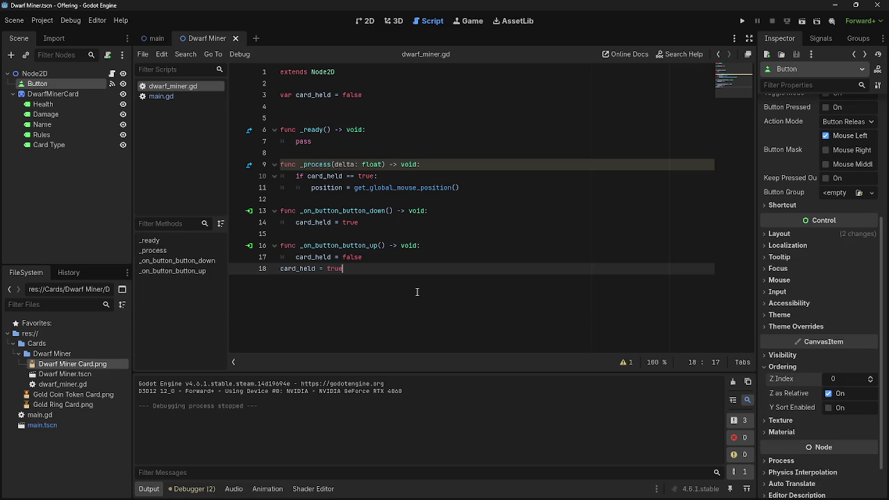
triple_click(316, 270)
key(BackSpace)
click(444, 257)
click(402, 270)
click(414, 234)
key(Return)
click(388, 281)
key(Return)
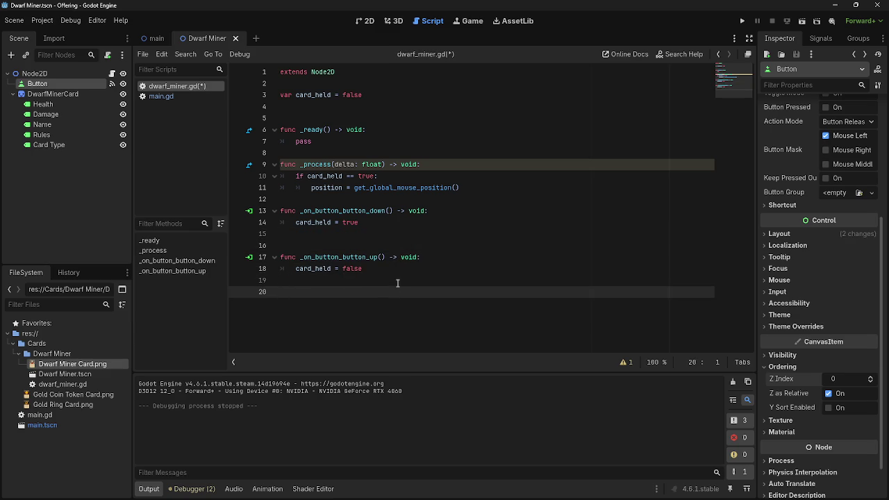
click(381, 234)
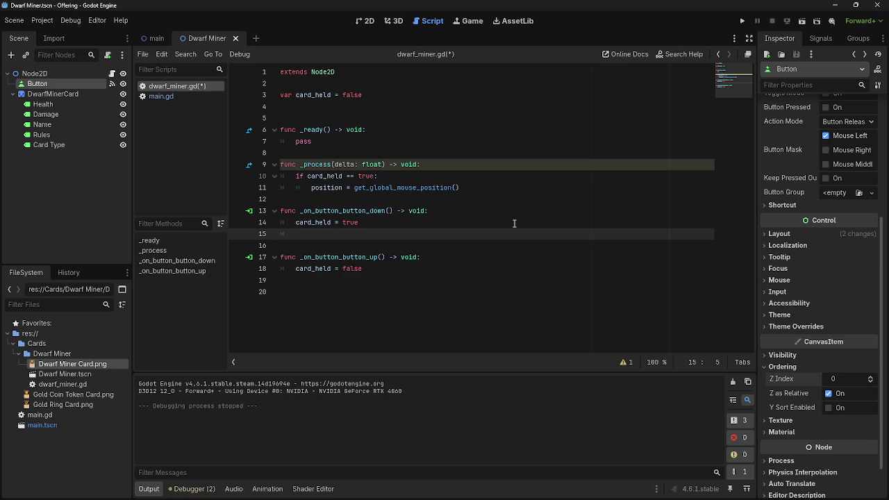
Add z_index = 20 to _on_button_button_down.
text(z)
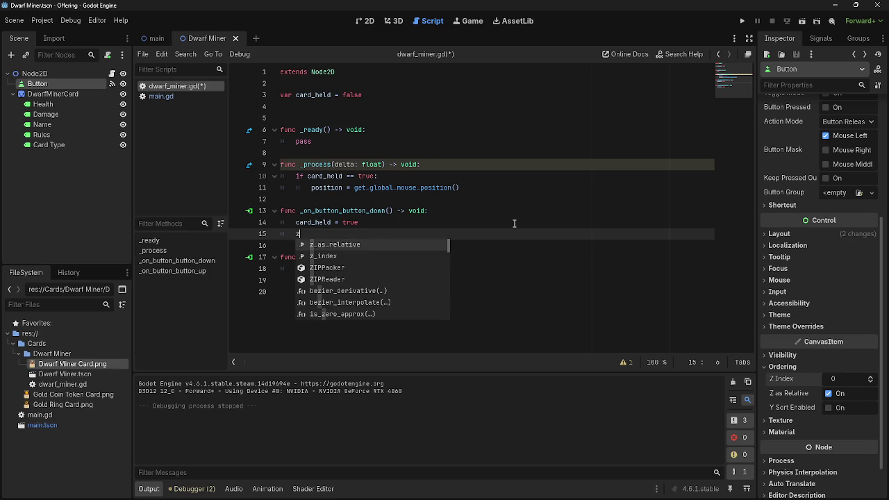
key(Down)
key(Return)
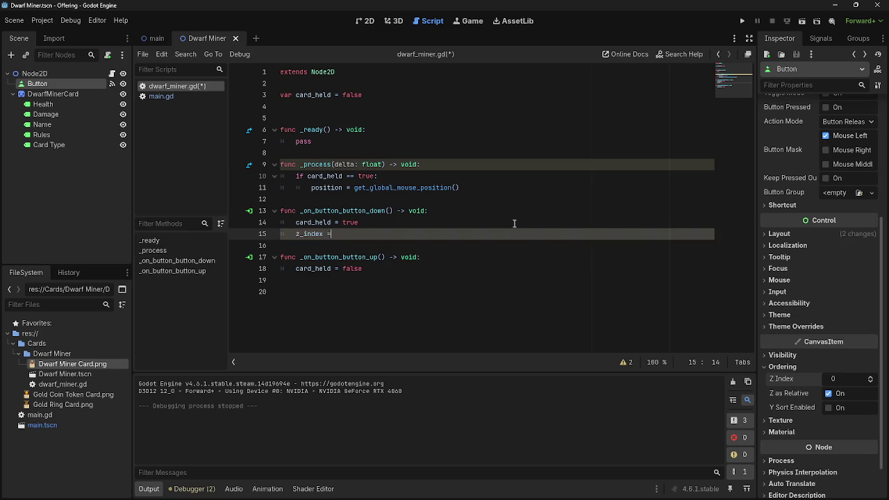
text( 20)
Add z_index = 0 to _on_button_button_up and run the game.
click(406, 278)
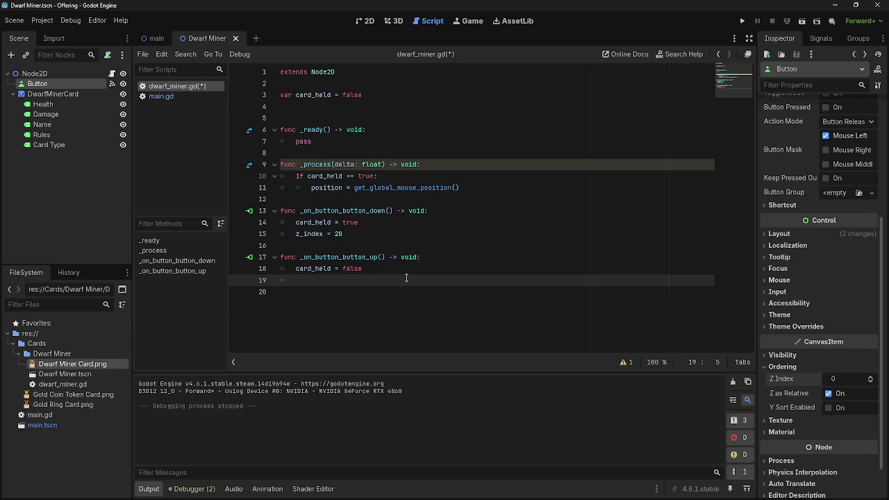
text(z)
key(Down)
key(Return)
text(0)
click(396, 289)
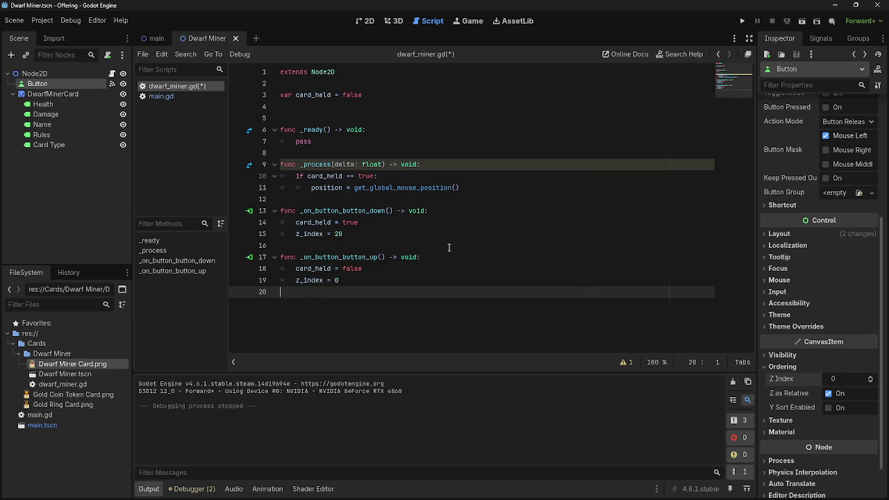
click(741, 21)
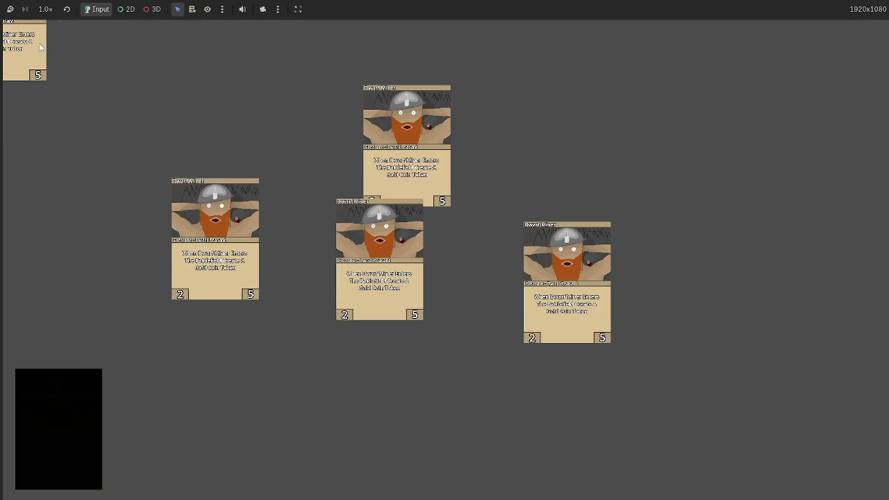
Stack the Dwarf Miner cards onto one pile to check which card draws on top.
drag(379, 256, 411, 166)
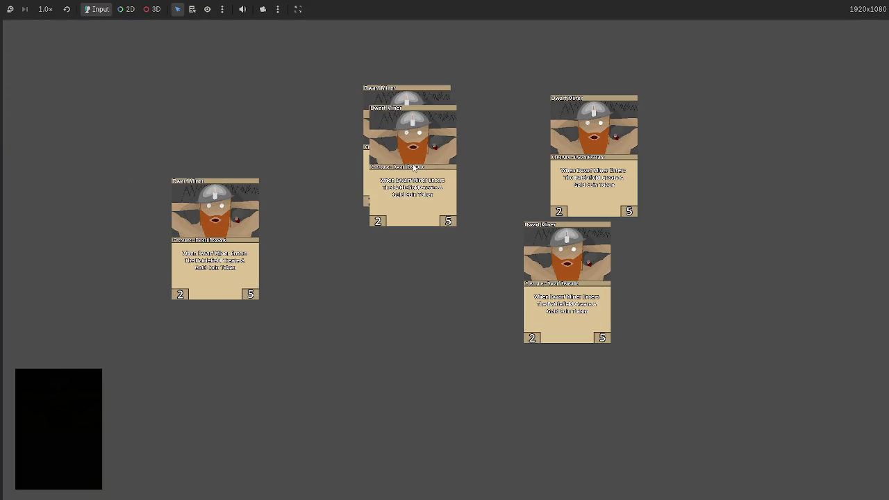
click(406, 95)
mouse_move(405, 95)
mouse_down()
mouse_move(459, 123)
mouse_move(467, 174)
mouse_up()
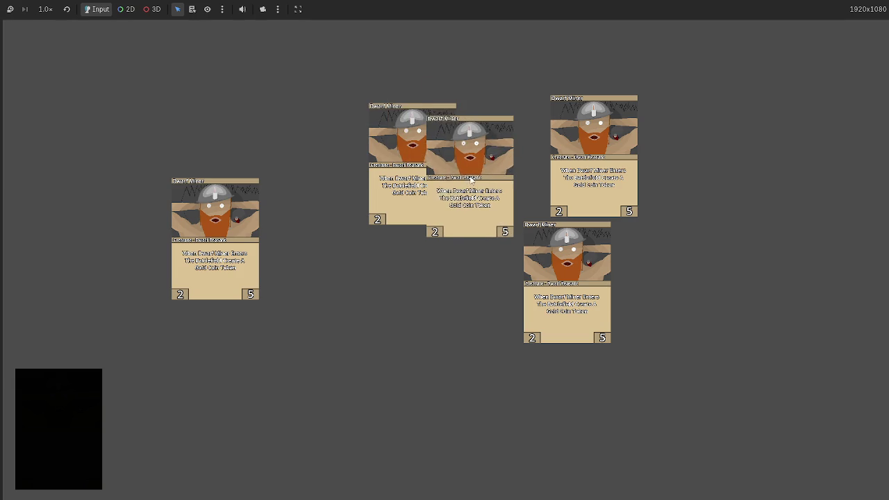
mouse_move(568, 159)
mouse_down()
mouse_move(521, 173)
mouse_move(456, 169)
mouse_up()
drag(559, 265, 446, 161)
drag(219, 242, 430, 160)
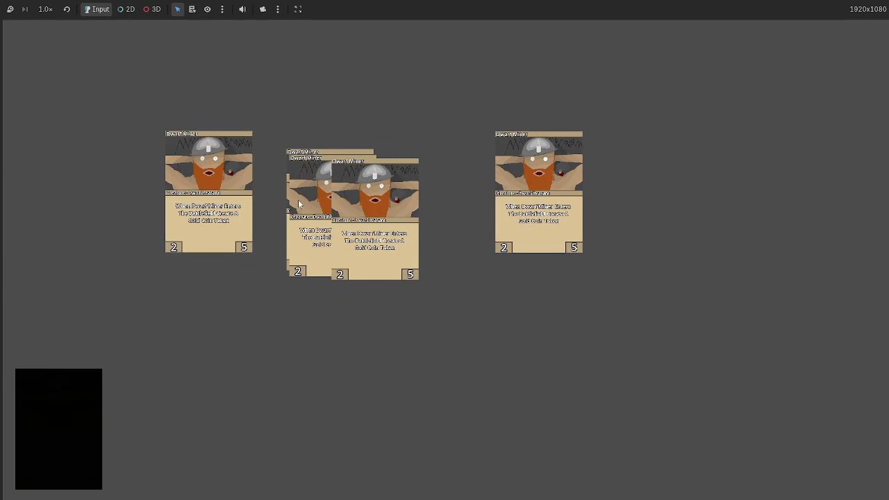
Spread and restack the cards across the screen to test the layering further.
mouse_move(371, 227)
mouse_down()
mouse_move(375, 277)
mouse_move(479, 295)
mouse_move(589, 337)
mouse_up()
mouse_move(538, 195)
mouse_down()
mouse_move(555, 188)
mouse_move(481, 265)
mouse_move(450, 276)
mouse_up()
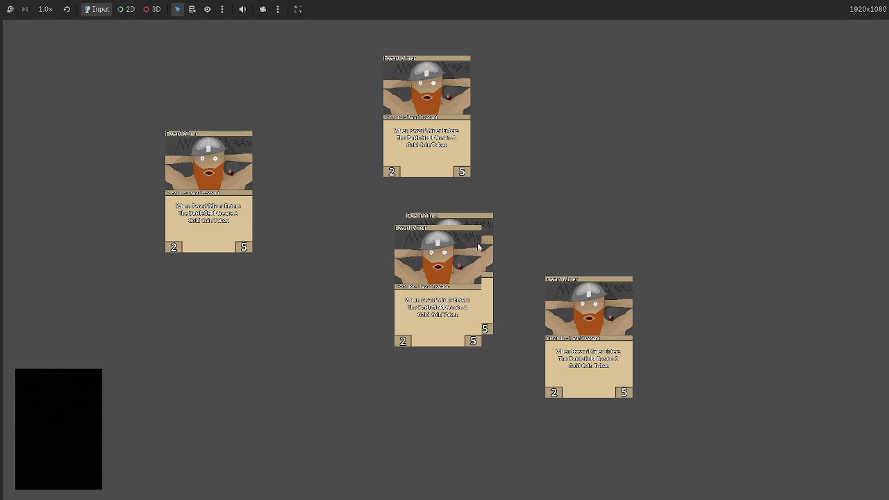
mouse_move(488, 240)
mouse_down()
mouse_move(555, 177)
mouse_move(437, 294)
mouse_move(504, 274)
mouse_move(596, 217)
mouse_up()
mouse_move(430, 295)
mouse_down()
mouse_move(566, 240)
mouse_move(552, 230)
mouse_move(560, 220)
mouse_move(425, 276)
mouse_up()
mouse_move(562, 229)
mouse_down()
mouse_move(554, 290)
mouse_move(561, 331)
mouse_up()
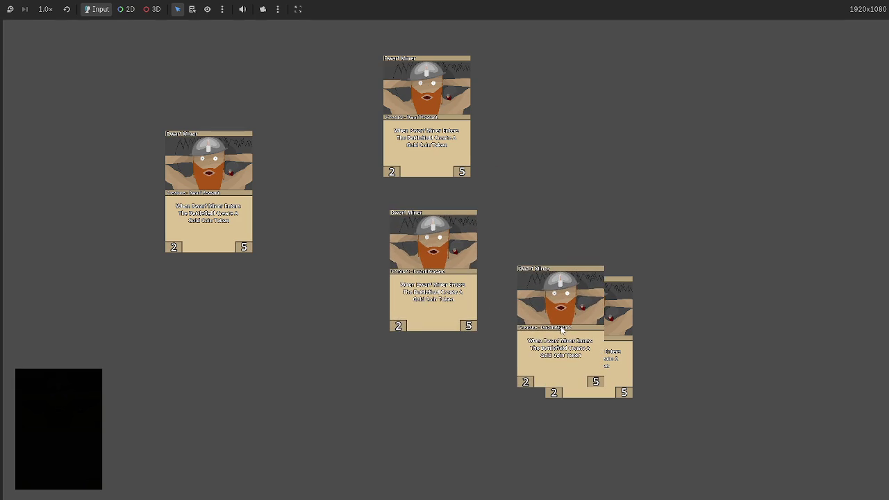
mouse_move(626, 324)
mouse_down()
mouse_move(533, 253)
mouse_move(517, 290)
mouse_move(281, 251)
mouse_move(232, 208)
mouse_move(441, 120)
mouse_move(352, 107)
mouse_move(363, 289)
mouse_move(334, 208)
mouse_move(355, 257)
mouse_move(359, 236)
mouse_move(394, 284)
mouse_up()
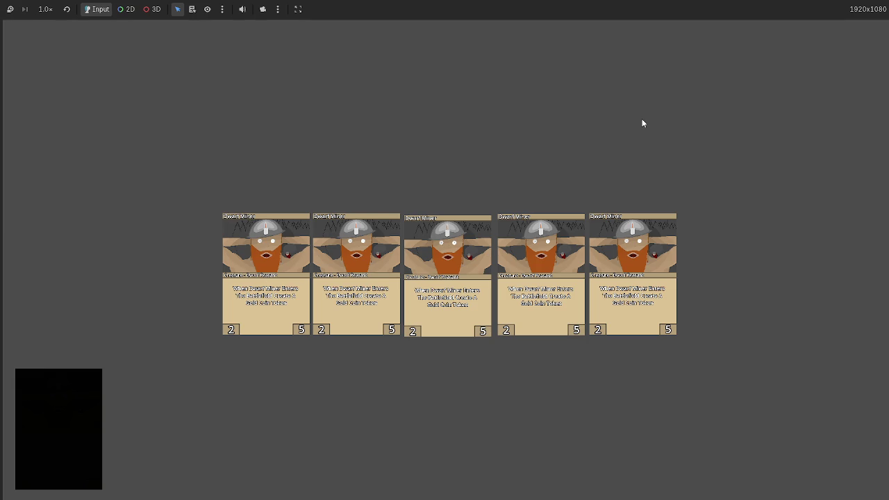
Stop the game with F8 and bring up the Dwarf Miner card scene.
key(F8)
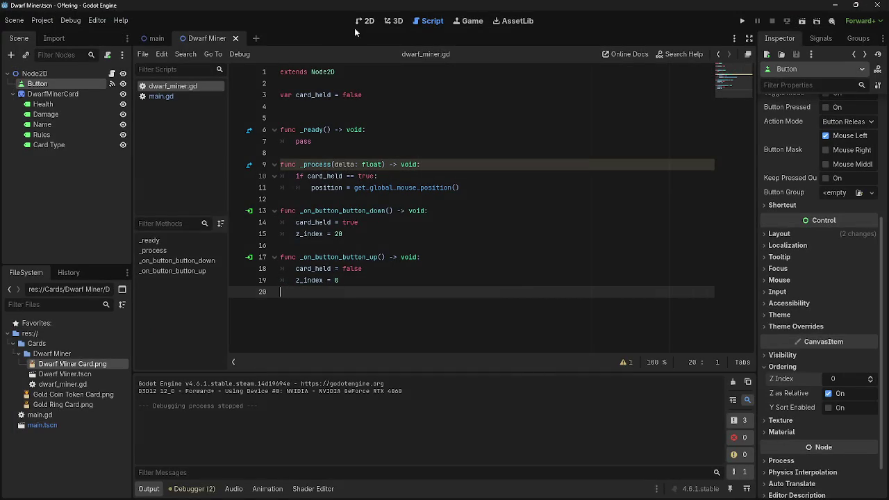
click(365, 21)
click(428, 21)
Show the card in the 2D view, zoom the canvas, and select DwarfMinerCard.
click(363, 21)
scroll(543, 173, down, 1)
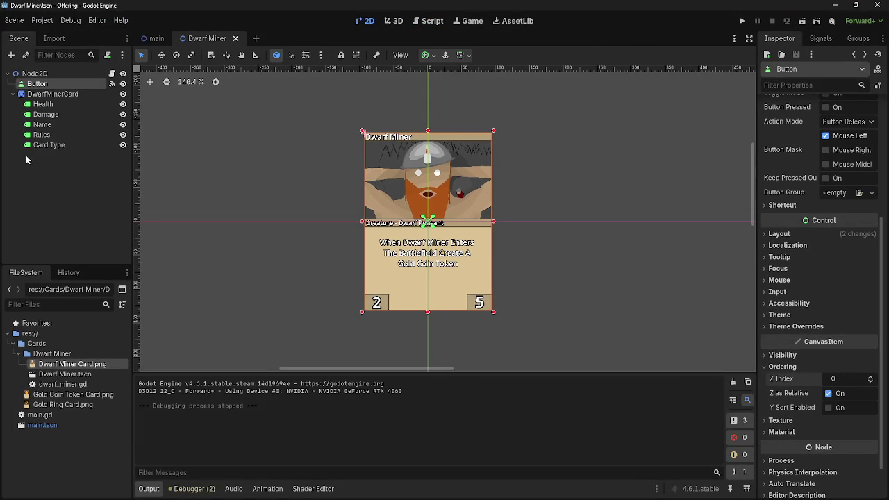
key(Down)
key(Up)
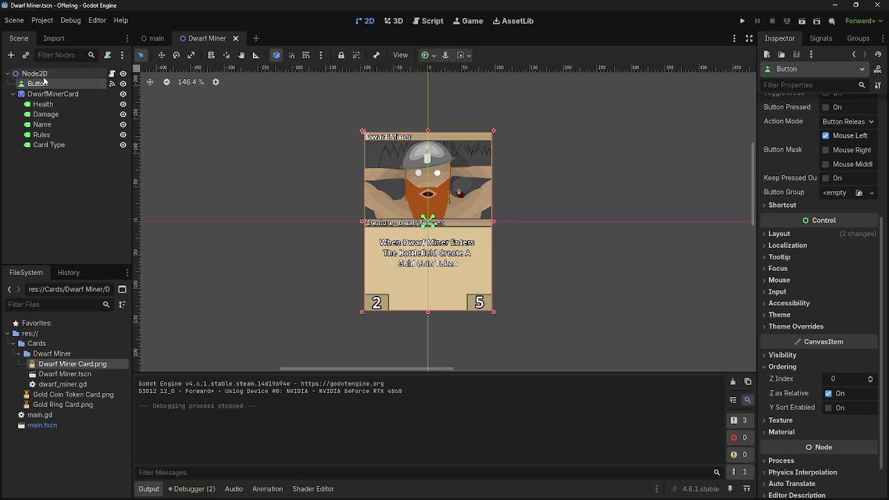
click(54, 94)
click(53, 83)
Select the root Node2D and open the Create New Node dialog.
key(Up)
key(Down)
click(69, 74)
click(68, 86)
key(Up)
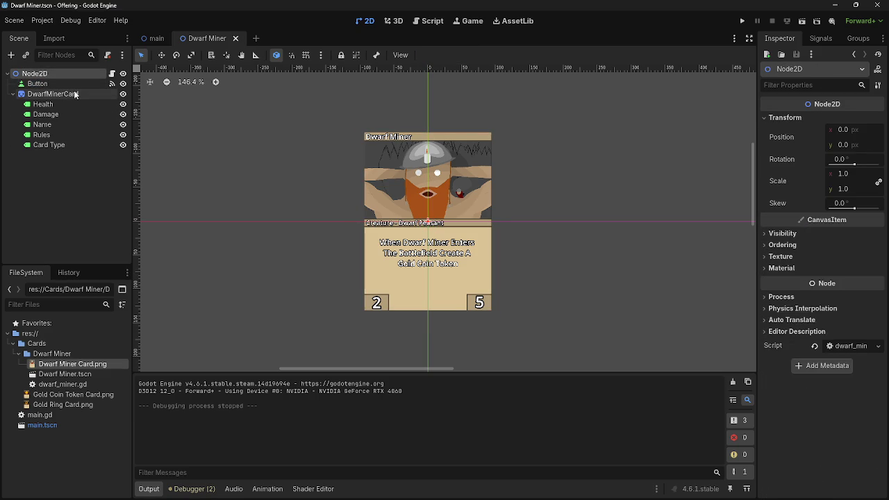
click(12, 55)
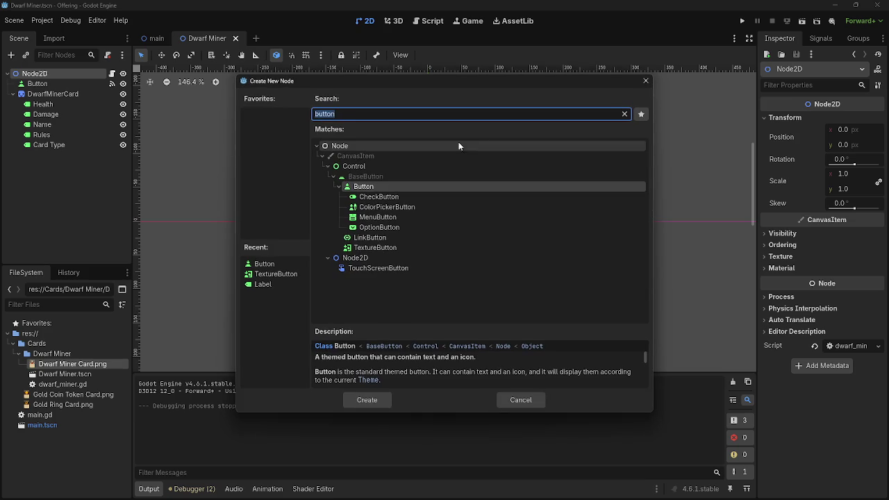
key(BackSpace)
click(328, 217)
scroll(388, 258, down, 1)
scroll(393, 217, down, 4)
scroll(391, 230, down, 5)
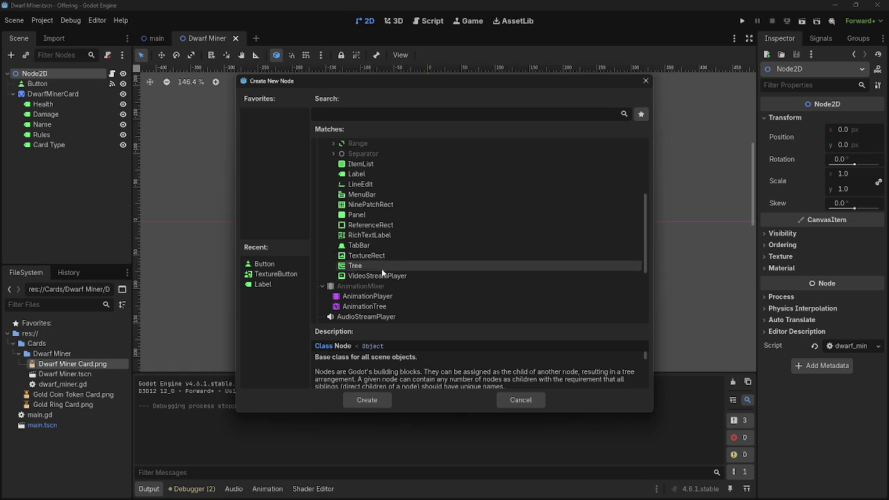
scroll(368, 243, up, 4)
scroll(347, 215, up, 2)
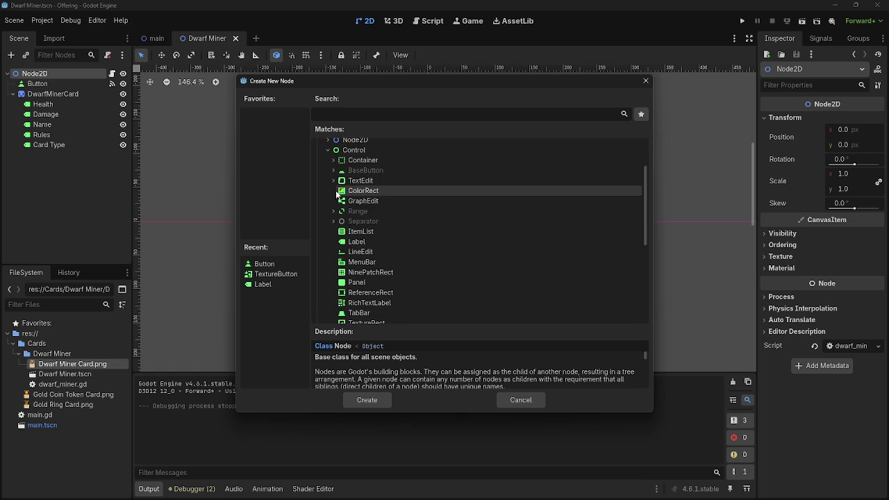
click(334, 170)
click(339, 180)
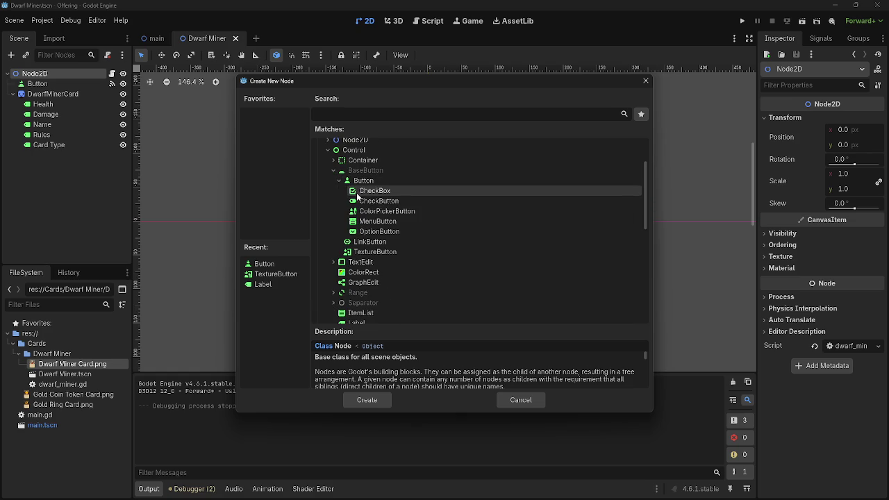
click(367, 170)
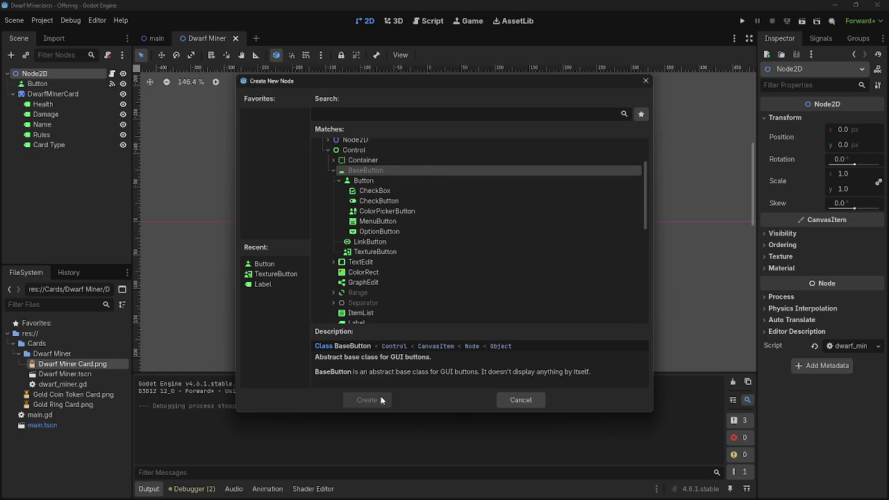
click(392, 179)
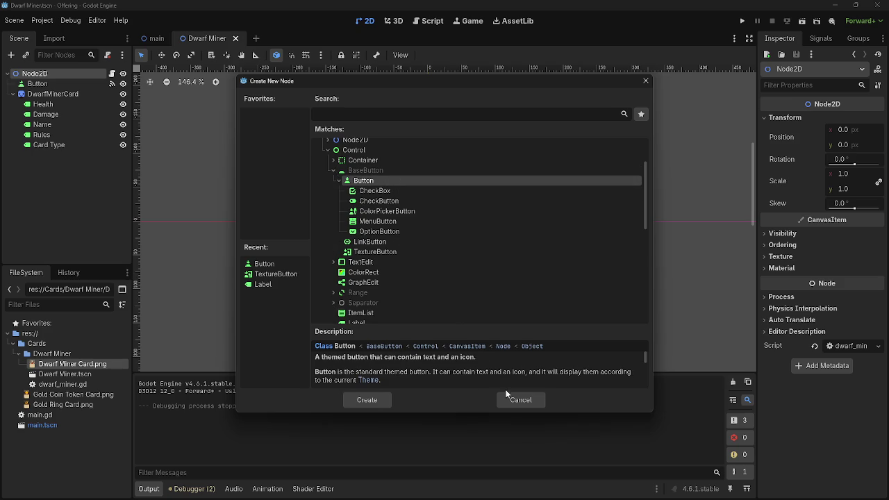
click(520, 400)
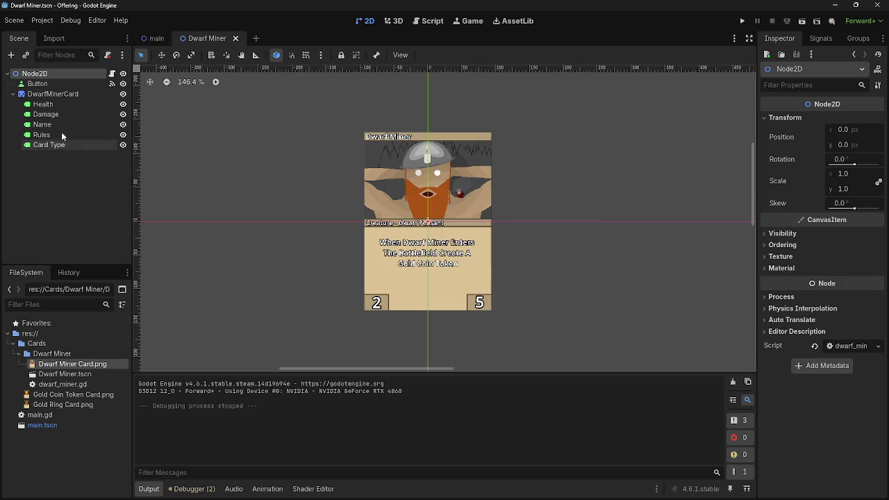
click(38, 83)
Check the Button's connected button_down and button_up signals, then run the main scene.
click(820, 38)
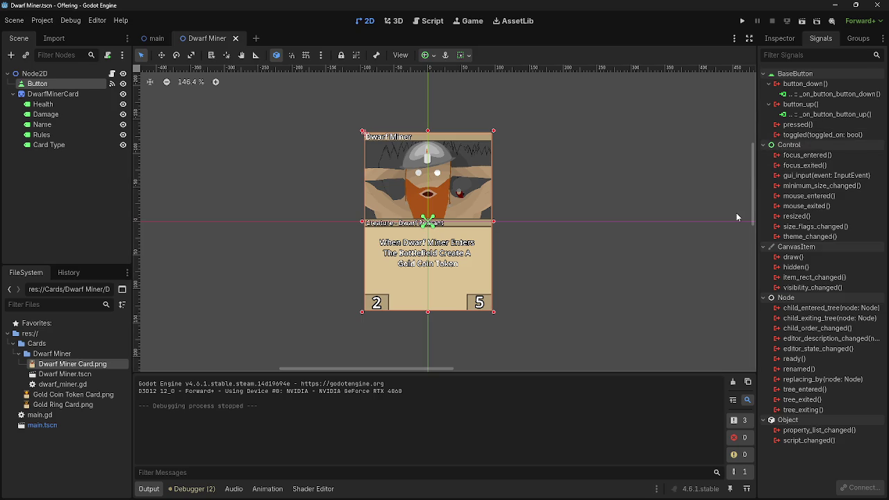
scroll(737, 215, down, 3)
click(156, 38)
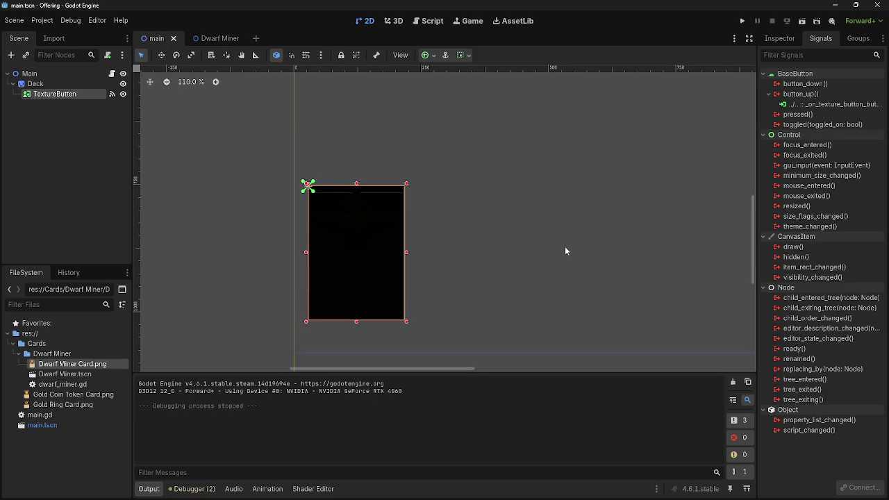
click(741, 21)
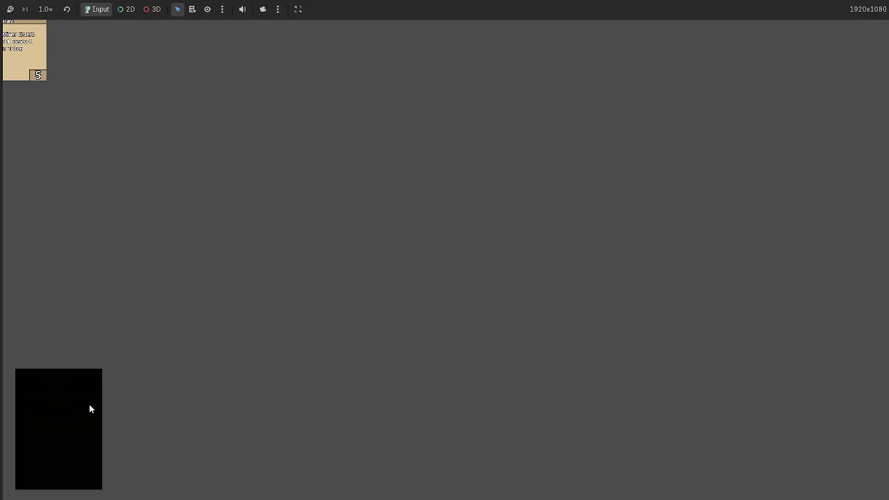
Draw three Dwarf Miner cards, nudge them against each other, then stop the game with F8.
click(17, 65)
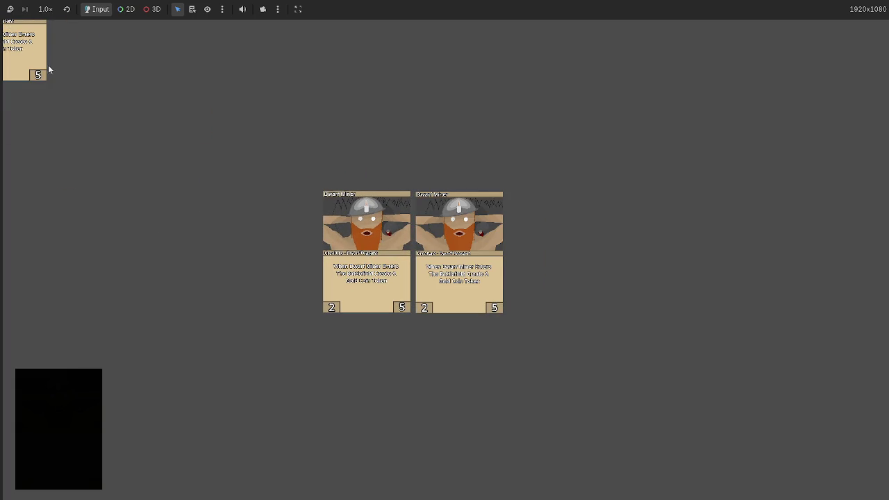
click(28, 50)
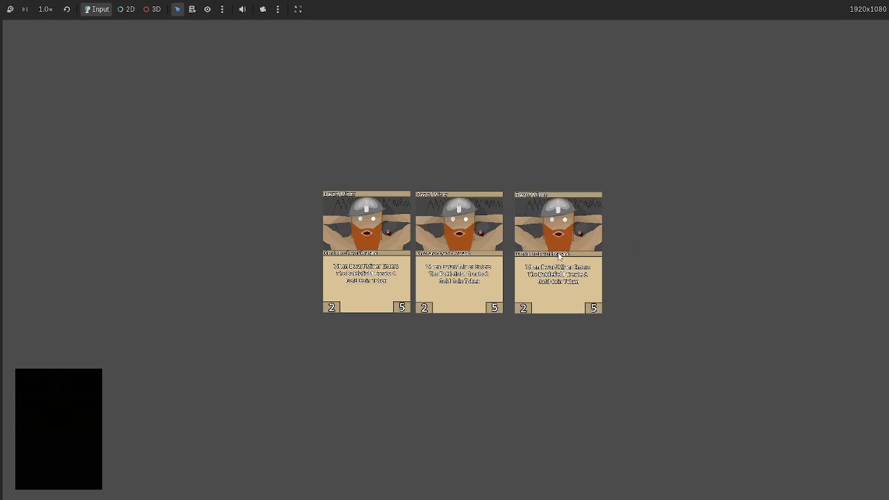
drag(556, 255, 547, 256)
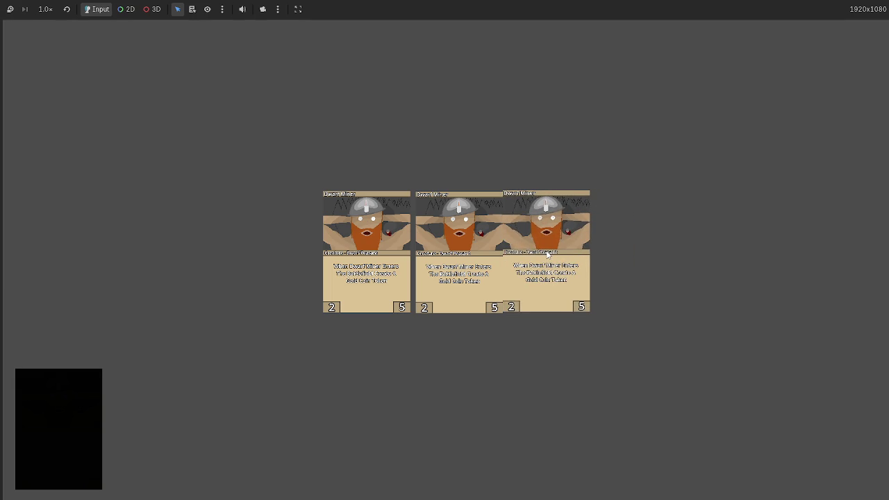
drag(368, 255, 373, 256)
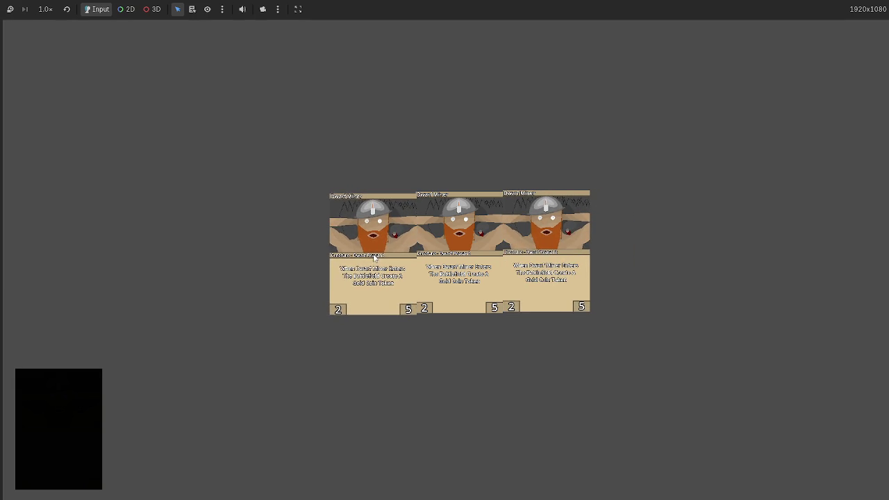
drag(553, 252, 545, 254)
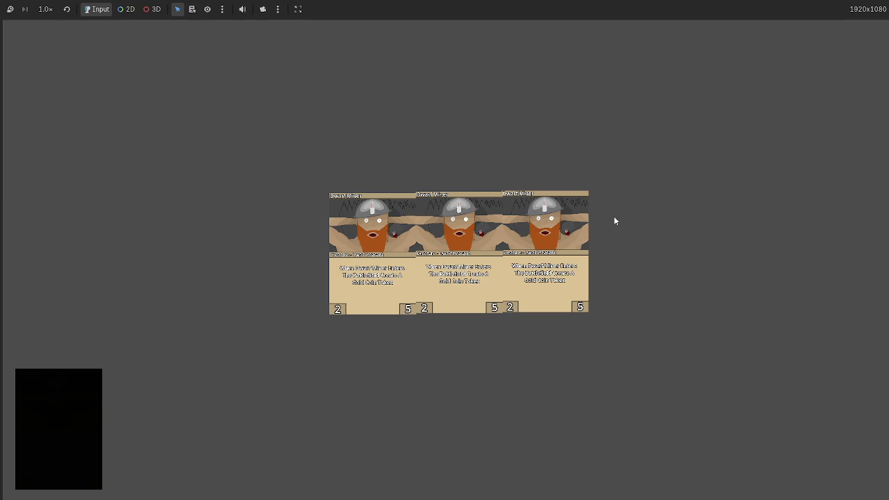
mouse_move(546, 254)
mouse_down()
mouse_move(668, 301)
mouse_move(600, 238)
mouse_move(588, 261)
mouse_up()
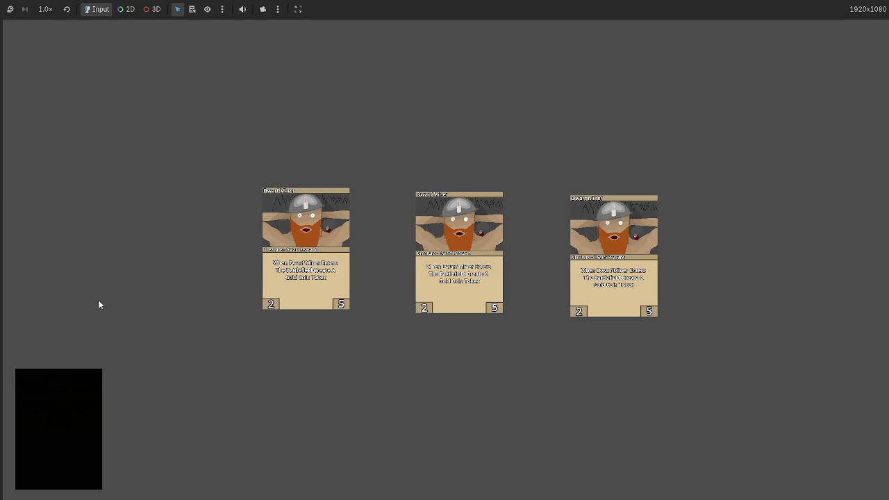
key(F8)
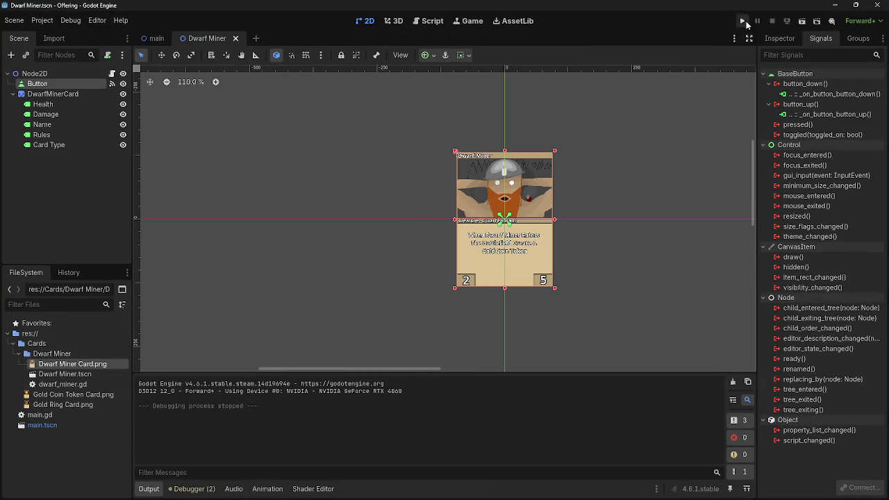
Test-drag the card to the centre in a quick run, then stop it and show the main scene's scripts.
click(742, 21)
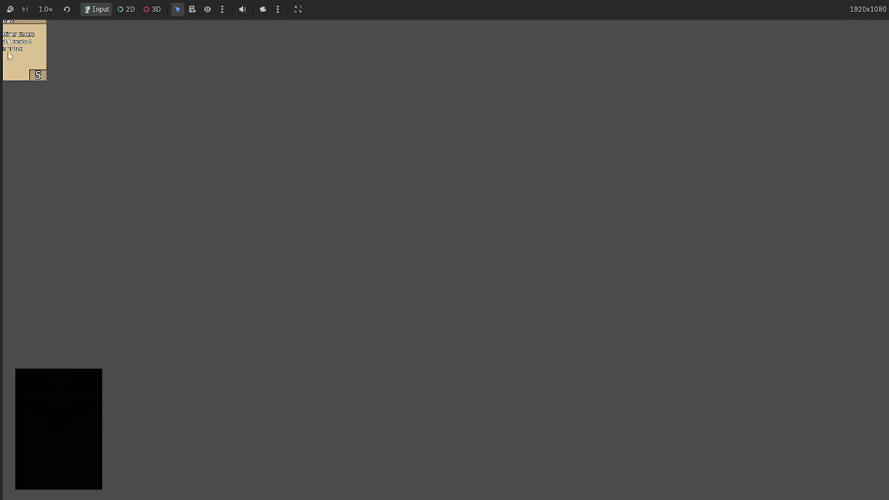
drag(7, 56, 522, 275)
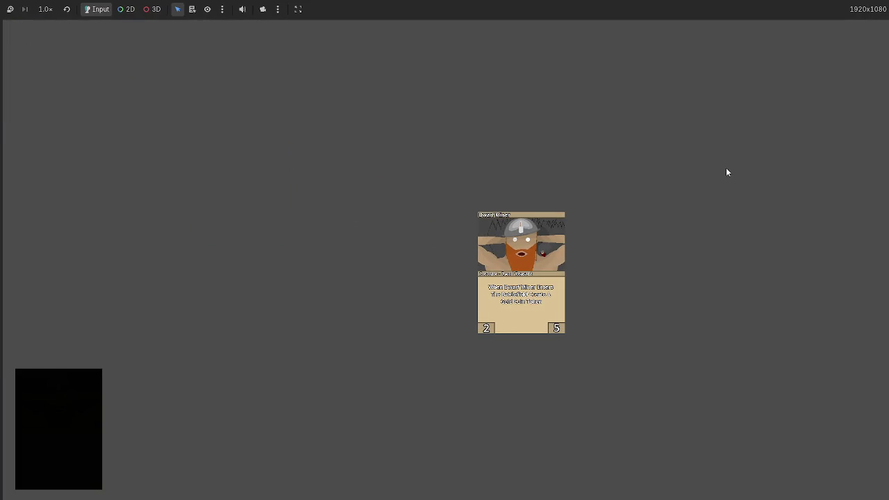
key(F8)
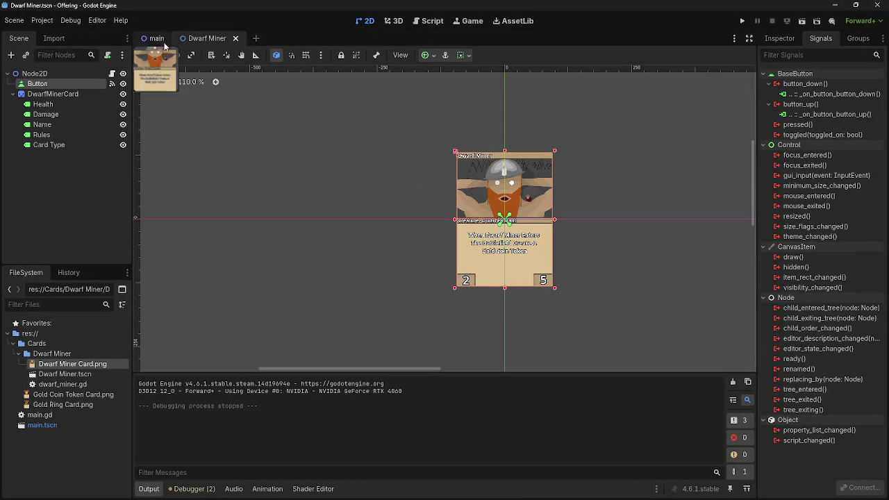
click(156, 36)
click(427, 21)
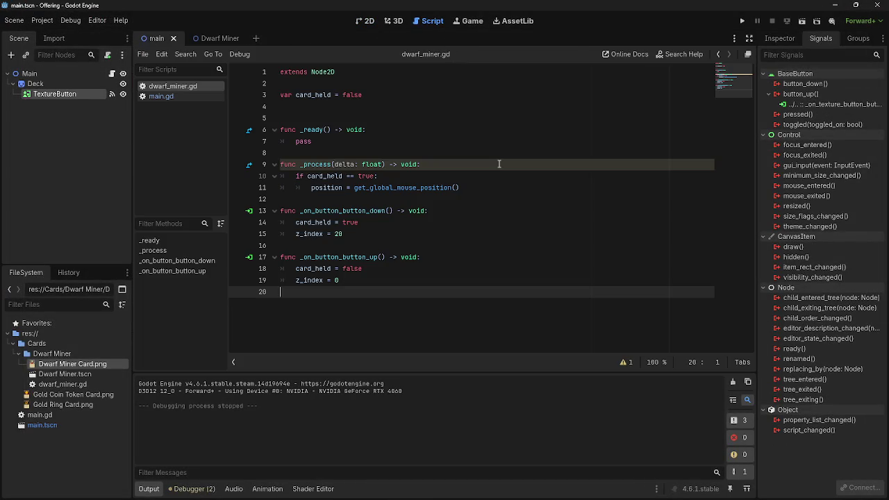
In main.gd, delete the dwarf miner instancing lines so _ready only contains pass.
click(159, 95)
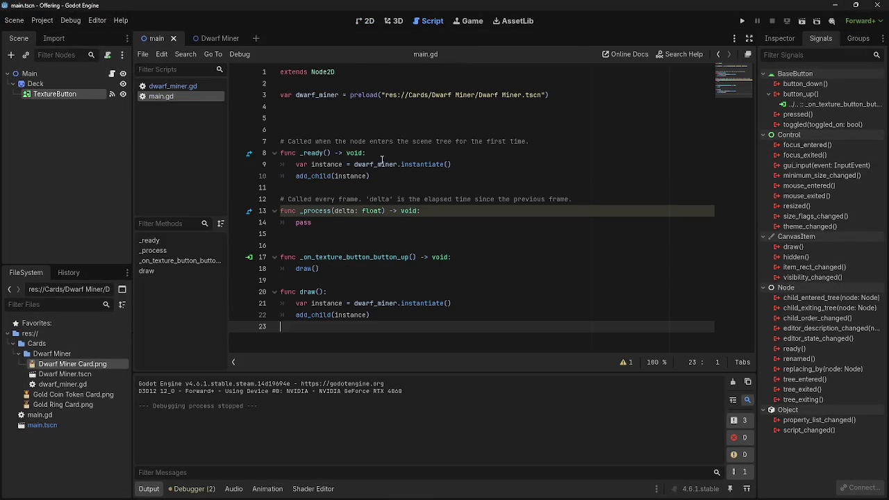
drag(295, 165, 400, 178)
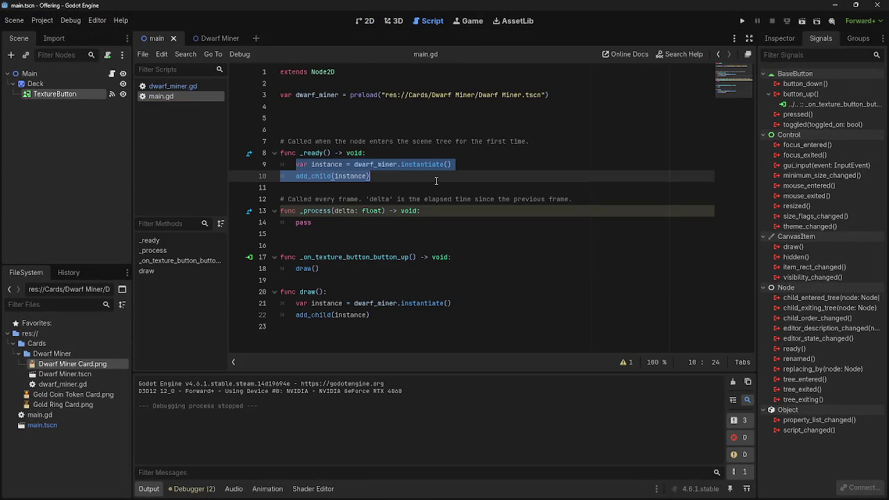
key(BackSpace)
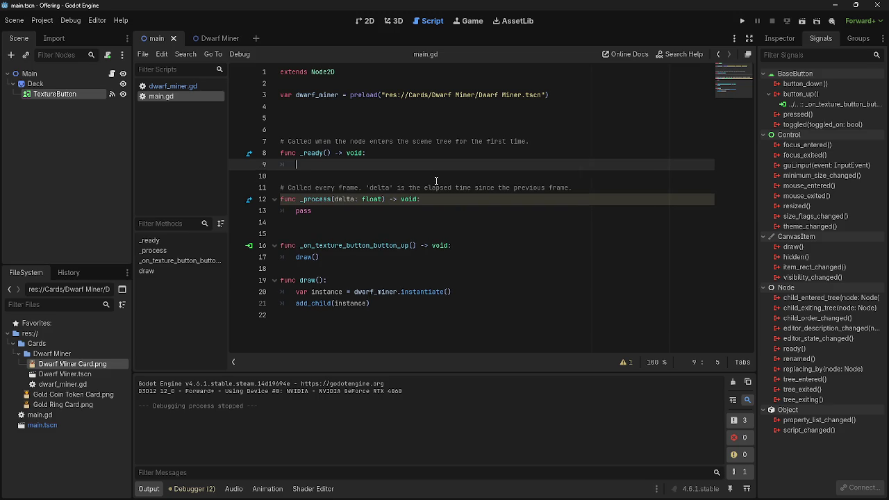
text(pass)
click(333, 177)
drag(327, 165, 294, 165)
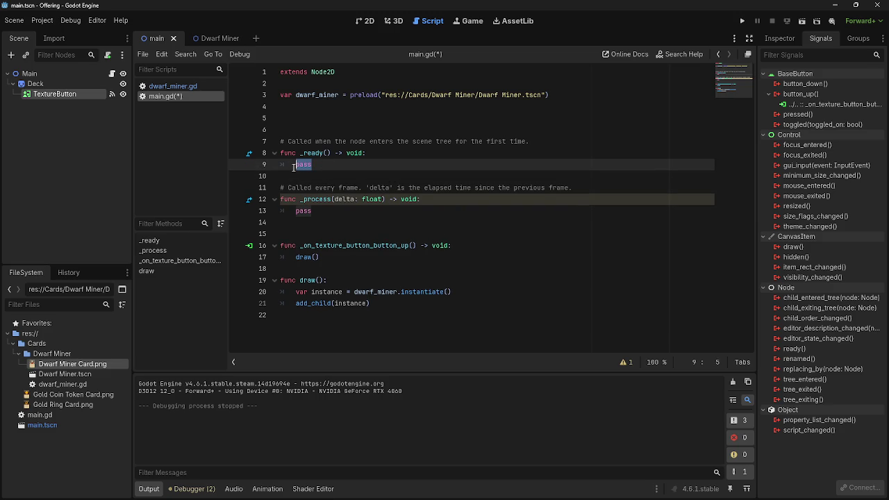
click(334, 175)
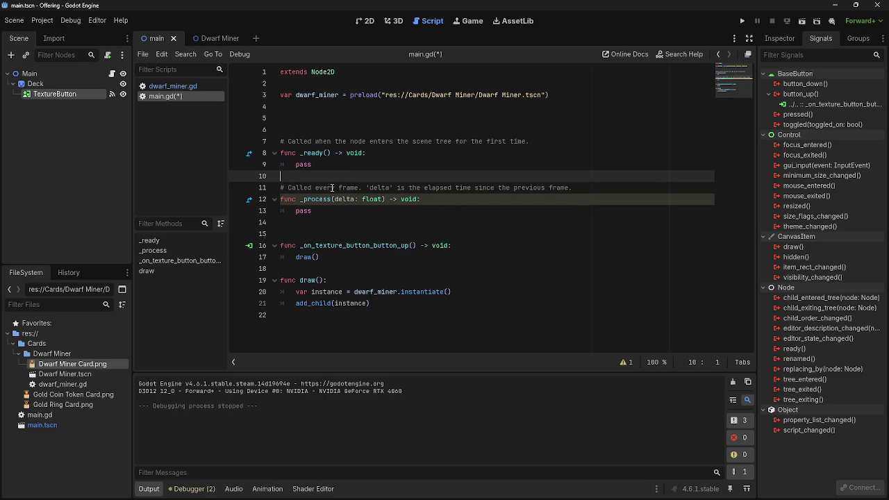
click(381, 310)
click(380, 320)
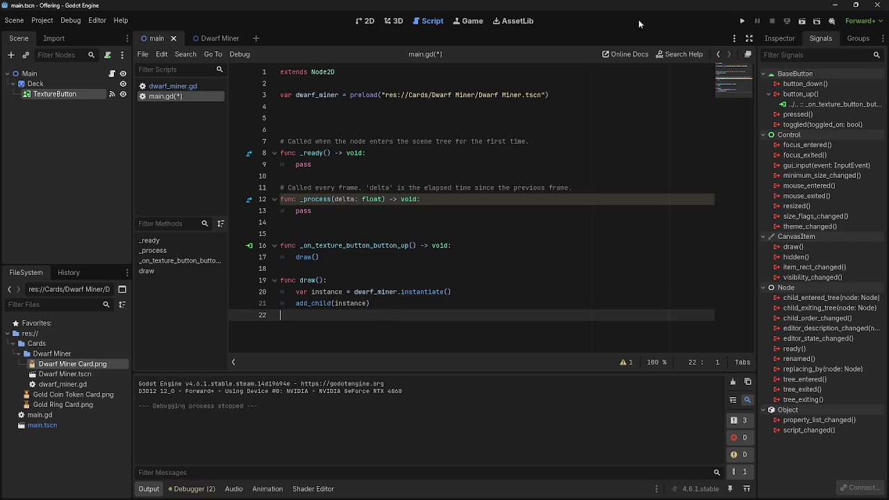
Return to the 2D view and open the Dwarf Miner card scene.
click(401, 23)
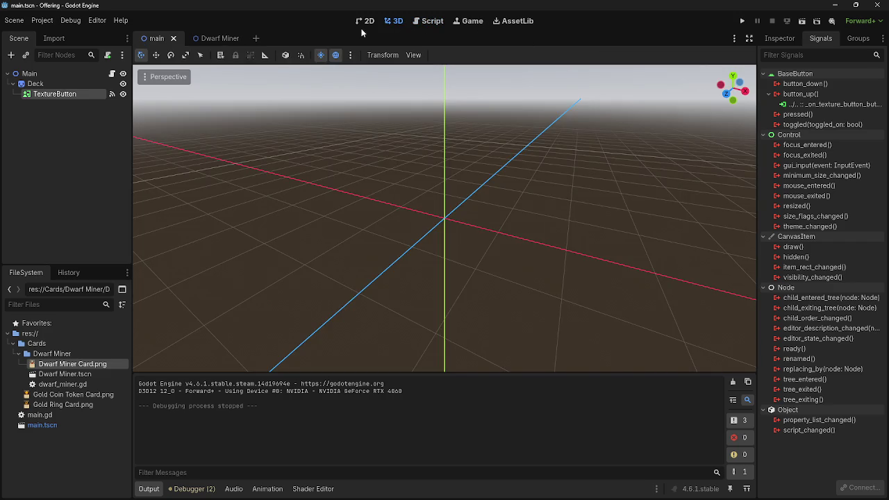
click(364, 22)
click(215, 39)
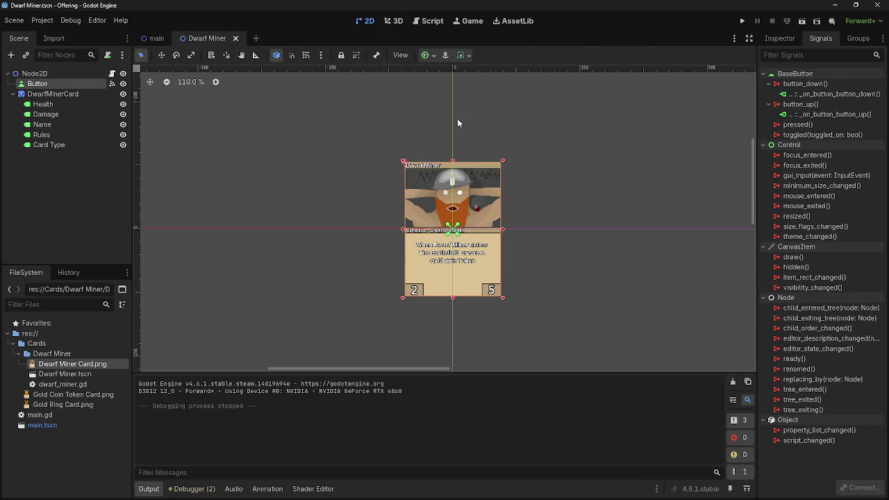
Look over the Button's pressed(), toggled() and focus_entered() signals, then switch to the instancing docs.
scroll(512, 114, up, 1)
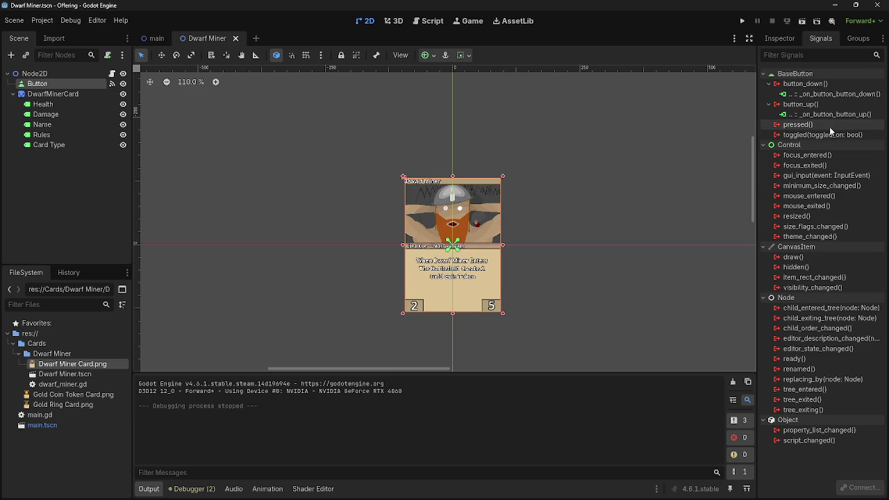
mouse_move(830, 130)
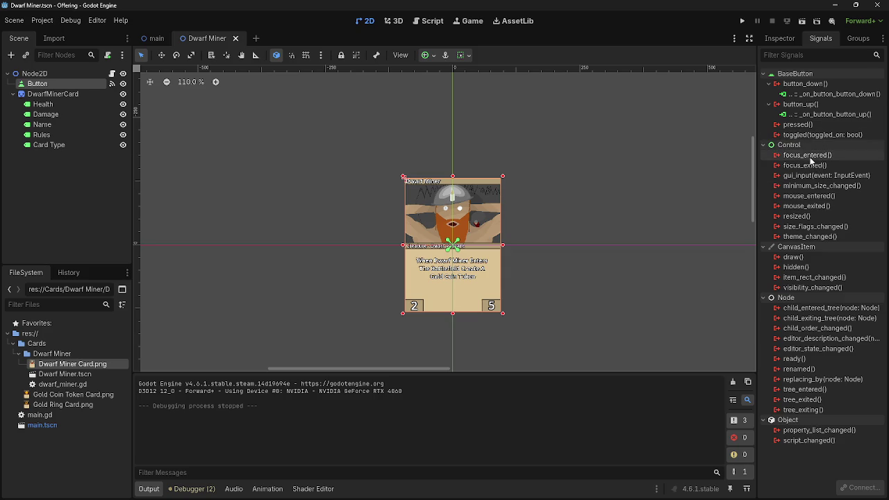
mouse_move(810, 161)
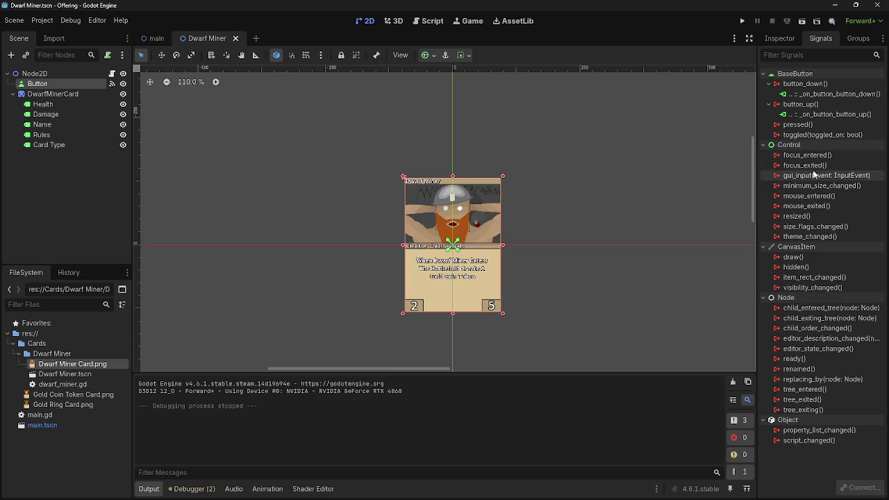
key(alt+Tab)
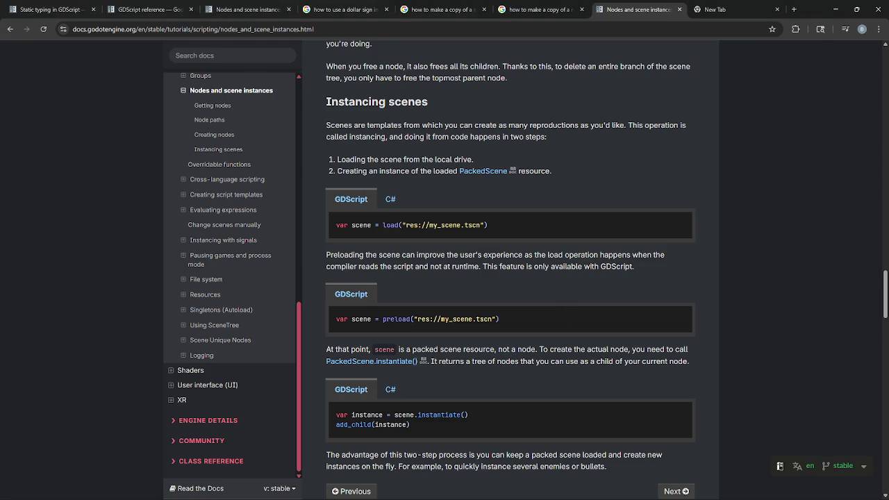
key(alt+Tab)
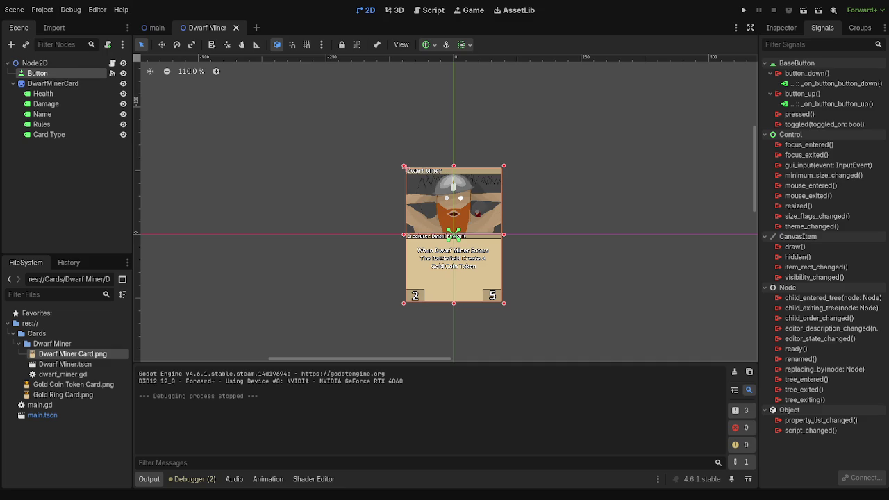
key(alt+Tab)
key(alt+Tab)
key(alt+Tab)
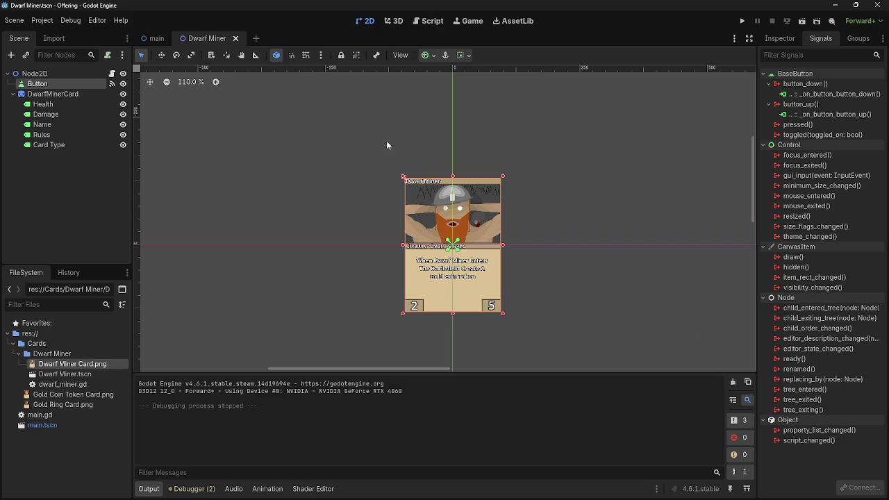
Add an Area2D under the root Node2D and move it above the Button, keeping its name.
click(36, 73)
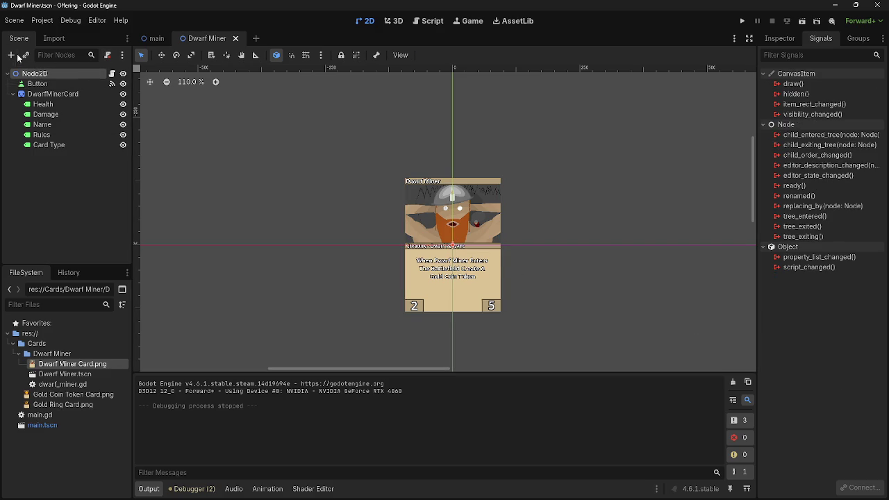
click(11, 55)
text(area)
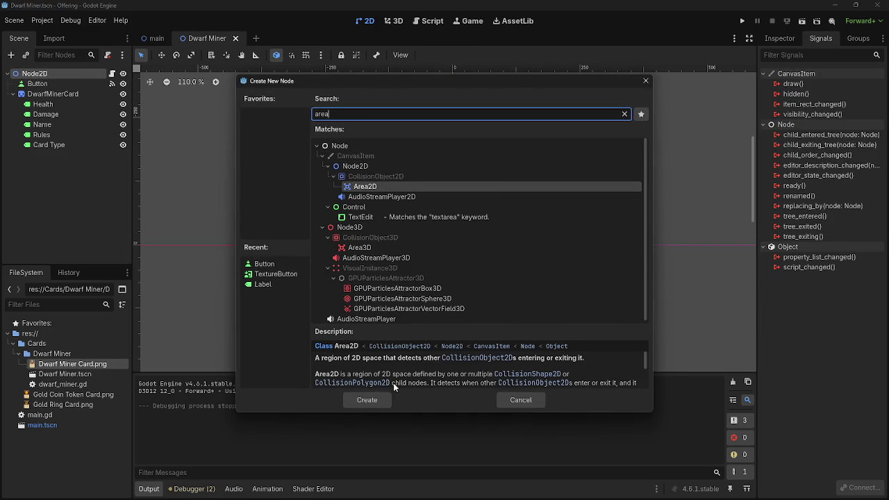
click(367, 399)
drag(39, 155, 51, 81)
double_click(62, 84)
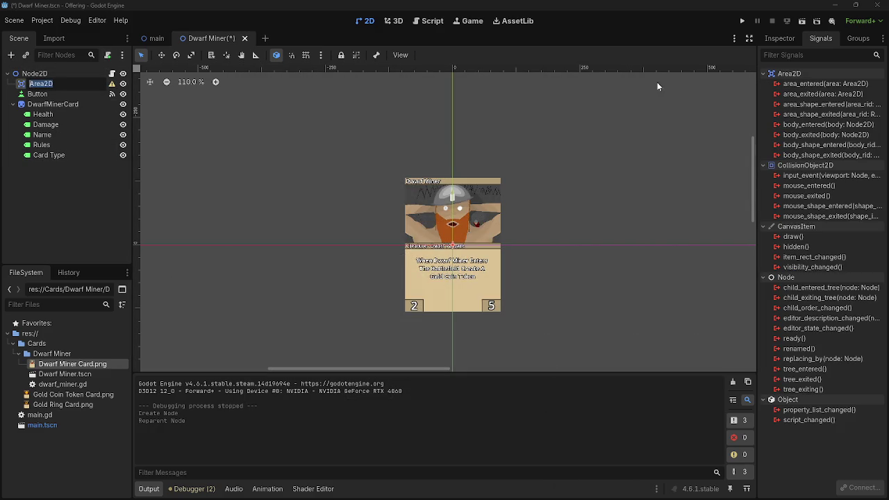
click(781, 39)
Inspect Area2D's Gravity, Audio Bus and Collision settings, keeping Disable Mode at Remove.
click(781, 39)
click(779, 160)
click(780, 160)
click(787, 195)
click(787, 195)
click(854, 227)
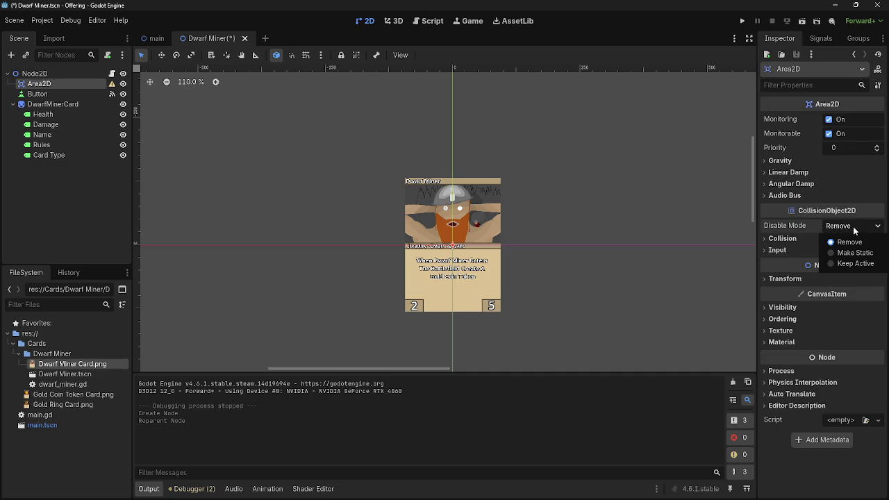
click(848, 242)
click(782, 238)
click(782, 238)
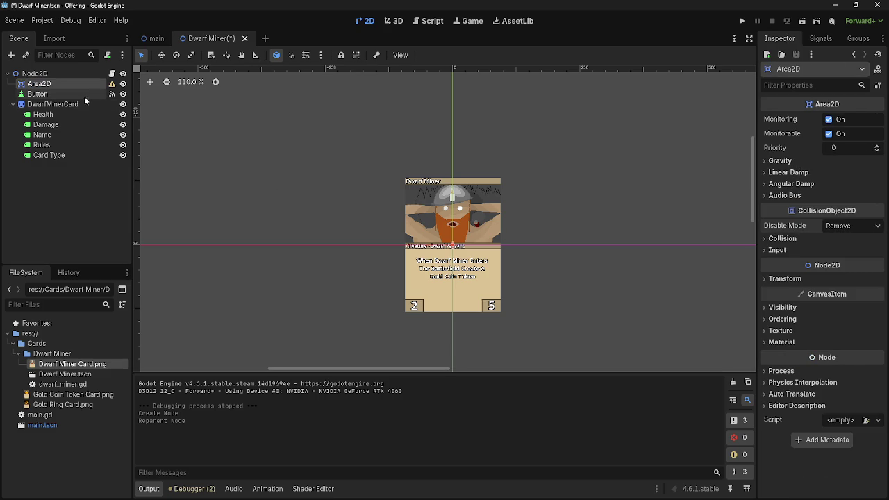
Read Area2D's configuration warning and review its Transform and Collision settings.
click(111, 83)
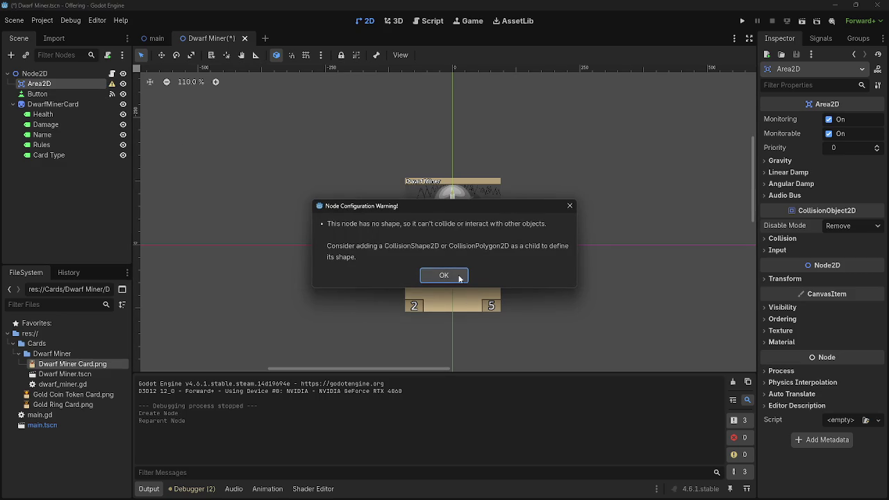
click(459, 278)
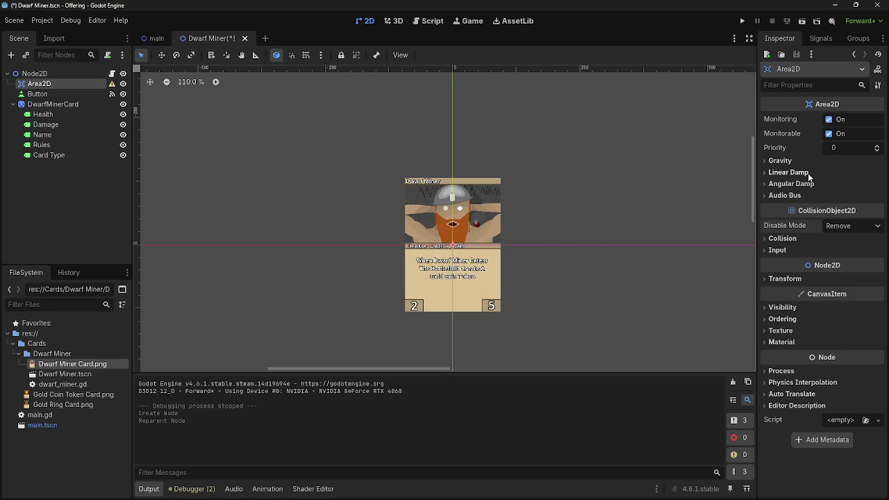
click(785, 279)
click(798, 279)
click(784, 238)
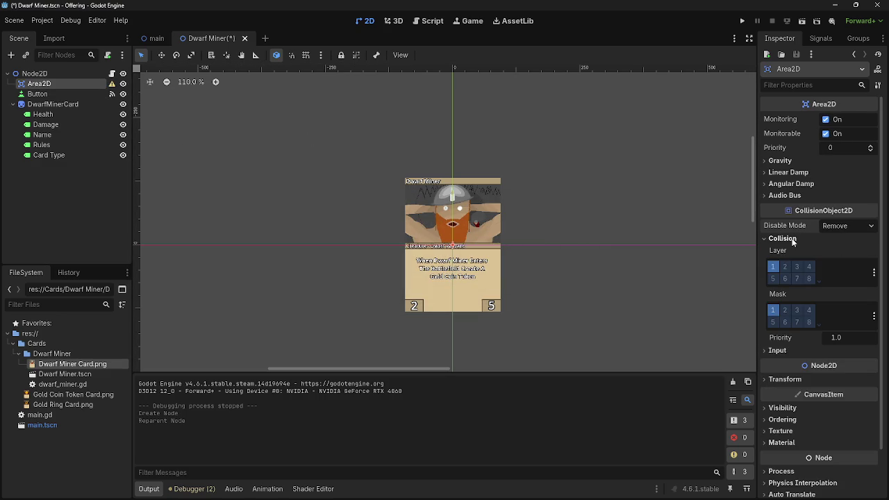
click(784, 239)
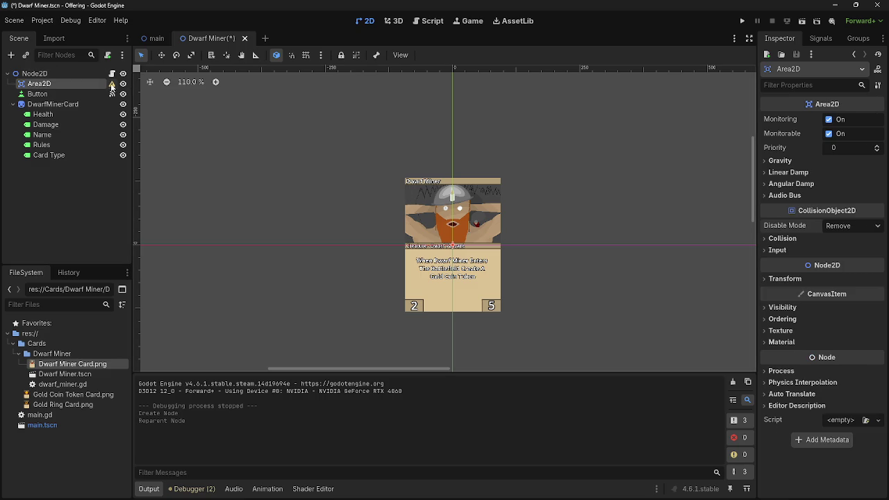
click(112, 83)
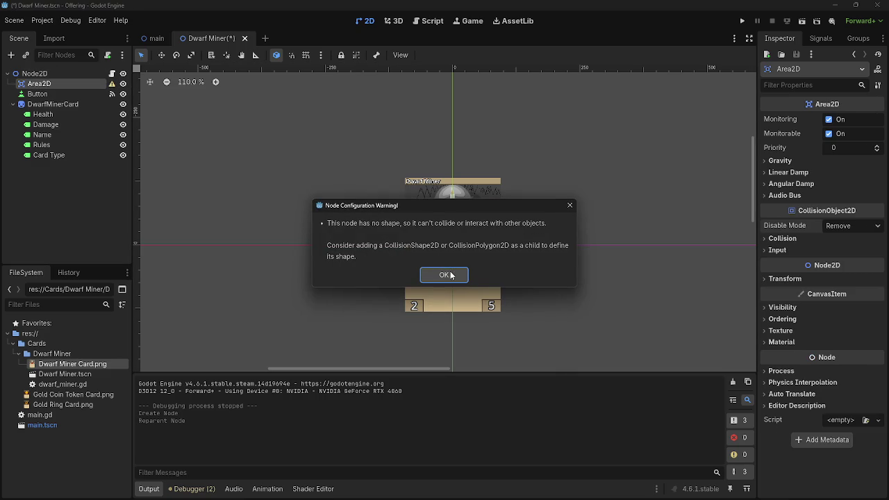
click(446, 275)
Move Area2D below the Button, try putting DwarfMinerCard inside it, then undo the reparenting.
drag(38, 83, 50, 100)
click(50, 99)
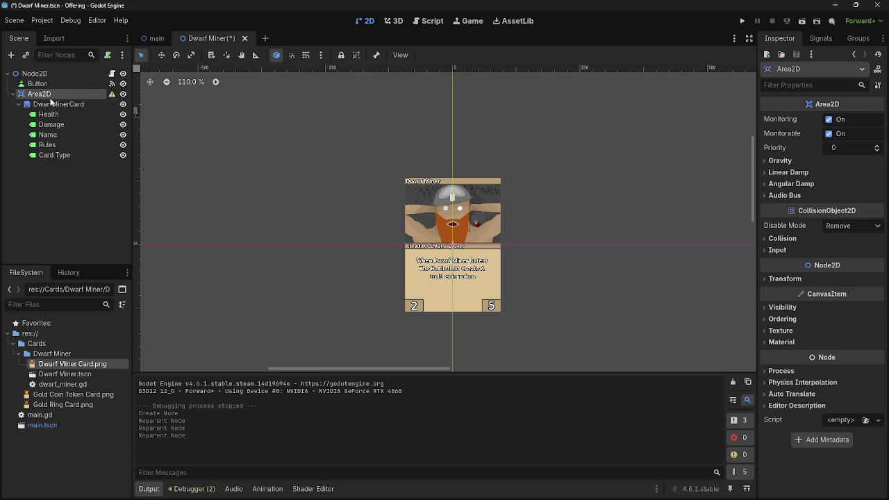
click(110, 94)
click(444, 274)
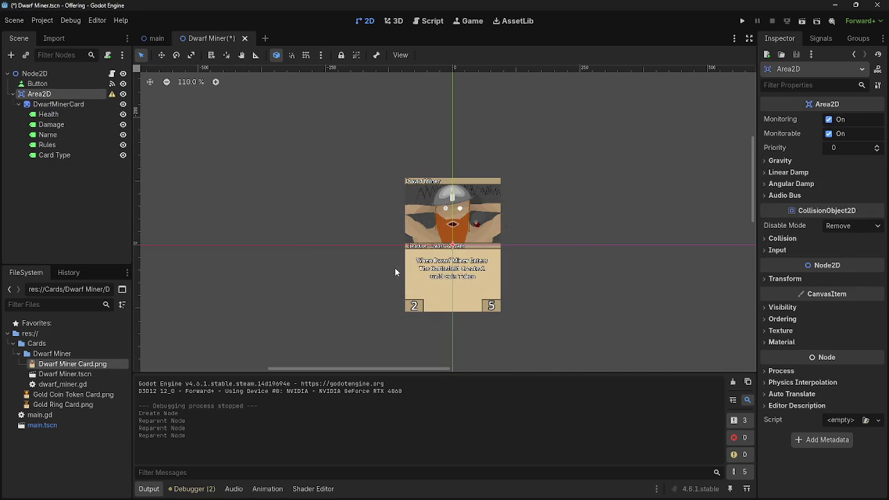
key(ctrl+z)
key(ctrl+z)
click(10, 55)
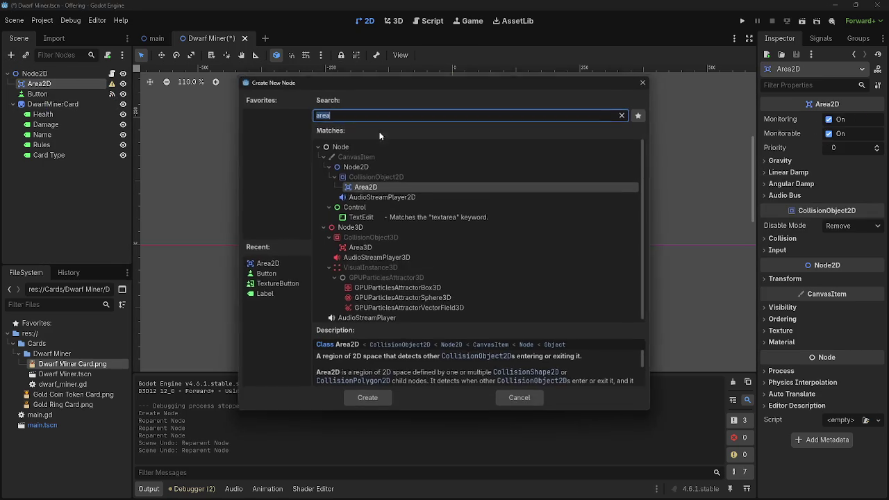
Add a CollisionShape2D under Area2D and check its missing-shape warning, undoing a card reparent.
text(c)
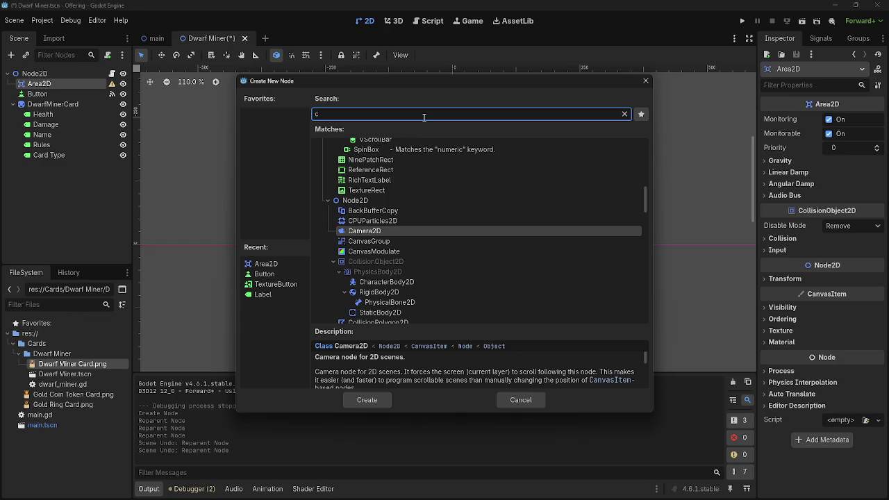
text(olli)
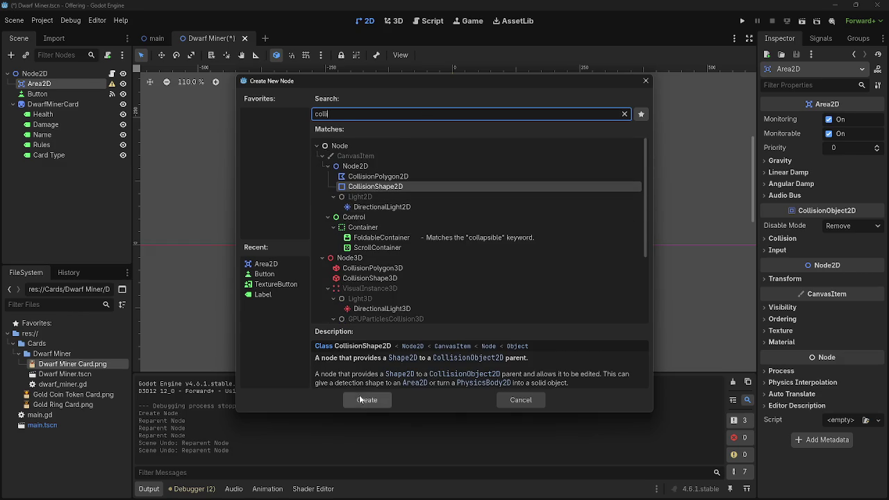
click(359, 399)
click(111, 97)
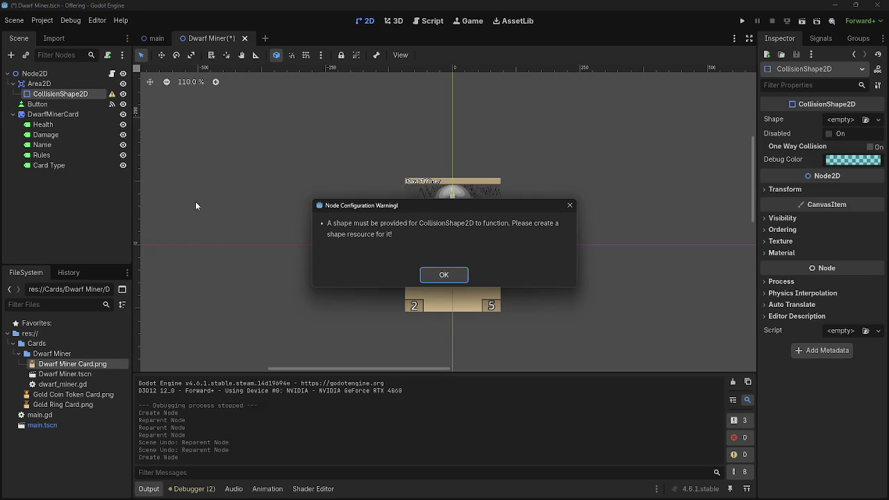
click(444, 275)
drag(52, 114, 55, 98)
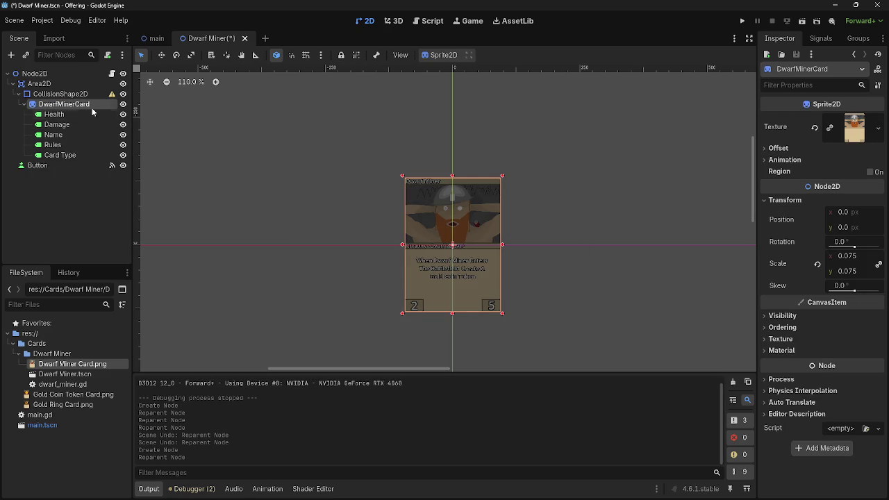
click(111, 93)
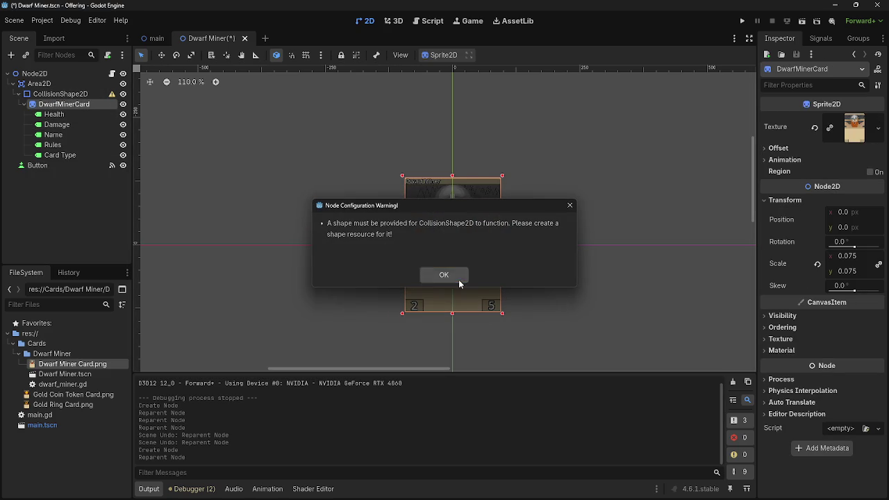
click(459, 280)
key(ctrl+z)
Give CollisionShape2D a new RectangleShape2D and drag it over the card's upper art.
click(60, 93)
click(860, 120)
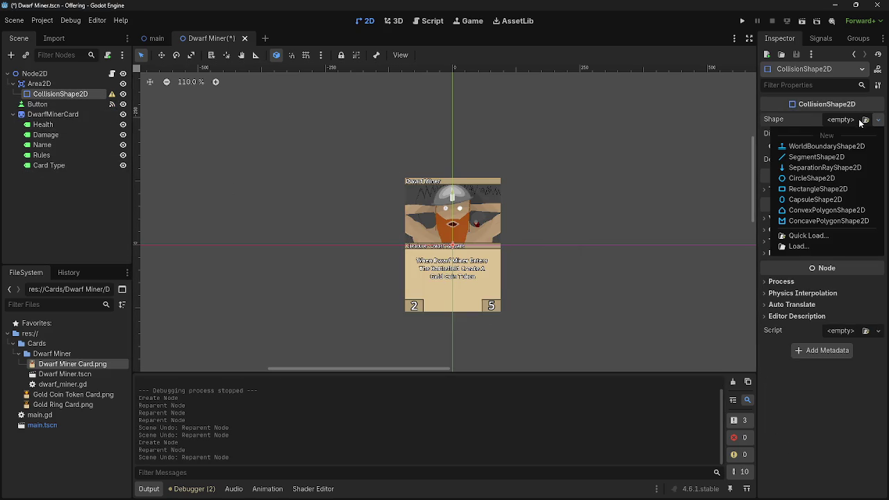
click(817, 188)
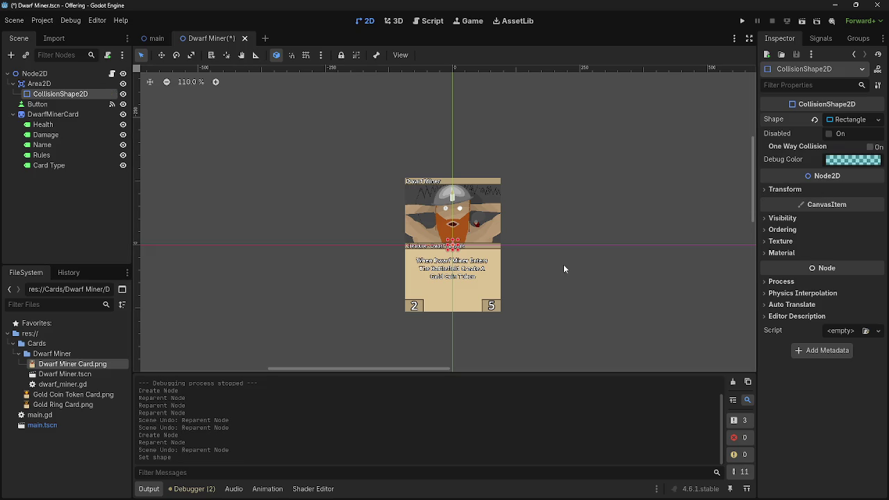
drag(453, 241, 431, 215)
drag(408, 184, 404, 176)
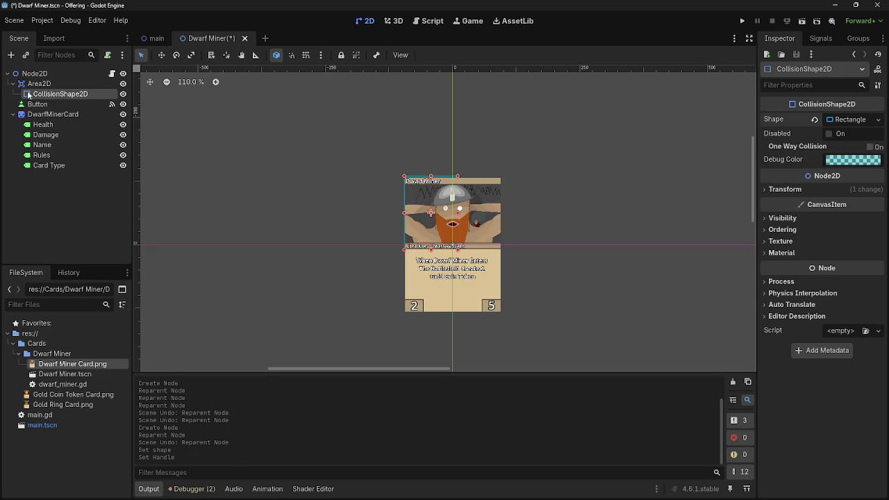
Move Area2D below DwarfMinerCard in the Scene tree and reselect the collision shape.
click(13, 114)
mouse_move(49, 95)
mouse_down()
mouse_move(50, 106)
mouse_move(53, 95)
mouse_move(39, 85)
mouse_move(51, 121)
mouse_up()
click(436, 211)
scroll(400, 172, up, 1)
scroll(400, 172, up, 20)
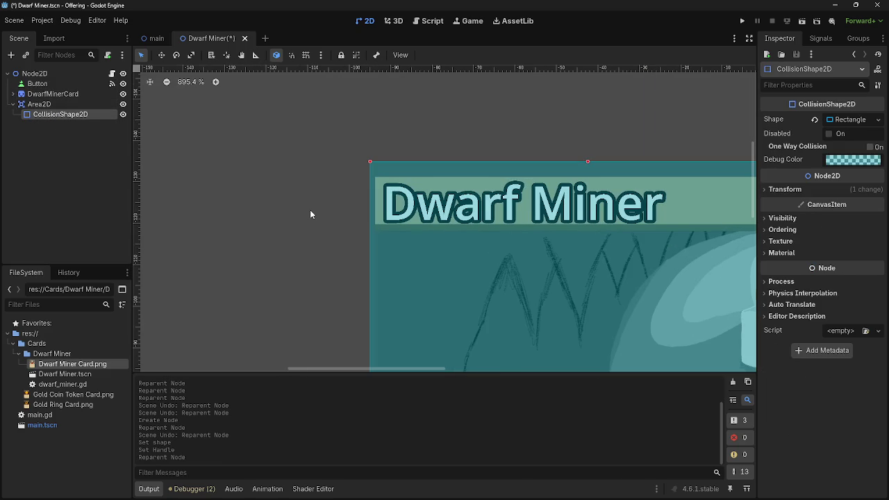
Fine-tune the collision rectangle's position with small nudges, undoing the last one.
scroll(310, 209, down, 1)
scroll(310, 219, down, 2)
mouse_move(415, 210)
mouse_down()
mouse_move(420, 223)
mouse_move(414, 218)
mouse_up()
scroll(331, 208, up, 4)
scroll(330, 208, up, 15)
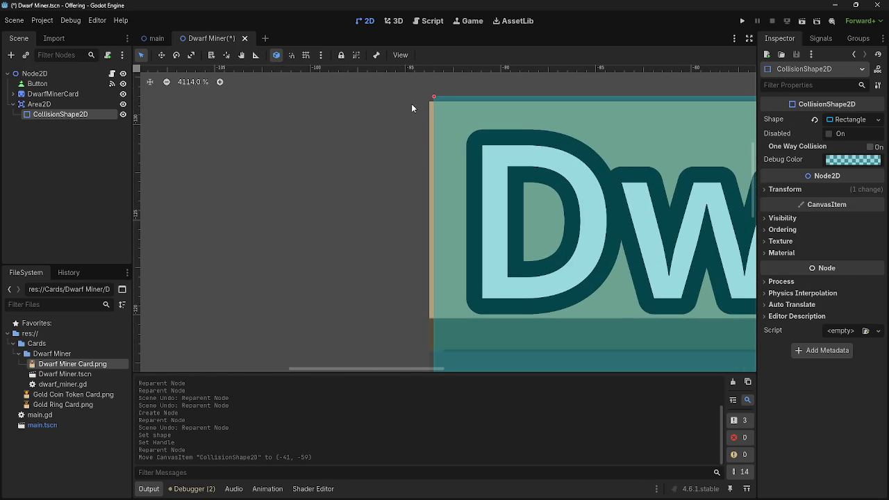
scroll(444, 144, up, 1)
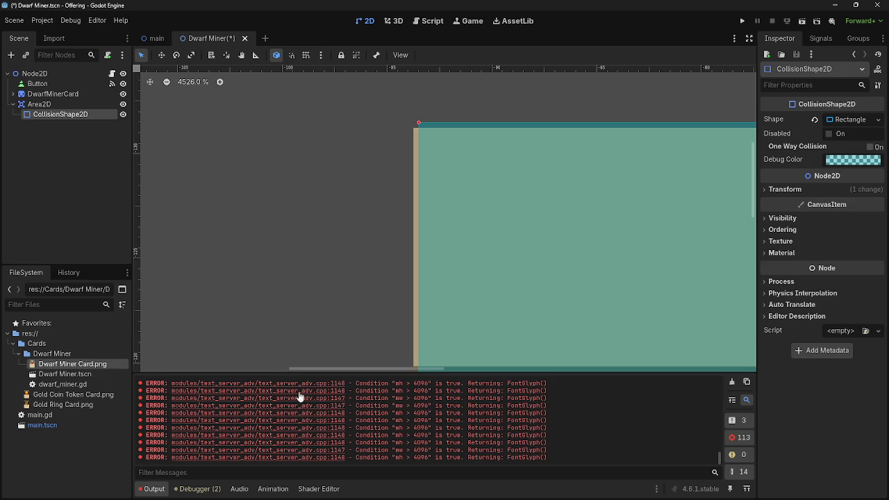
scroll(323, 277, down, 16)
scroll(322, 278, down, 16)
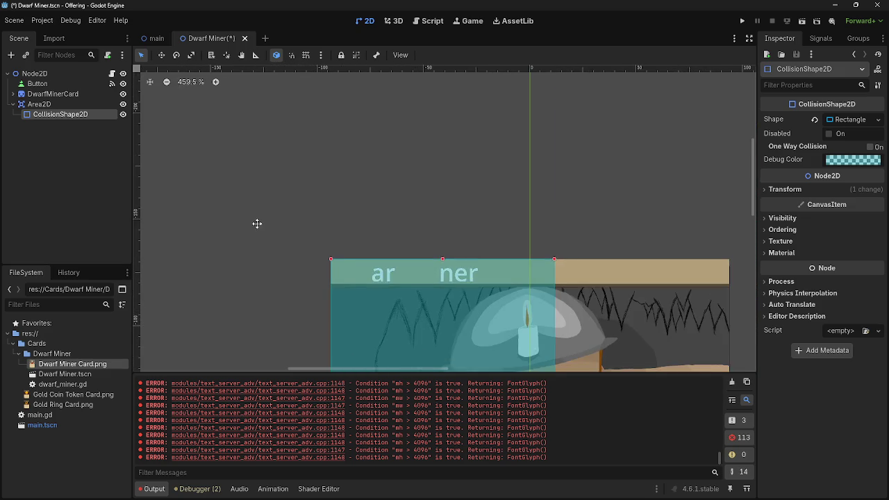
scroll(284, 132, up, 20)
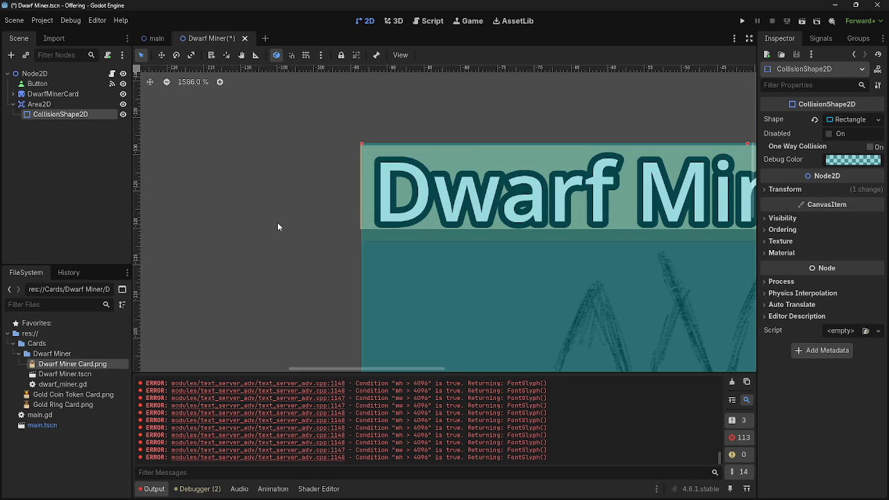
scroll(347, 169, down, 3)
scroll(379, 99, up, 3)
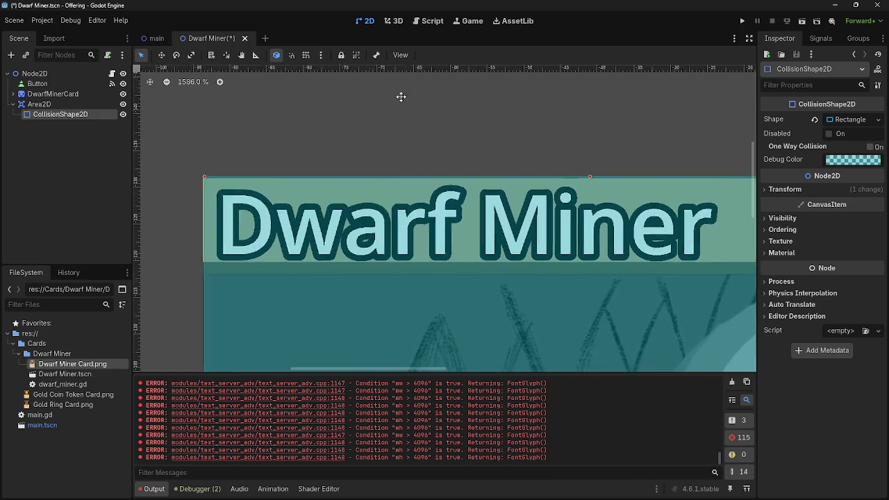
scroll(419, 200, up, 12)
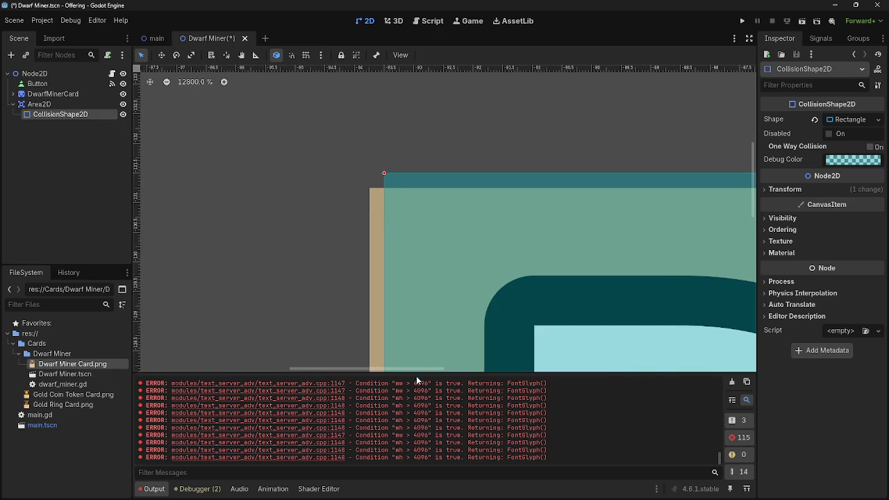
scroll(340, 178, down, 12)
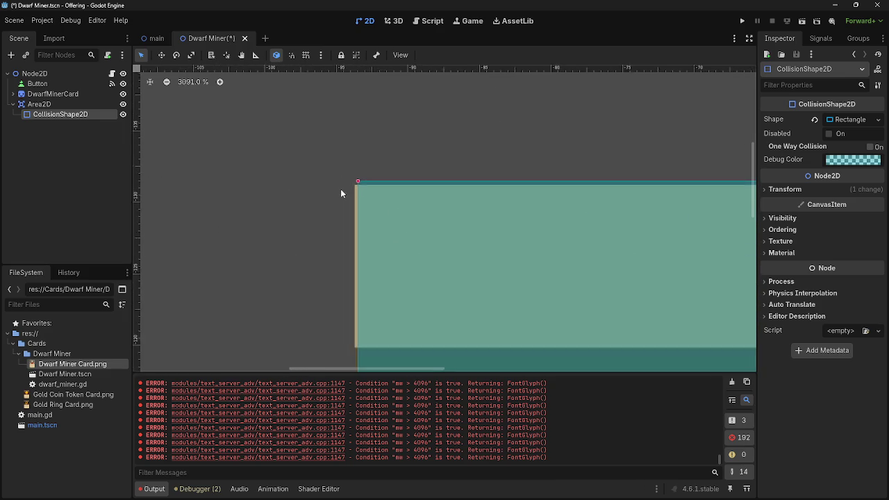
mouse_move(381, 212)
mouse_down()
mouse_move(364, 210)
mouse_move(387, 210)
mouse_up()
scroll(387, 201, up, 12)
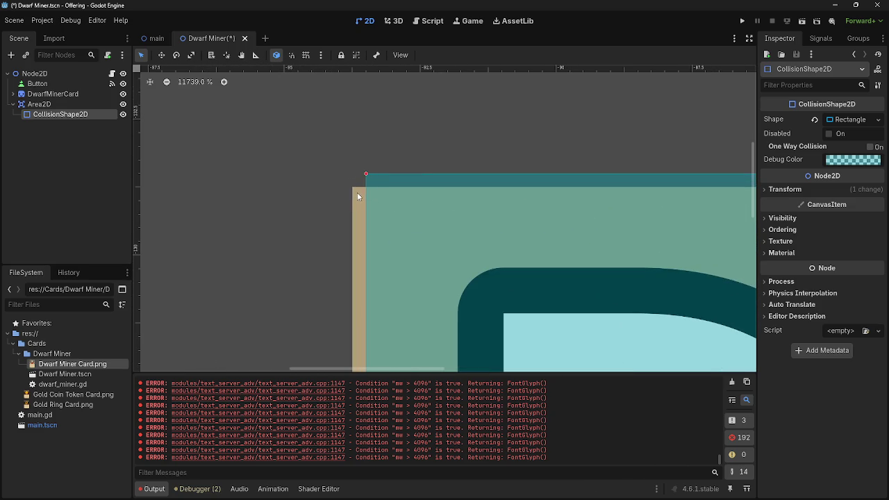
key(ctrl+z)
scroll(333, 184, down, 2)
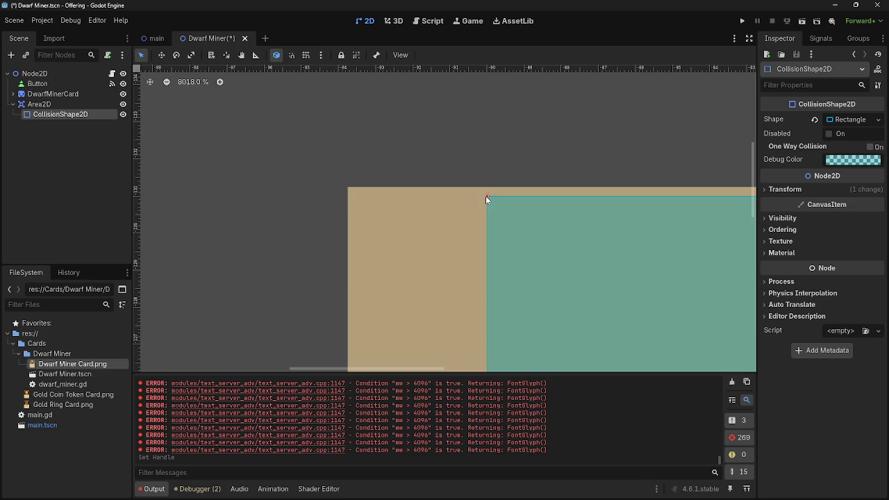
scroll(374, 196, down, 2)
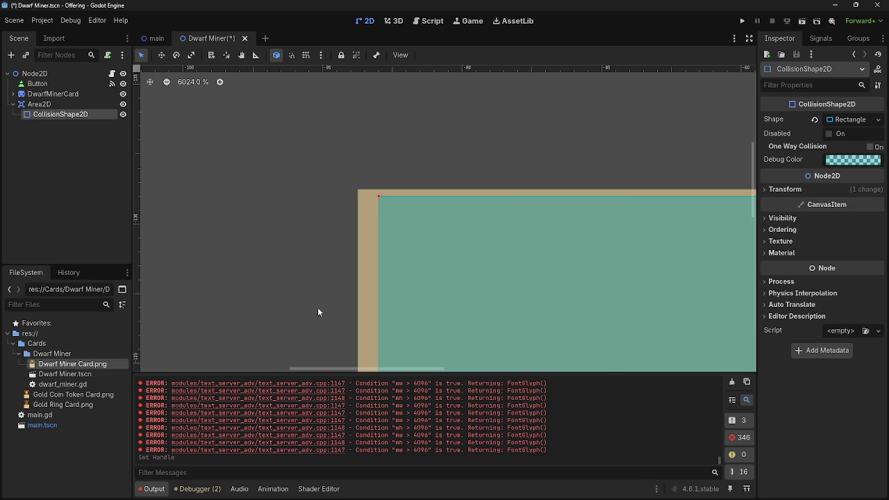
scroll(294, 272, down, 2)
scroll(334, 225, down, 1)
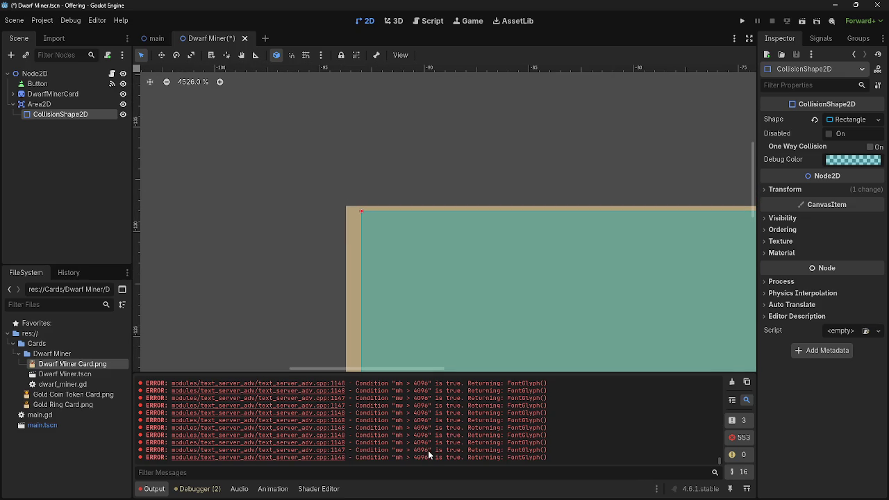
scroll(308, 222, down, 20)
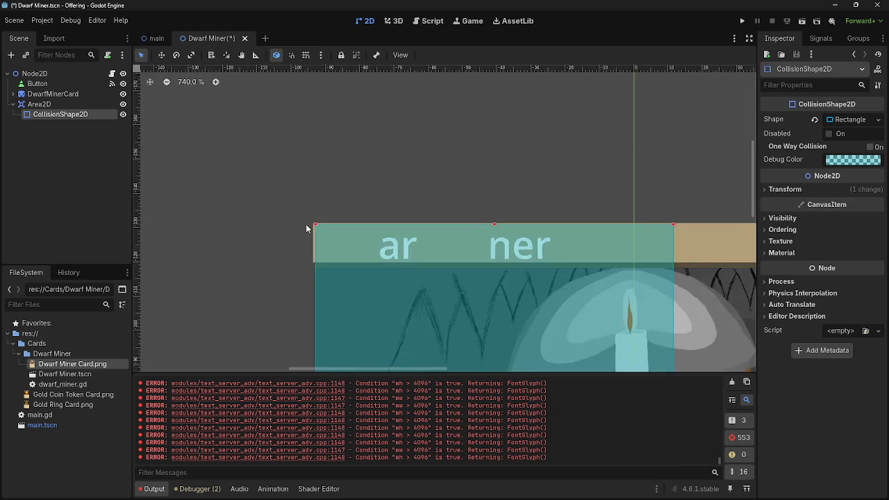
click(431, 240)
scroll(300, 255, up, 15)
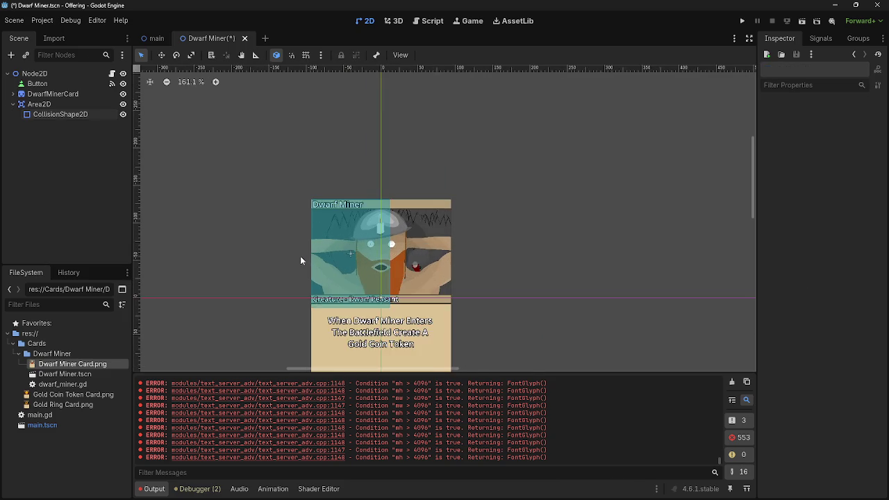
scroll(302, 173, up, 7)
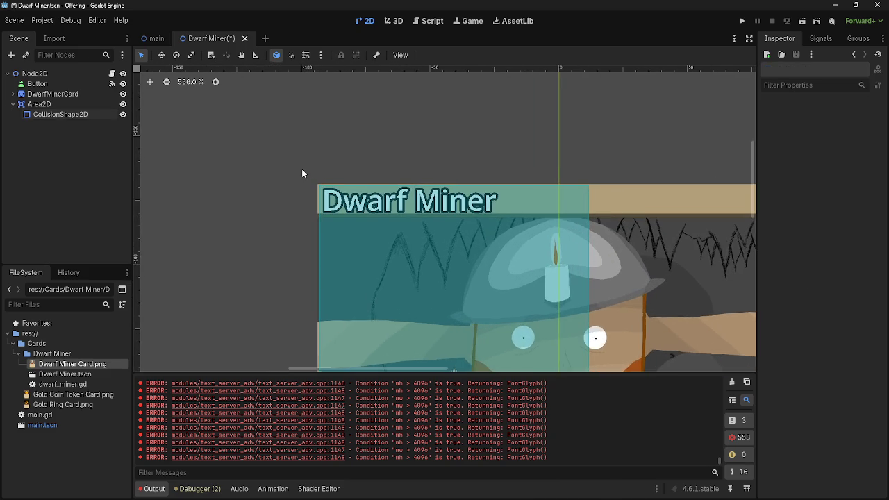
scroll(302, 174, up, 4)
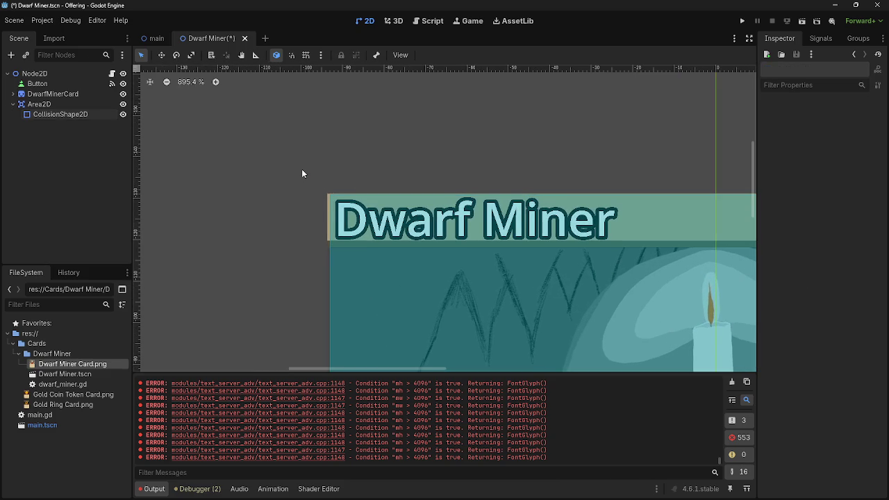
scroll(302, 173, up, 2)
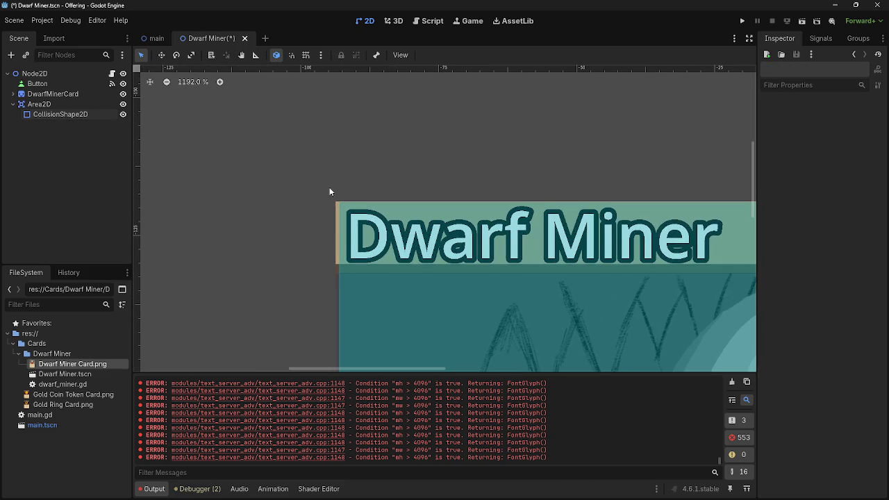
scroll(351, 201, up, 1)
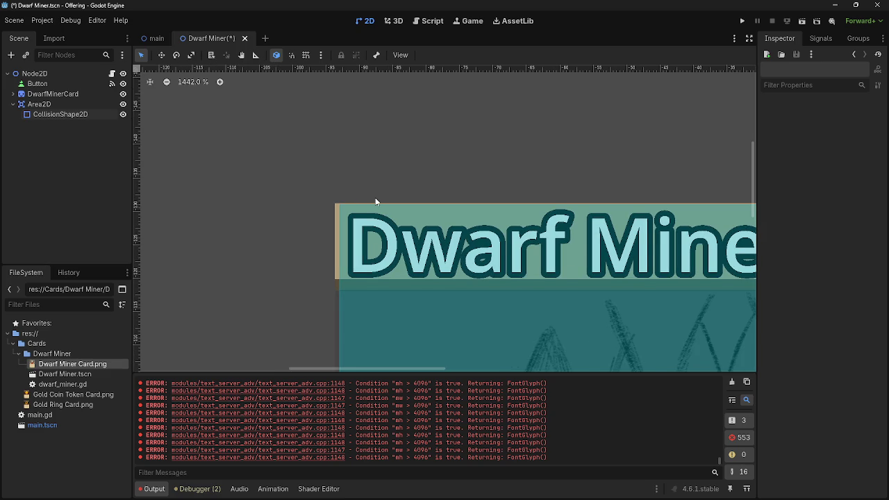
scroll(375, 201, up, 1)
scroll(375, 201, up, 1)
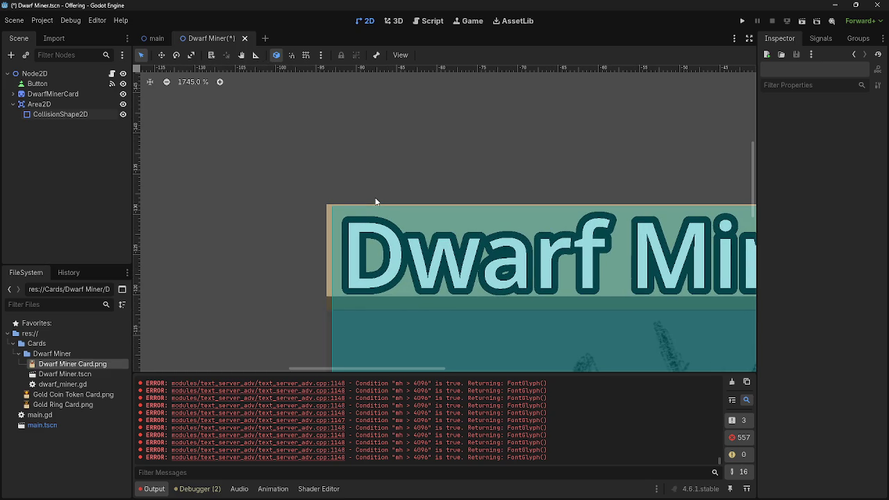
Stretch the collision rectangle to cover the whole card, with CollisionShape2D positioned at 2, 3 px.
click(375, 203)
scroll(322, 200, up, 7)
scroll(322, 200, up, 4)
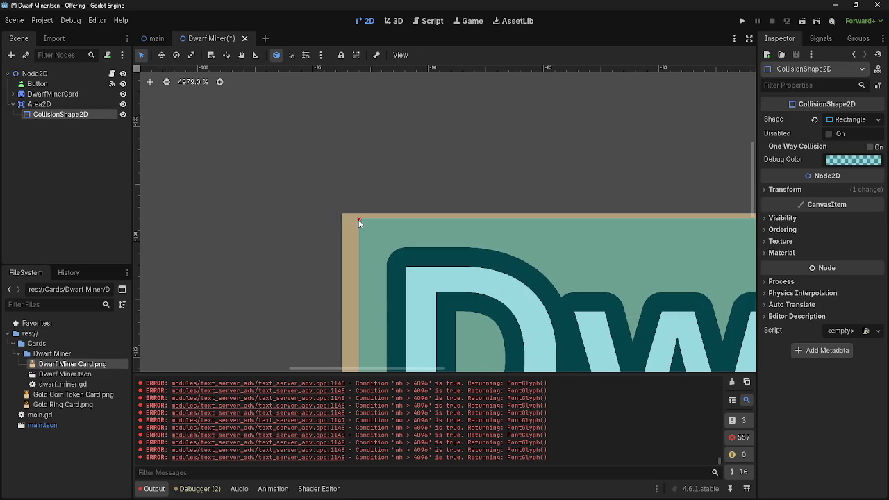
mouse_move(360, 218)
mouse_down()
mouse_move(257, 230)
mouse_move(241, 134)
mouse_move(347, 227)
mouse_move(341, 221)
mouse_up()
scroll(351, 229, down, 20)
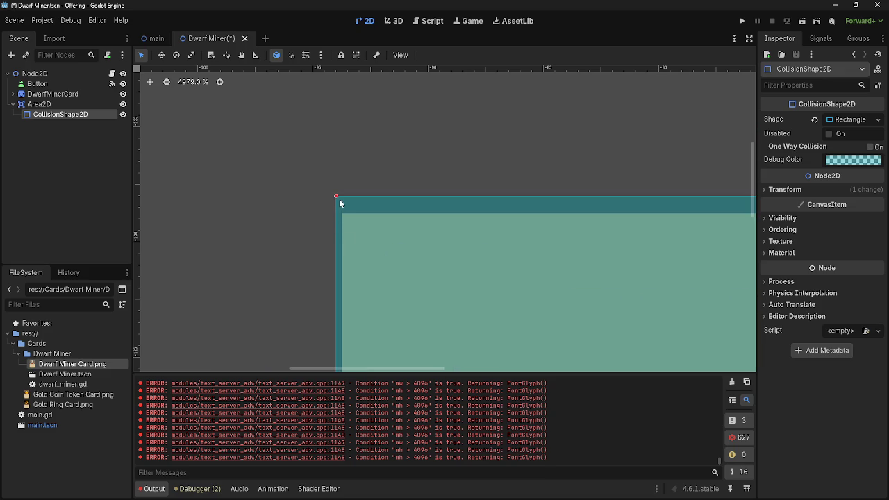
scroll(423, 249, right, 3)
scroll(423, 249, down, 4)
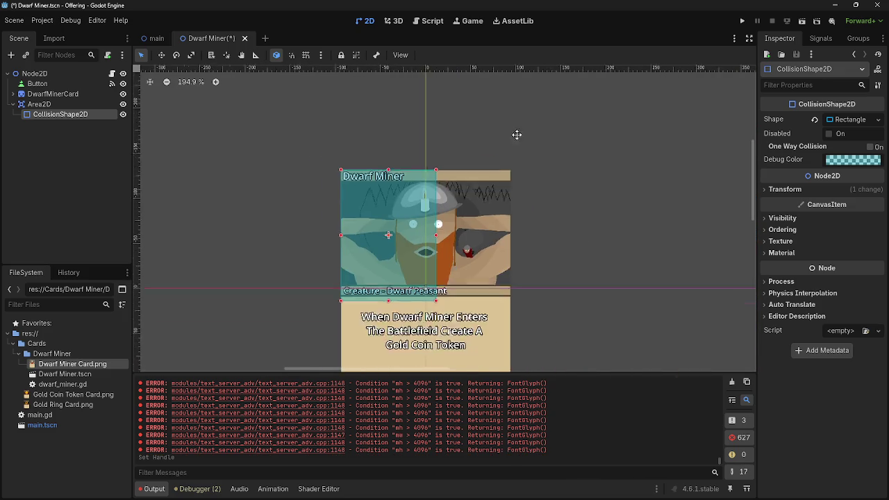
drag(442, 327, 452, 325)
scroll(454, 334, up, 12)
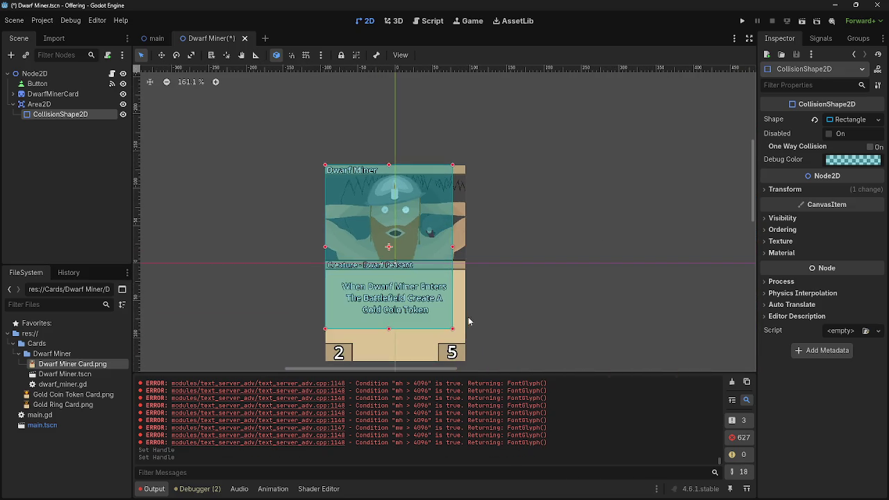
drag(417, 227, 476, 361)
scroll(515, 246, down, 10)
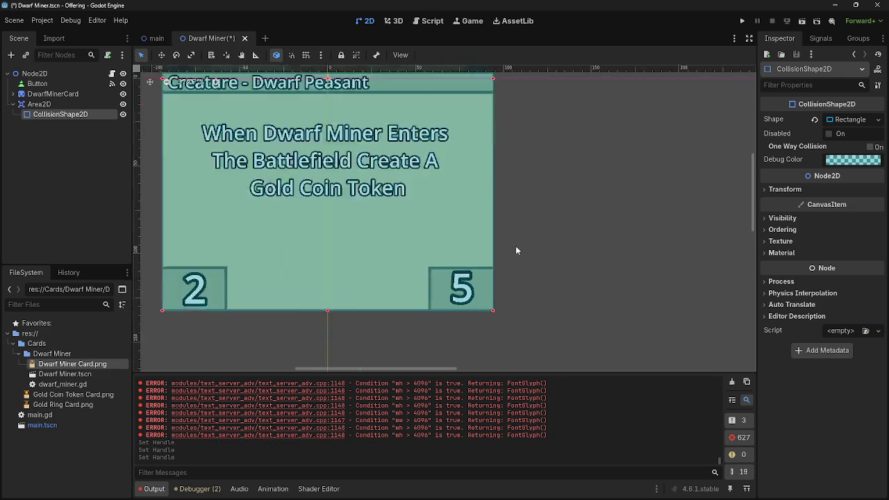
scroll(536, 161, up, 4)
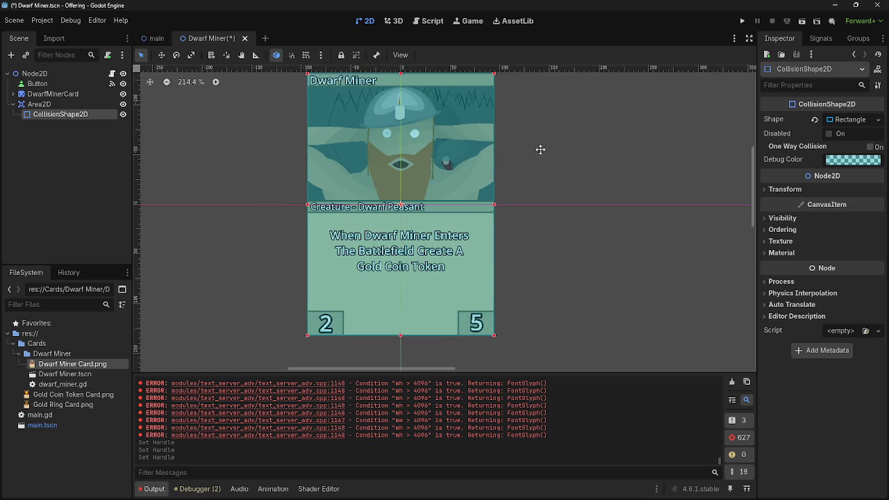
click(785, 188)
scroll(492, 139, up, 4)
scroll(302, 130, up, 4)
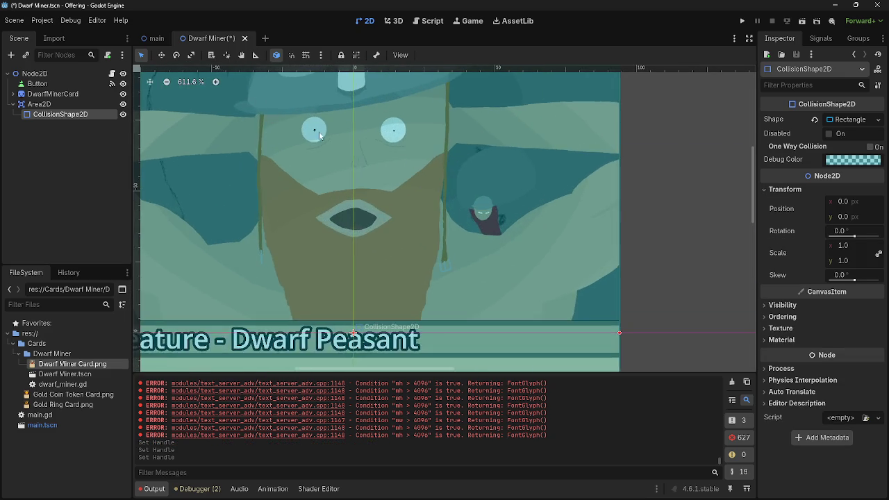
scroll(320, 155, up, 3)
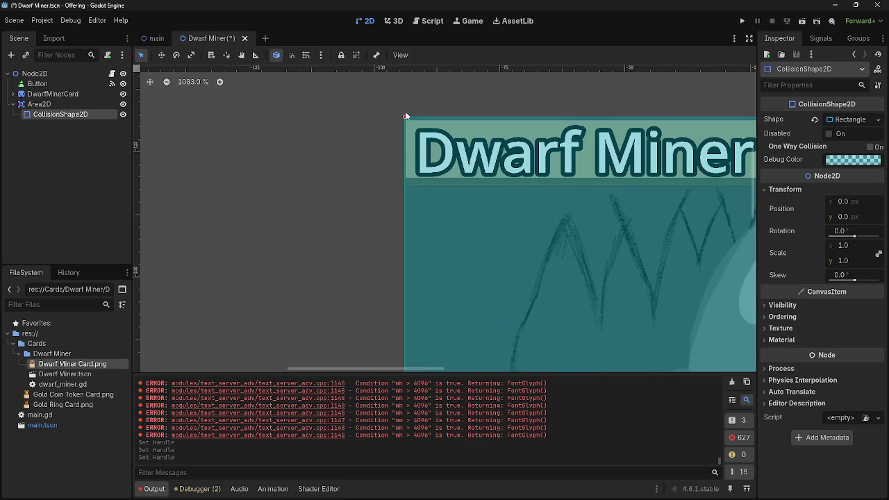
scroll(392, 154, down, 2)
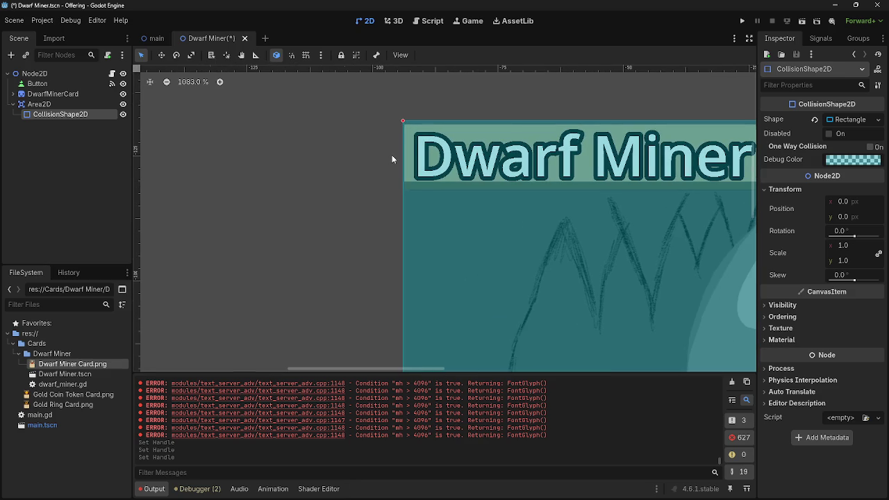
scroll(392, 155, down, 6)
scroll(392, 155, down, 9)
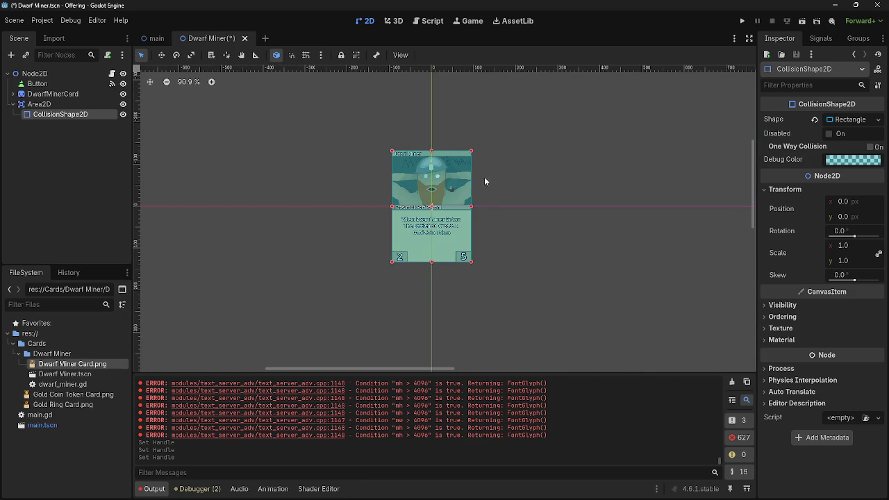
Move Area2D under the DwarfMinerCard node and expand it to show its collision shape.
click(41, 105)
drag(41, 105, 50, 94)
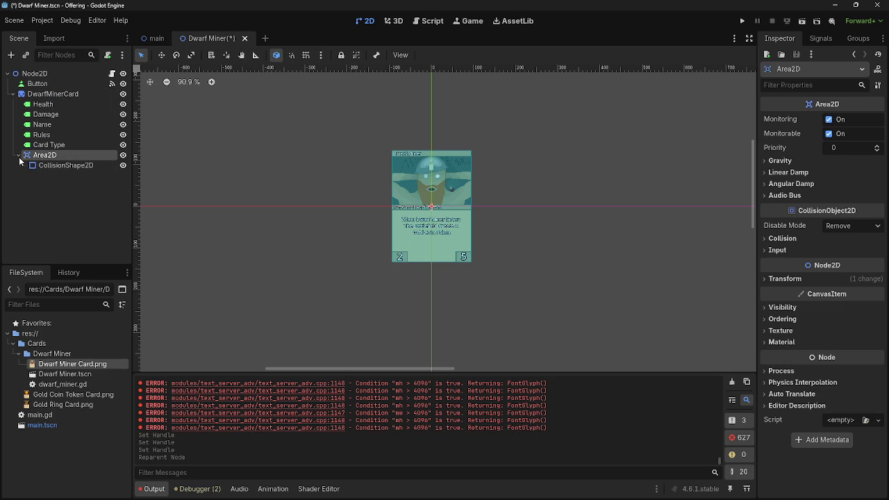
click(59, 170)
scroll(343, 148, up, 15)
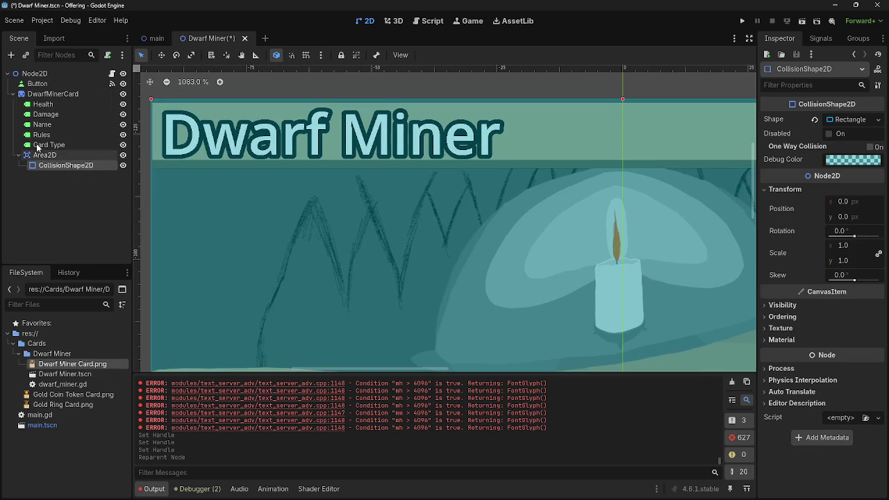
click(37, 157)
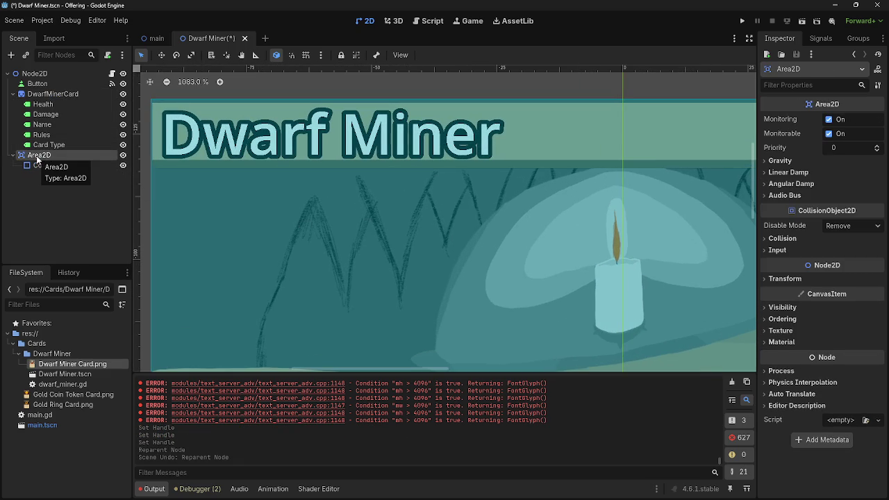
scroll(391, 192, down, 6)
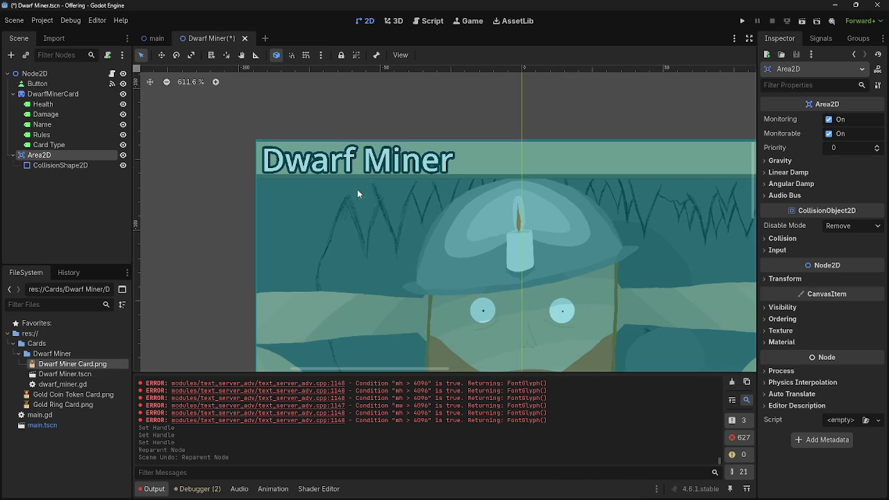
click(12, 93)
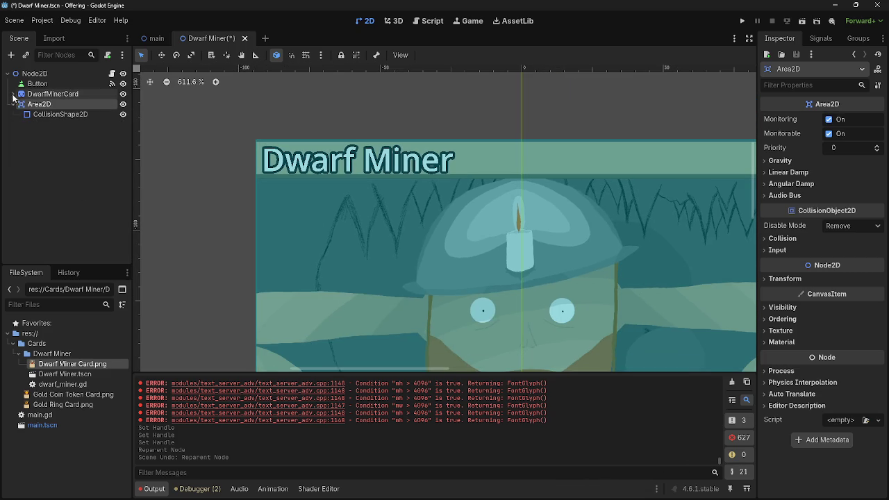
click(13, 104)
click(14, 104)
scroll(236, 180, down, 8)
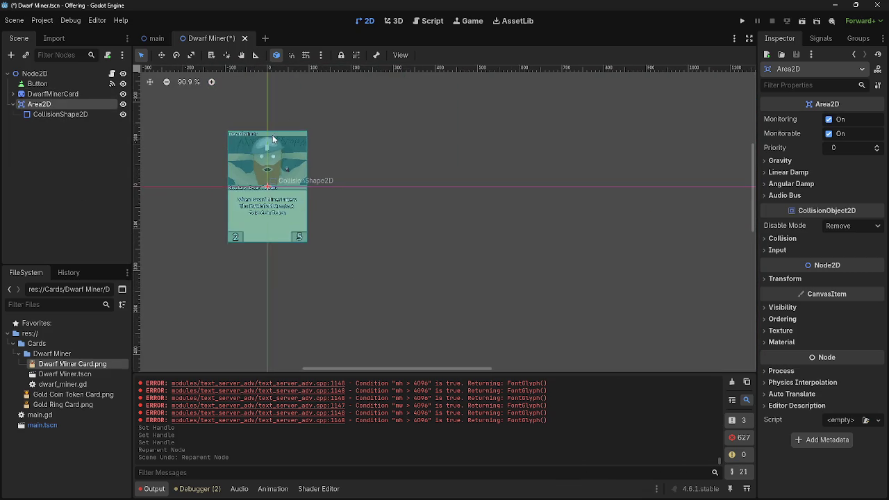
Try enlarging the collision rectangle beyond the card, then undo it and clear the selection.
click(319, 182)
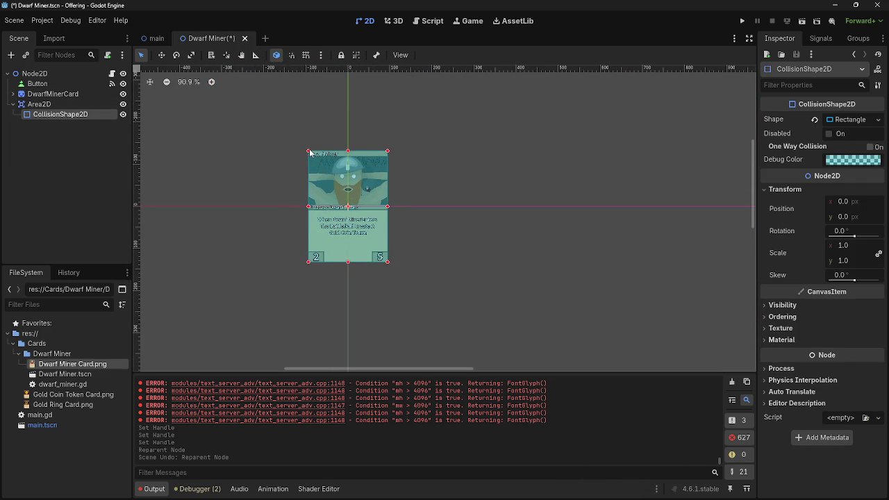
drag(387, 261, 396, 271)
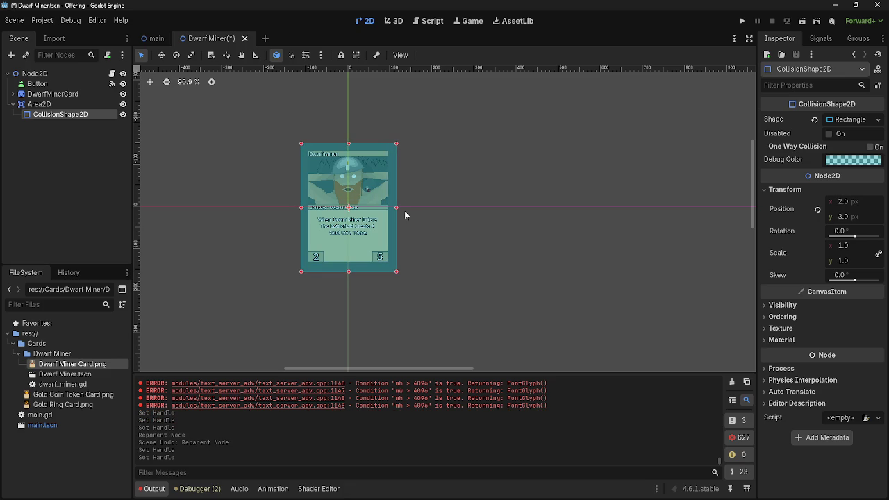
key(ctrl+z)
key(ctrl+z)
click(413, 156)
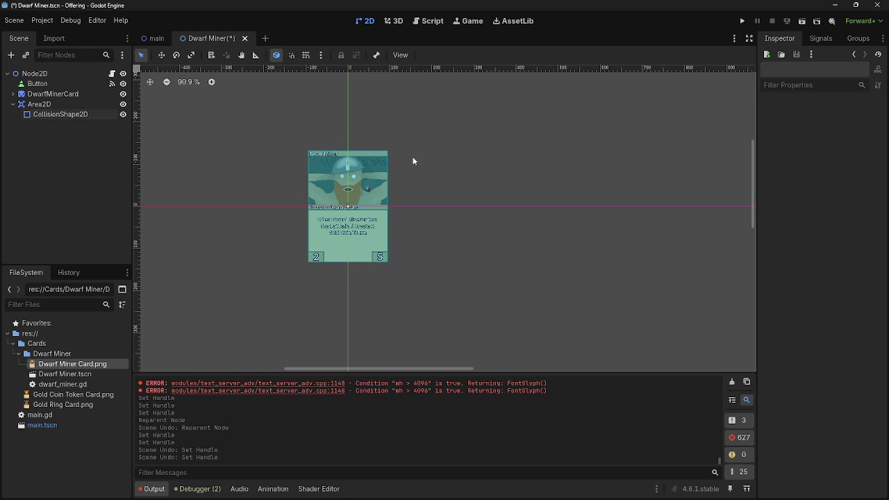
Show Area2D's unconnected signals, such as area_entered, body_entered and mouse_entered, then switch windows.
click(66, 115)
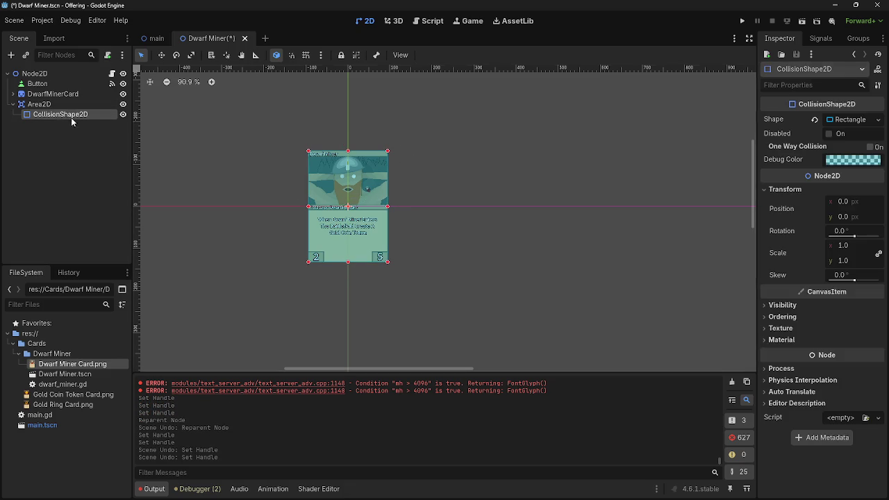
click(820, 38)
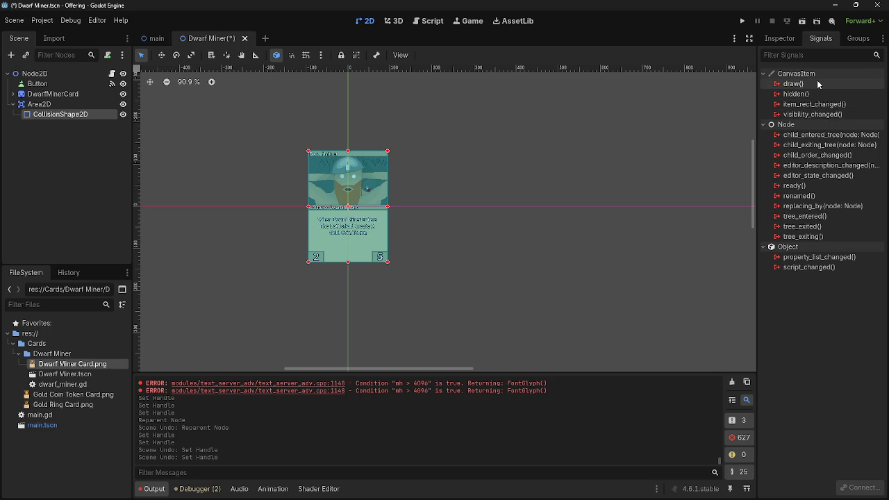
mouse_move(817, 84)
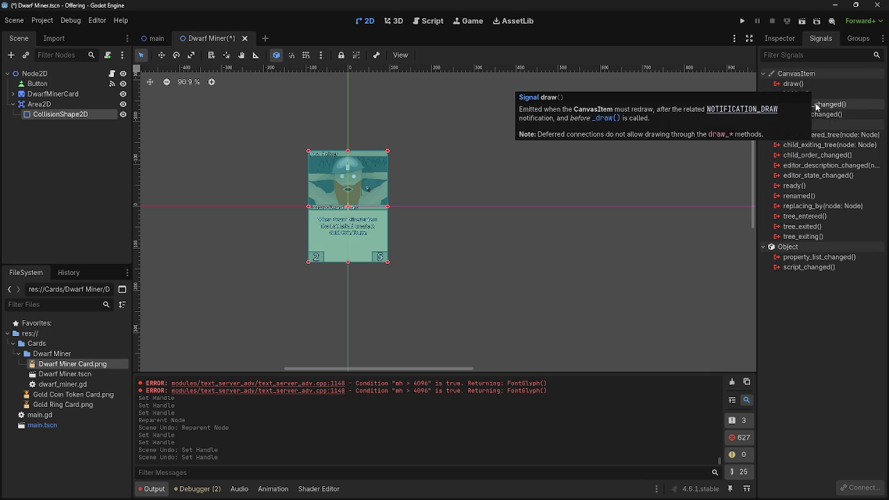
click(42, 104)
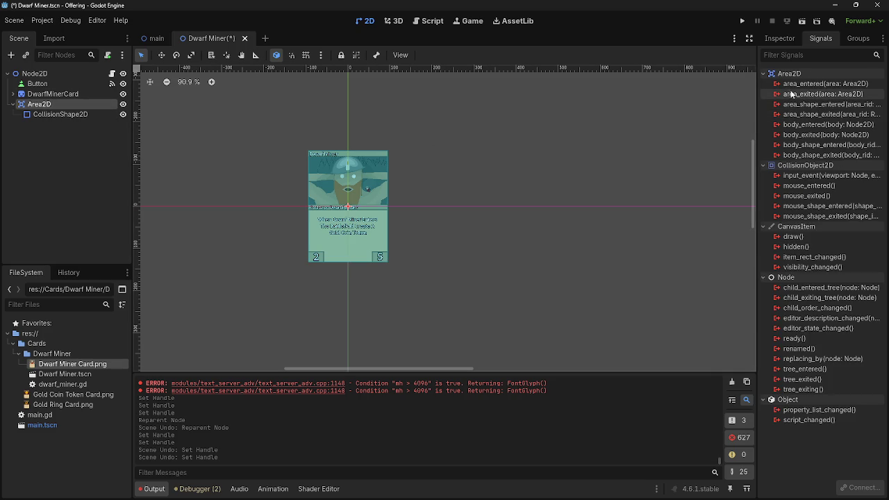
mouse_move(824, 87)
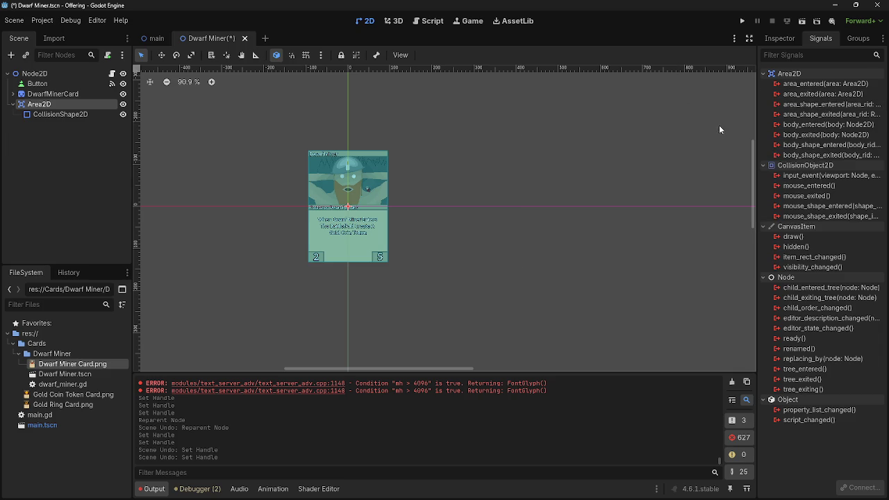
key(alt+Tab)
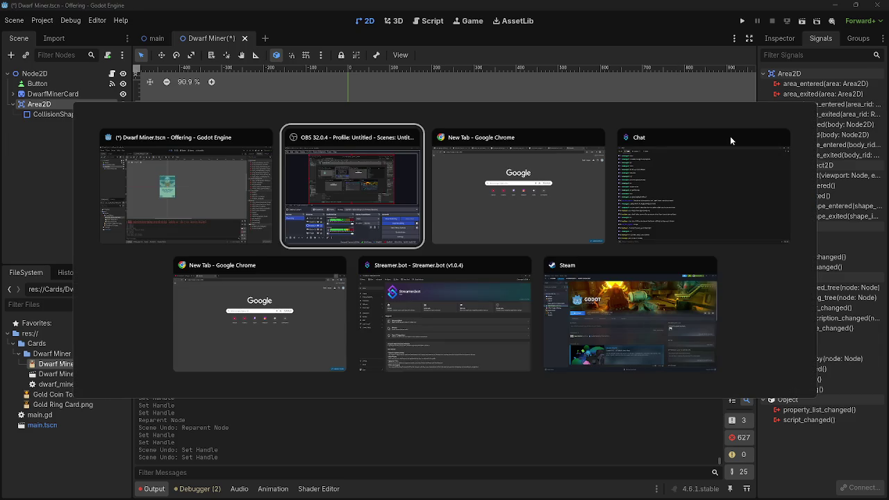
key(Escape)
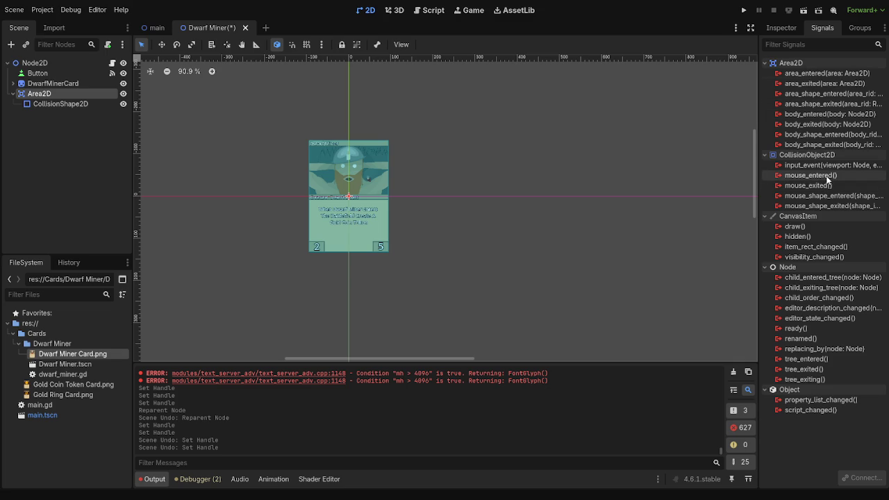
click(61, 104)
With Area2D selected, connect its mouse_entered signal to a new _on_area_2d_mouse_entered handler.
click(63, 96)
click(64, 105)
click(62, 95)
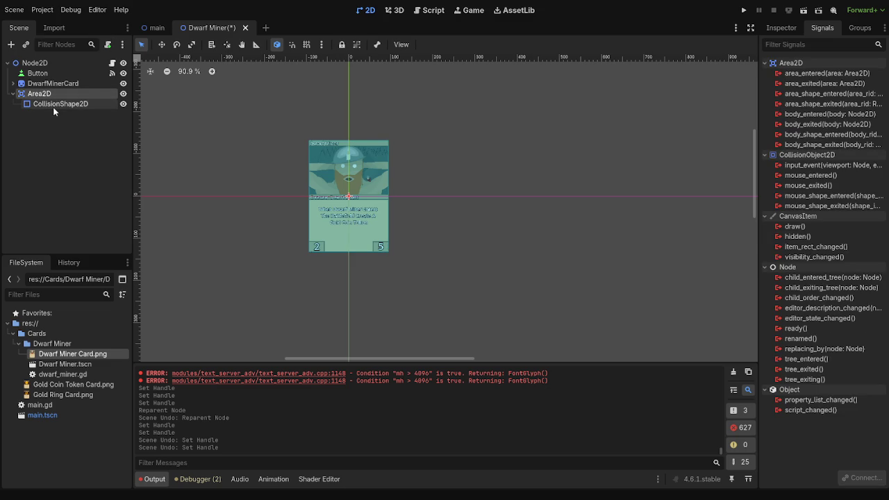
click(54, 105)
click(56, 96)
click(55, 105)
click(57, 97)
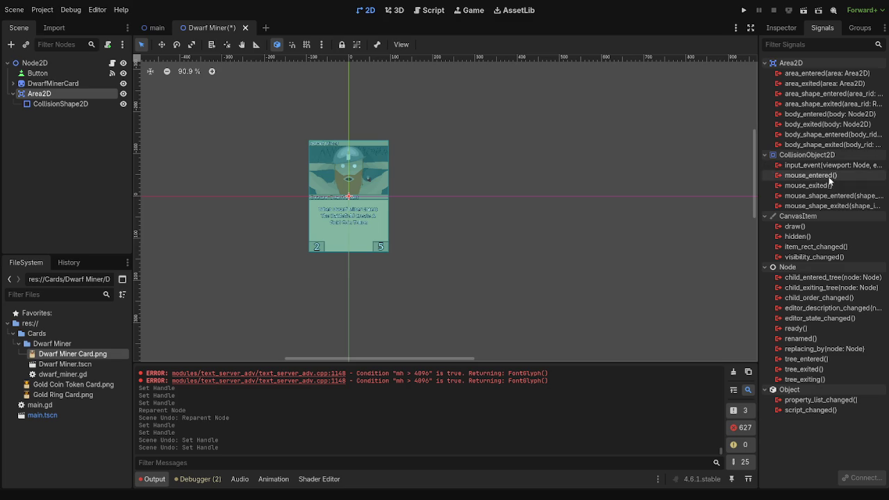
click(829, 178)
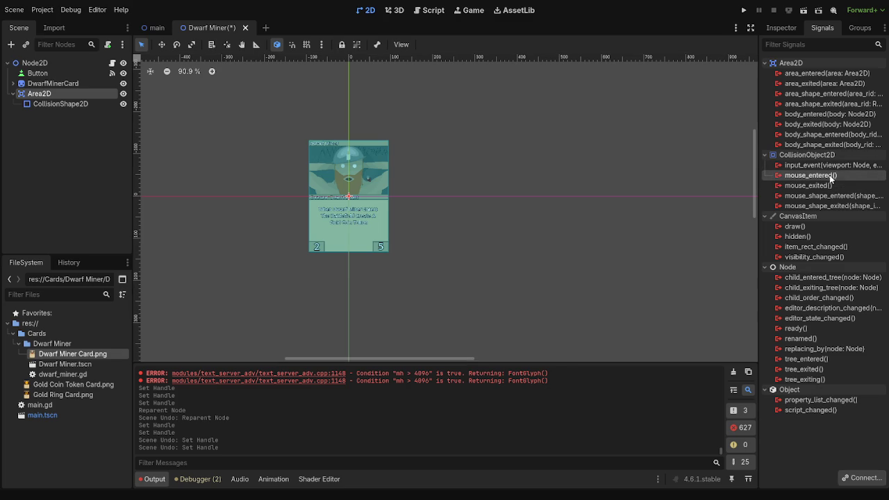
double_click(831, 178)
click(412, 344)
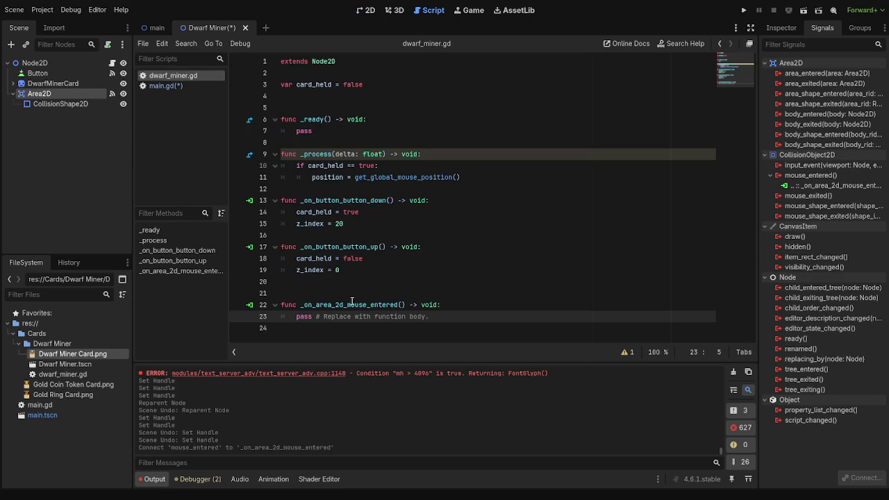
Remove the extra blank line above the new handler in dwarf_miner.gd and return to the main scene.
click(282, 306)
key(BackSpace)
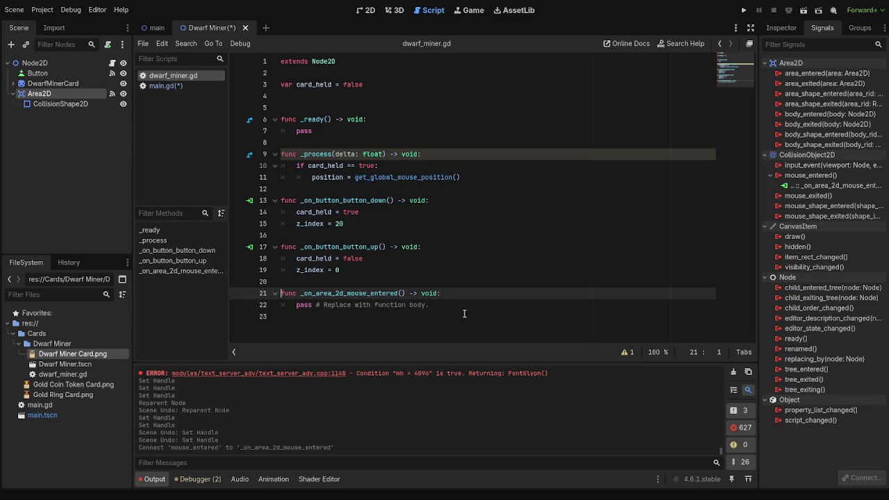
click(504, 312)
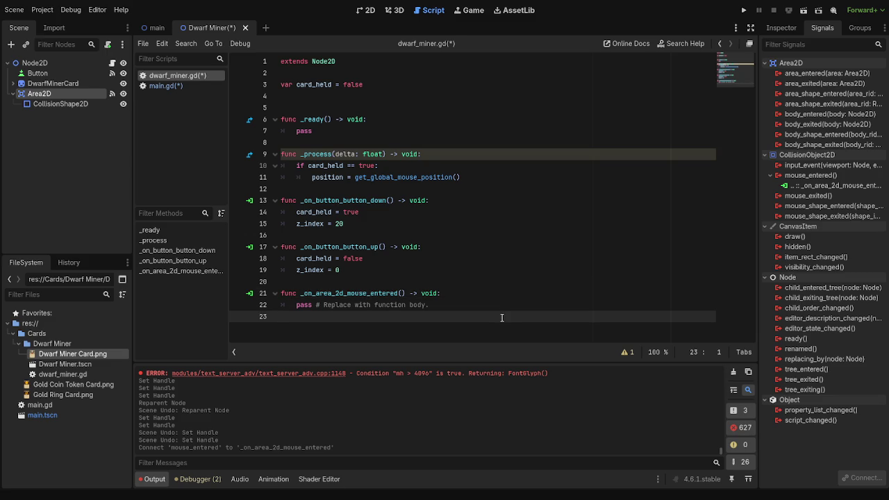
click(456, 307)
click(366, 10)
scroll(455, 201, down, 5)
click(155, 28)
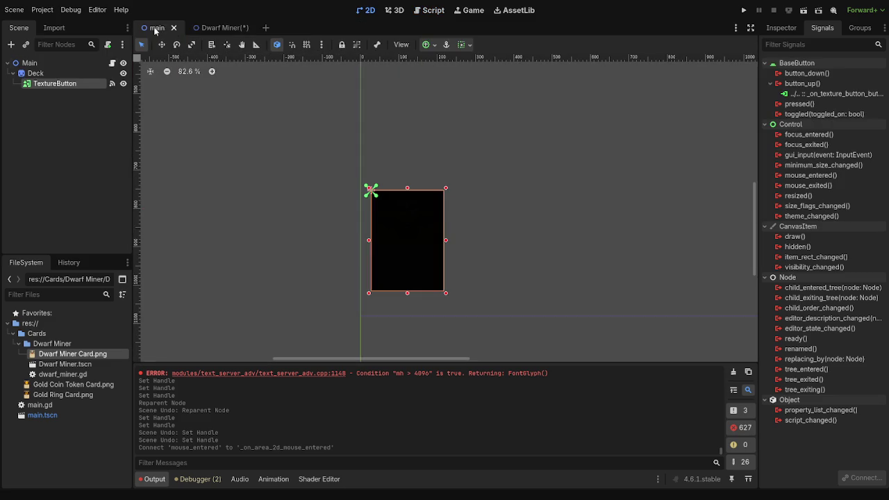
Paste a copy of DwarfMinerCard under the root Node2D as DwarfMinerCard2.
click(211, 28)
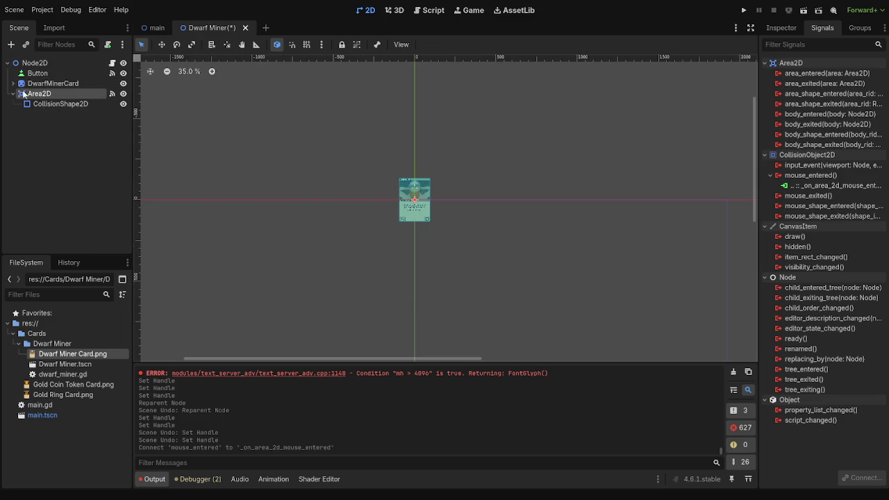
click(13, 83)
click(52, 83)
scroll(295, 192, up, 3)
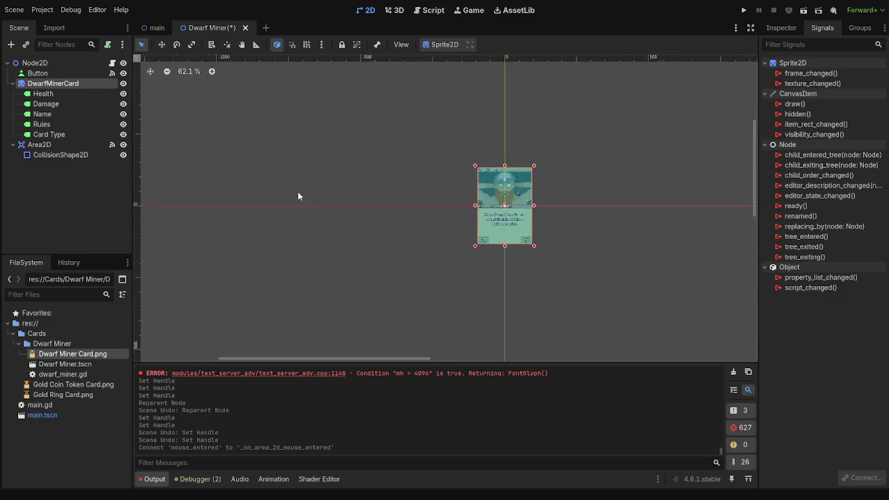
ctrl+click(43, 93)
ctrl+click(44, 104)
ctrl+click(43, 114)
ctrl+click(42, 124)
ctrl+click(45, 136)
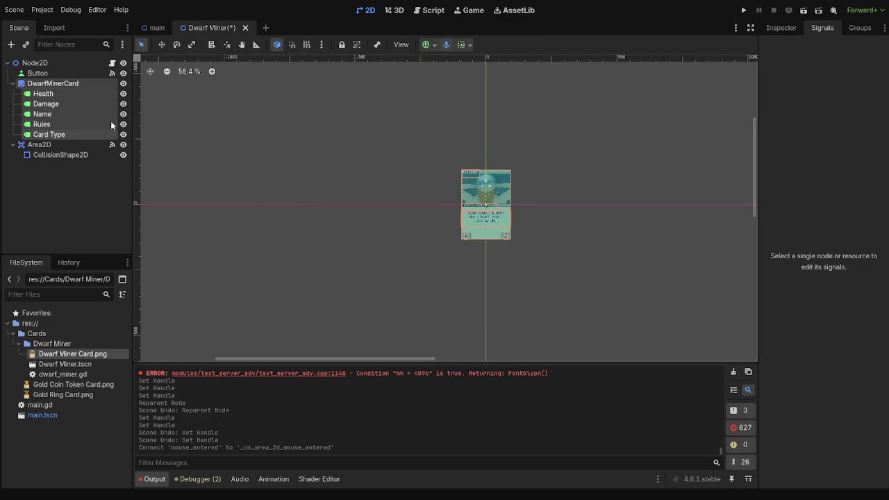
click(32, 62)
key(ctrl+v)
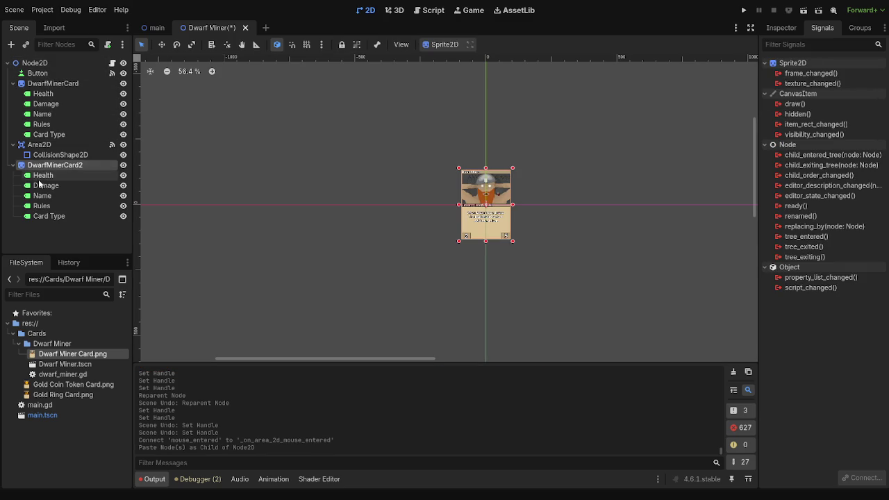
Arrange DwarfMinerCard2 as a sibling of DwarfMinerCard in the scene tree, with the card's labels visible.
mouse_move(40, 165)
mouse_down()
mouse_move(40, 107)
mouse_move(39, 139)
mouse_up()
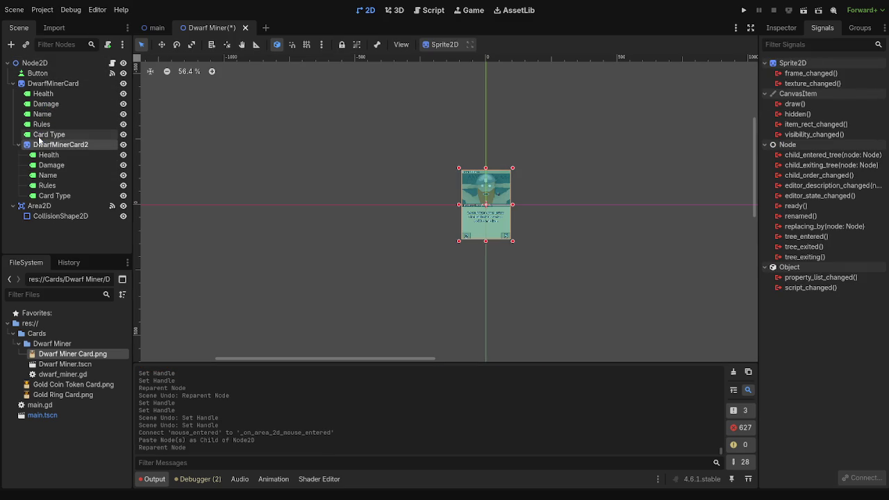
key(ctrl+z)
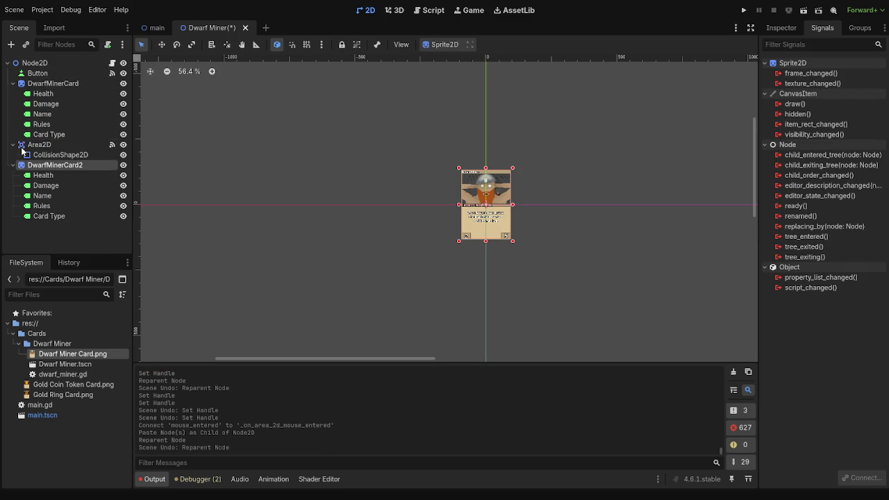
click(21, 83)
click(13, 84)
click(12, 93)
drag(38, 105, 38, 91)
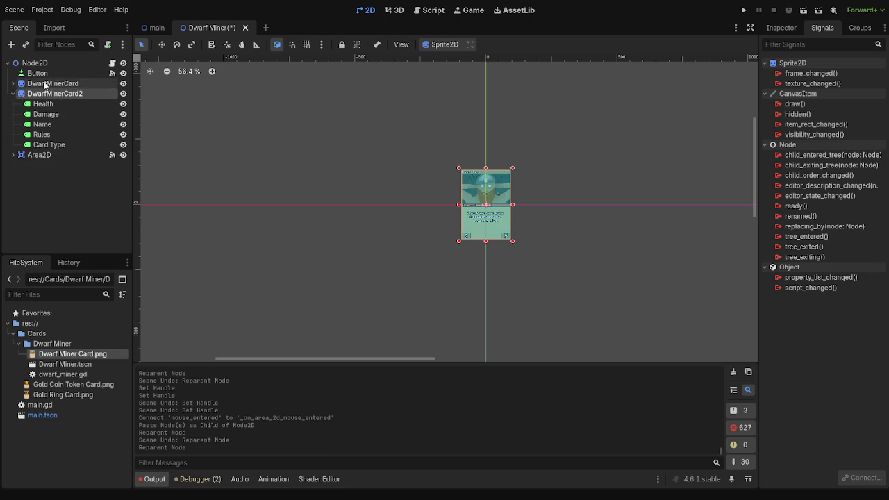
click(44, 85)
click(14, 83)
click(14, 84)
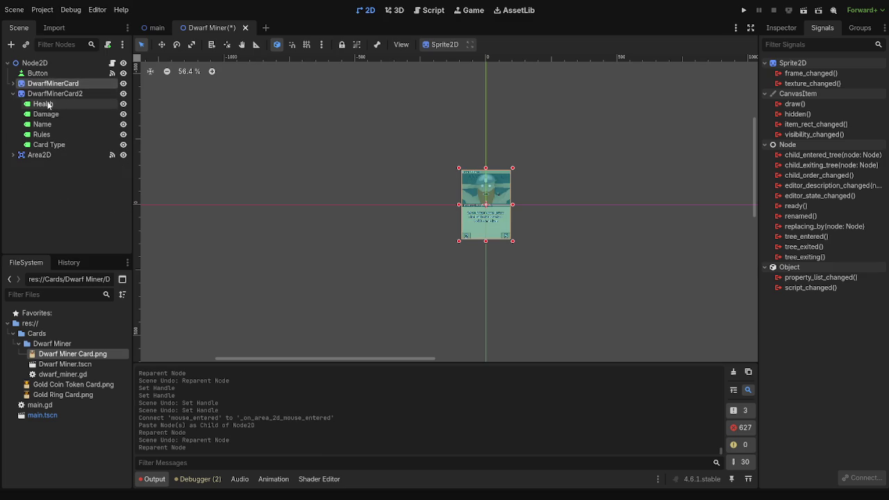
click(13, 83)
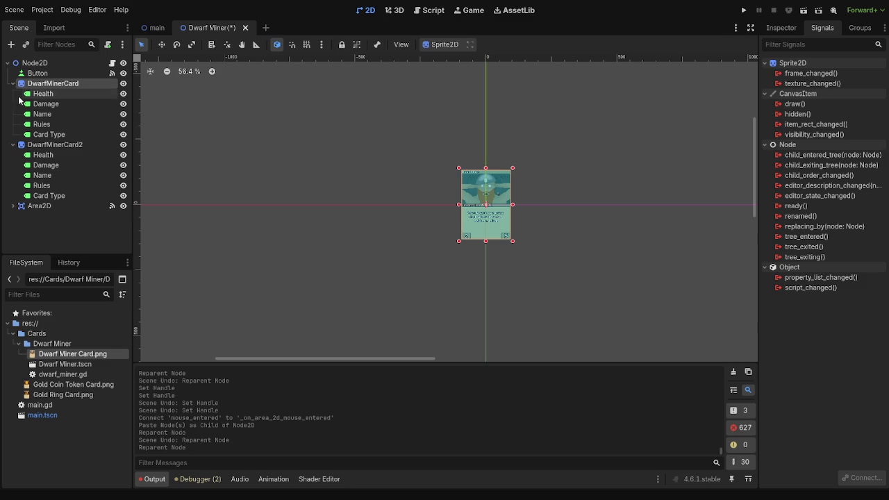
Rename DwarfMinerCard2 to DwarfMinerCardBig.
click(57, 147)
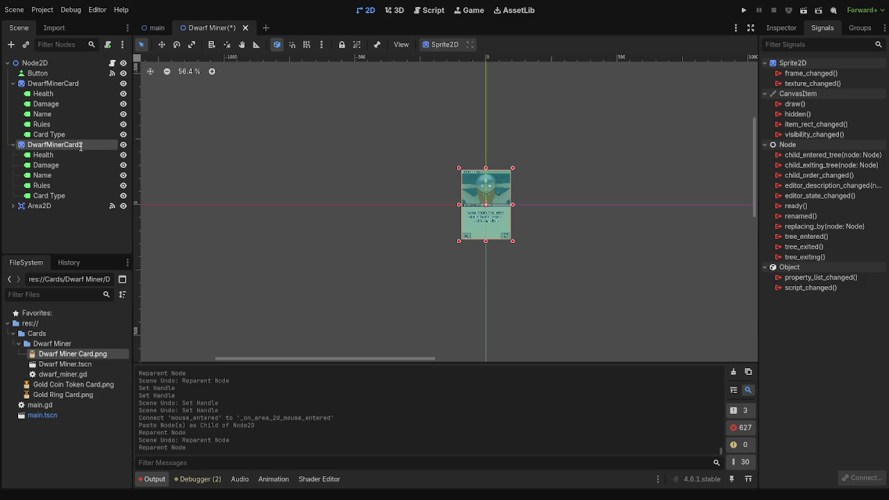
key(BackSpace)
text(Big)
key(Return)
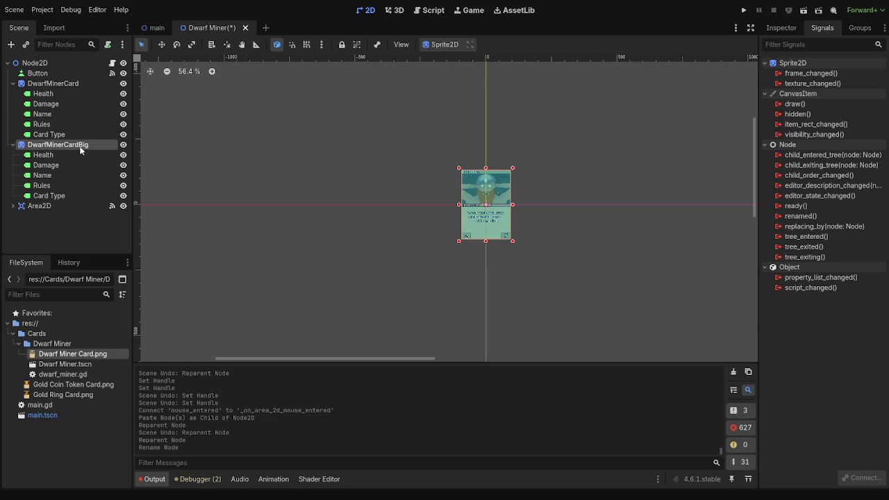
Select DwarfMinerCardBig and try dragging it in the viewport, undoing each move.
click(43, 155)
click(41, 185)
click(50, 196)
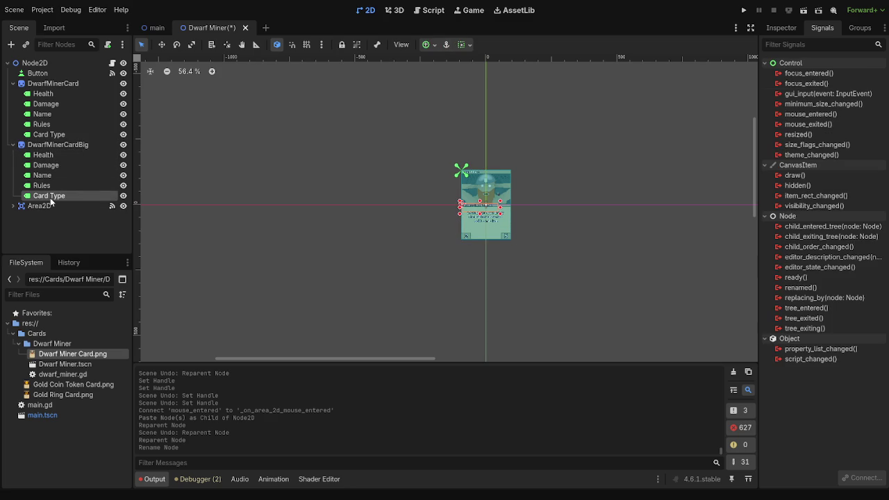
click(41, 186)
click(42, 175)
click(46, 165)
click(59, 145)
drag(483, 189, 375, 186)
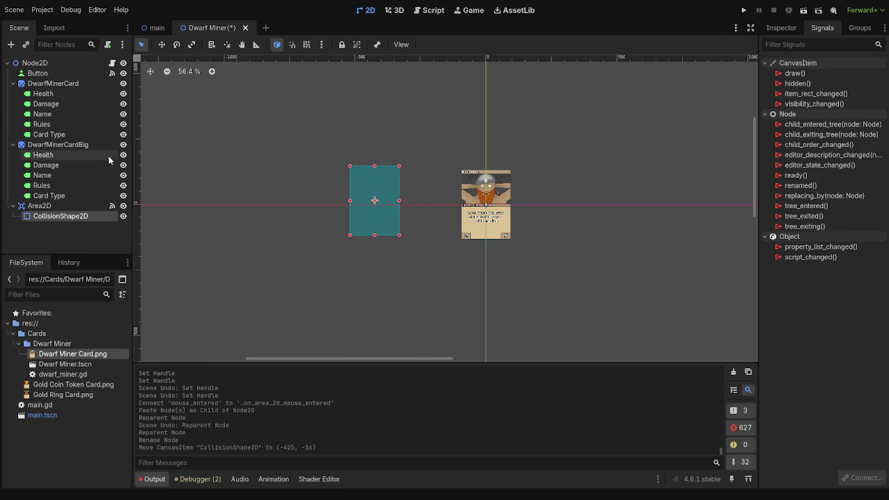
key(ctrl+z)
click(57, 145)
mouse_move(498, 199)
mouse_down()
mouse_move(588, 206)
mouse_move(381, 202)
mouse_up()
key(ctrl+z)
key(ctrl+z)
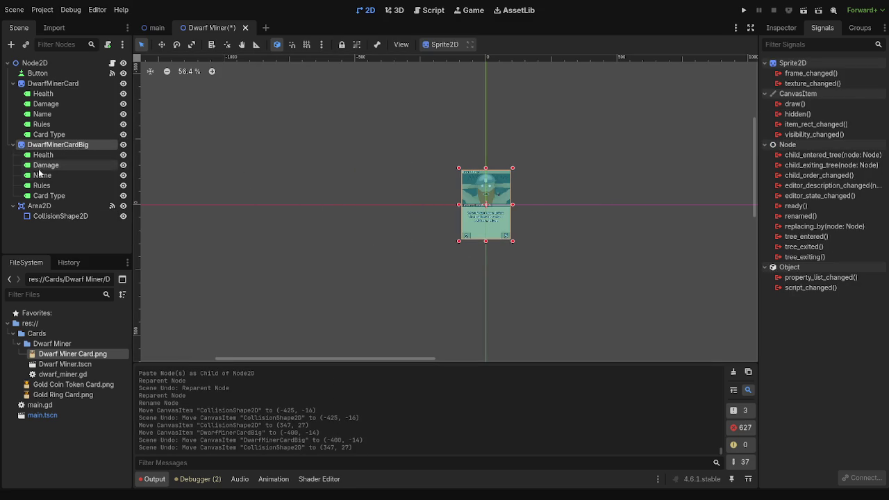
Keep DwarfMinerCardBig above Area2D in the tree and place the orange card next to the teal card.
click(12, 206)
click(13, 144)
drag(28, 148, 27, 159)
drag(499, 188, 345, 192)
drag(58, 154, 59, 140)
drag(333, 187, 436, 183)
In DwarfMinerCardBig's Transform properties, try a scale of 3.5.
click(791, 29)
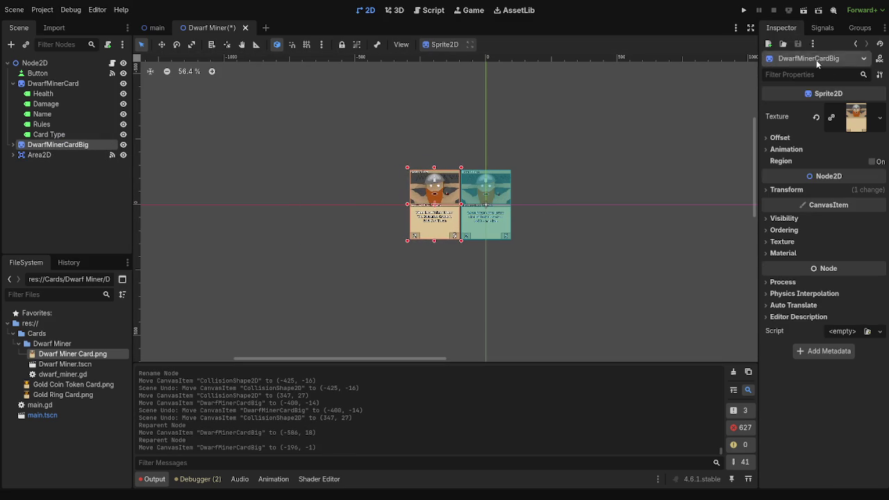
click(799, 190)
drag(856, 251, 861, 251)
click(859, 247)
text(3.5)
key(Return)
scroll(589, 209, down, 20)
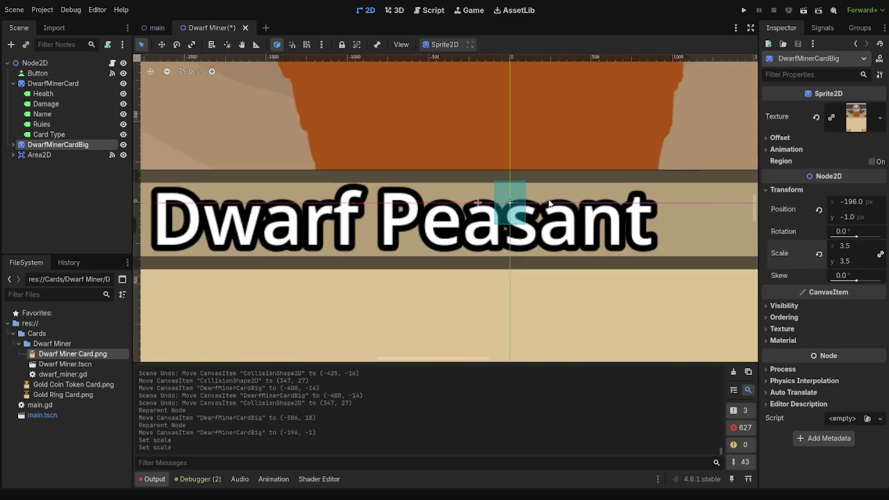
scroll(654, 151, down, 3)
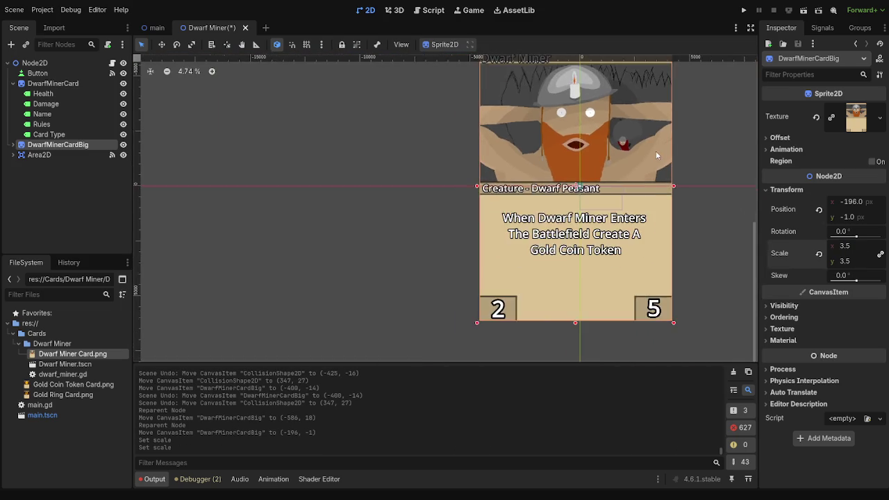
scroll(637, 207, up, 14)
scroll(603, 142, up, 1)
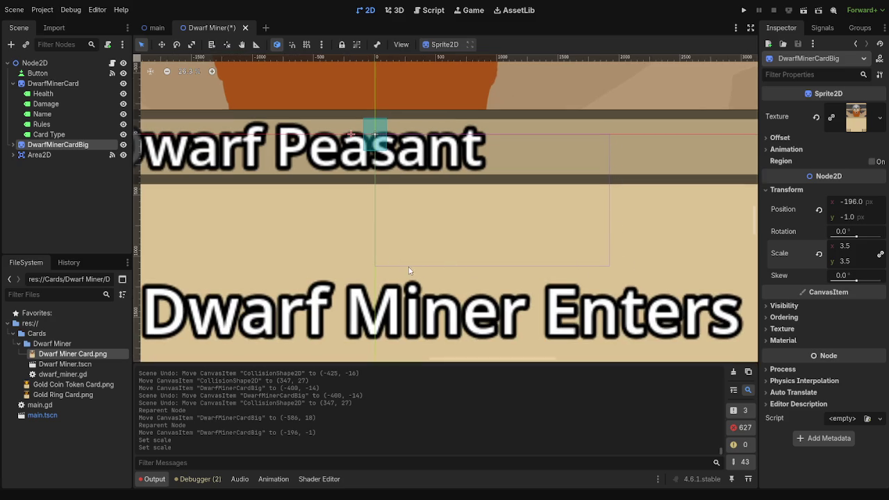
Bring DwarfMinerCardBig's scale down through 0.5 and 0.35 to 0.25.
click(851, 245)
text(05)
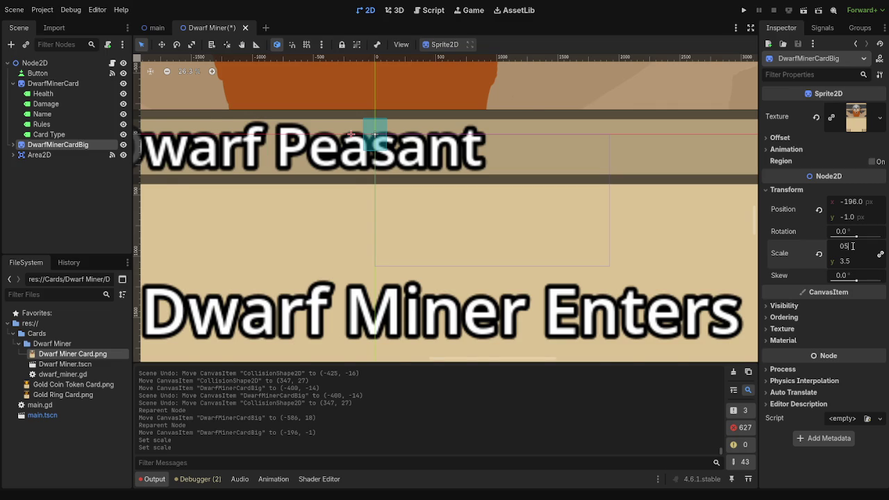
text(5)
key(Return)
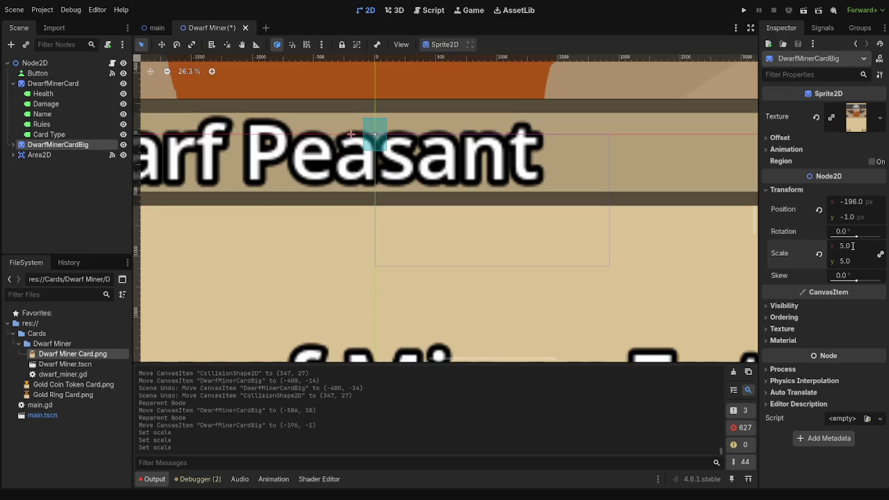
click(852, 245)
text(.5)
key(Return)
drag(329, 94, 460, 159)
text(35)
key(Return)
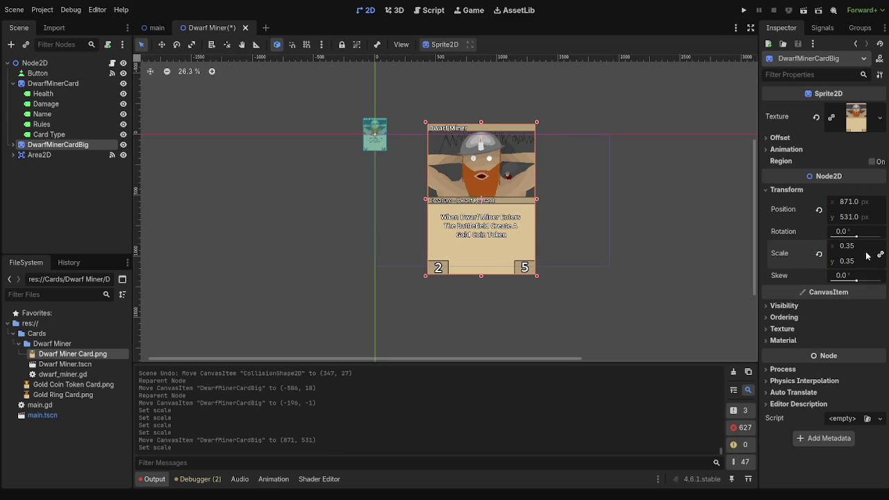
double_click(852, 245)
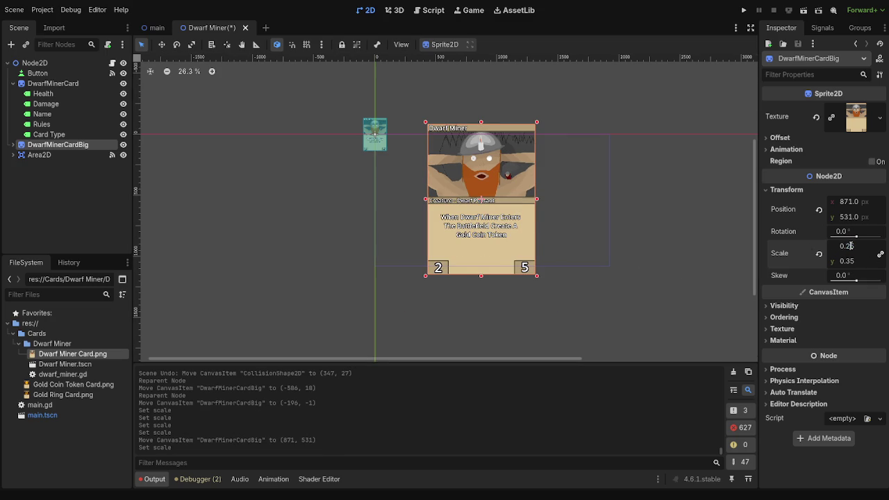
text(5)
key(Return)
Move the scaled big card left so it sits beside the small card.
mouse_move(490, 170)
mouse_down()
mouse_move(430, 168)
mouse_move(580, 168)
mouse_move(292, 124)
mouse_move(348, 136)
mouse_move(297, 142)
mouse_up()
scroll(579, 163, up, 3)
click(56, 84)
Test-run the scene, move DwarfMinerCardBig right to about 1555, 507, and nest Button under DwarfMinerCard.
key(F5)
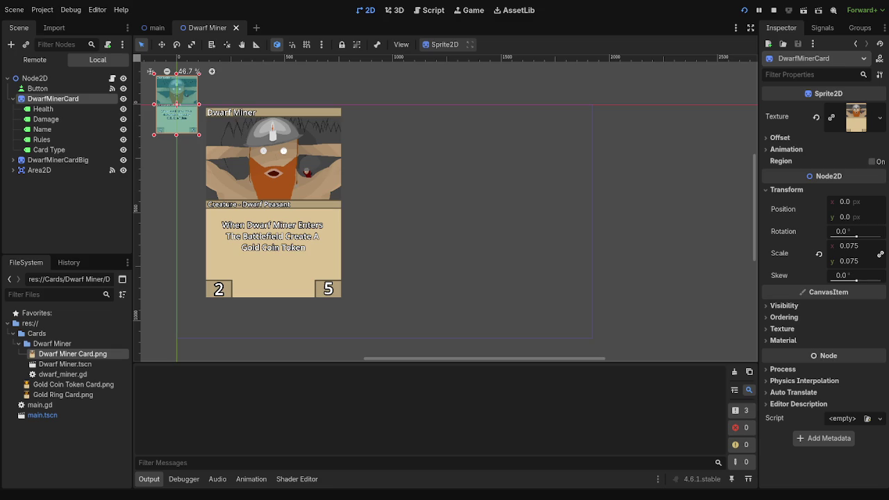
key(F8)
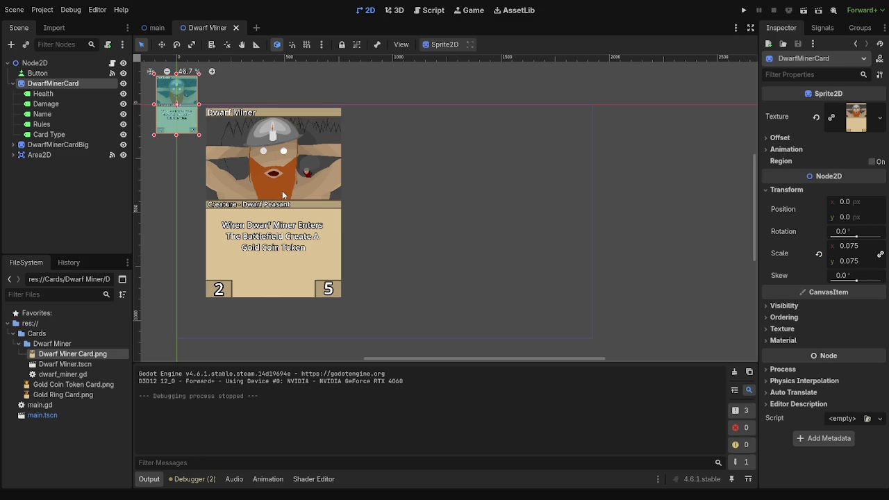
click(281, 191)
mouse_move(274, 138)
mouse_down()
mouse_move(449, 172)
mouse_move(495, 148)
mouse_move(514, 150)
mouse_up()
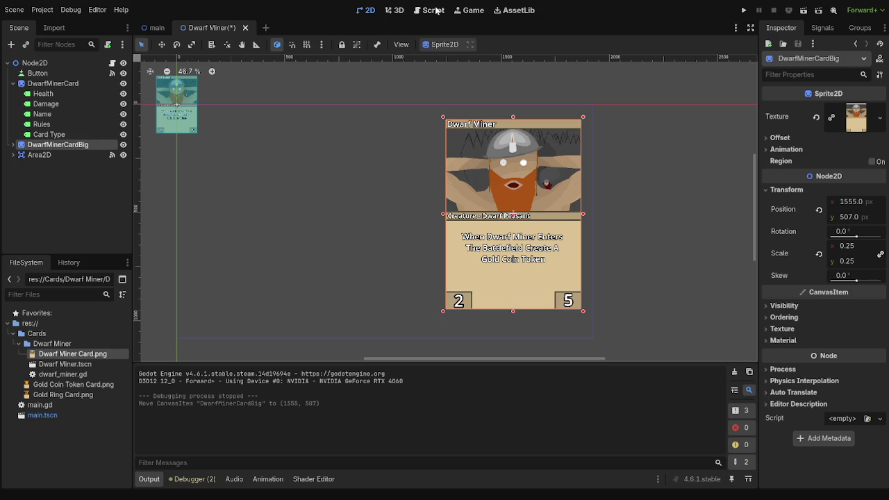
drag(60, 71, 47, 92)
Stretch the Button to cover the whole card and test-run the project.
scroll(226, 122, up, 4)
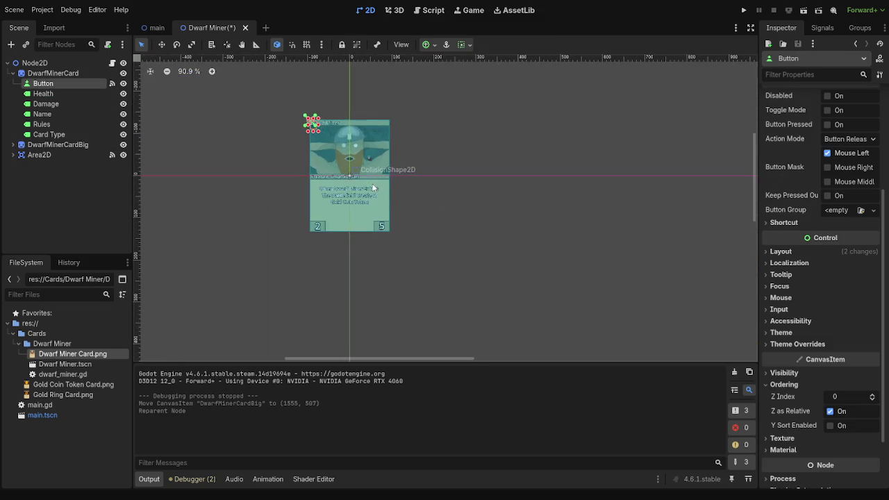
scroll(327, 106, up, 6)
drag(311, 148, 440, 329)
key(F5)
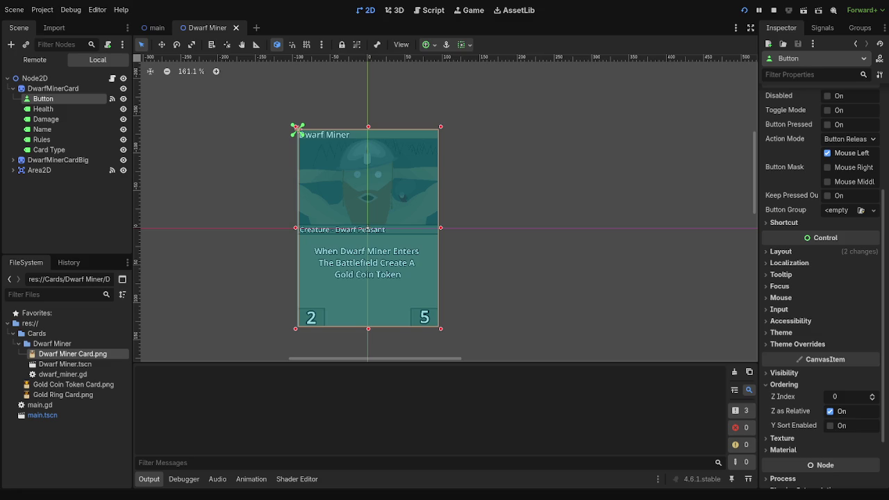
key(F8)
Align the Button's left edge with the card.
scroll(284, 230, up, 8)
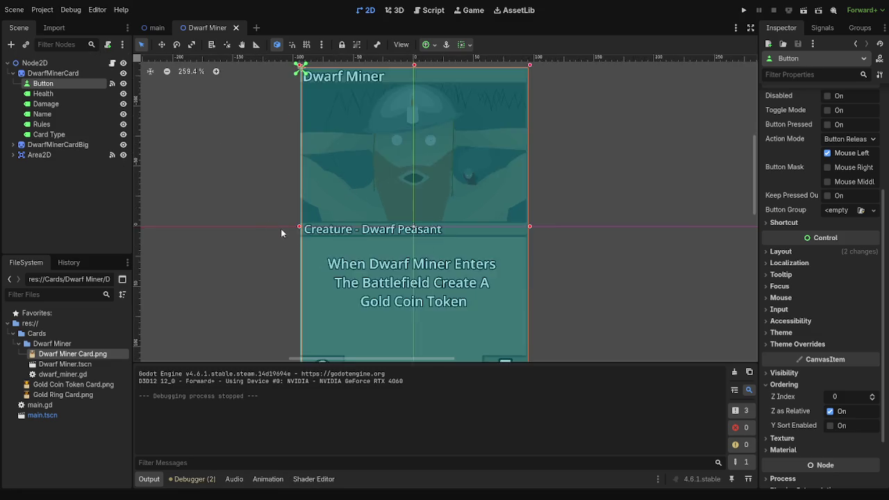
drag(334, 229, 324, 232)
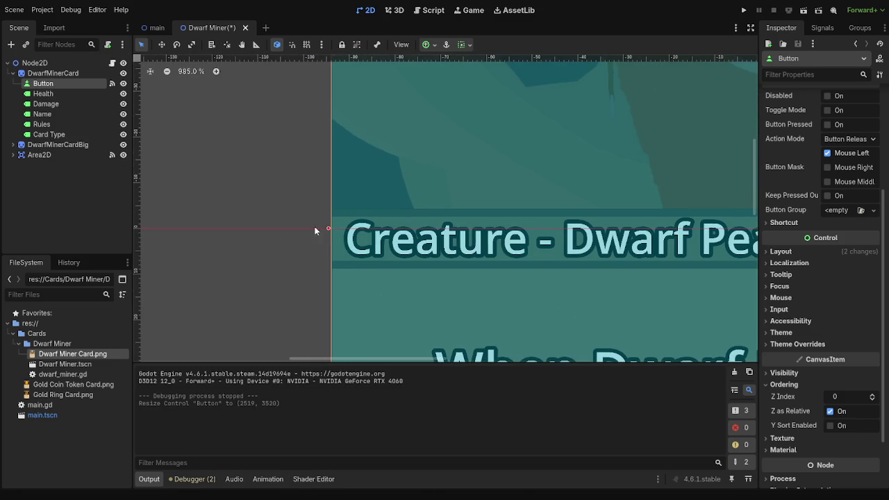
scroll(309, 228, down, 6)
scroll(830, 260, up, 3)
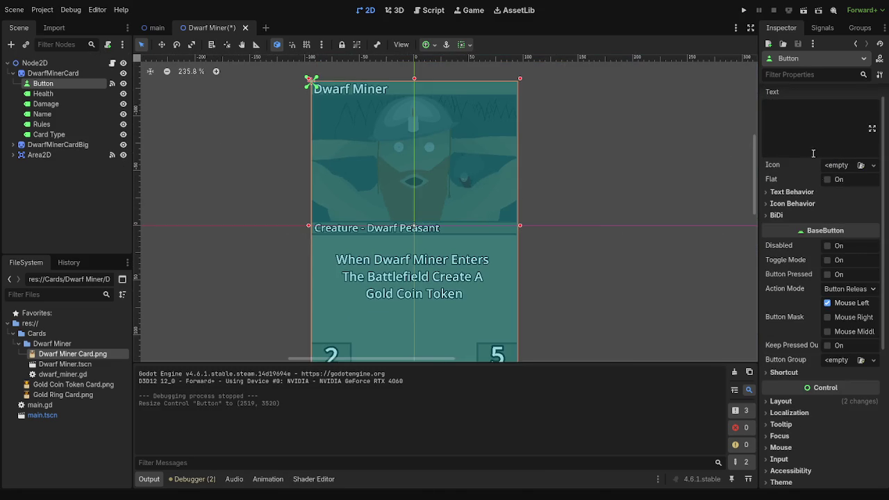
scroll(829, 259, up, 1)
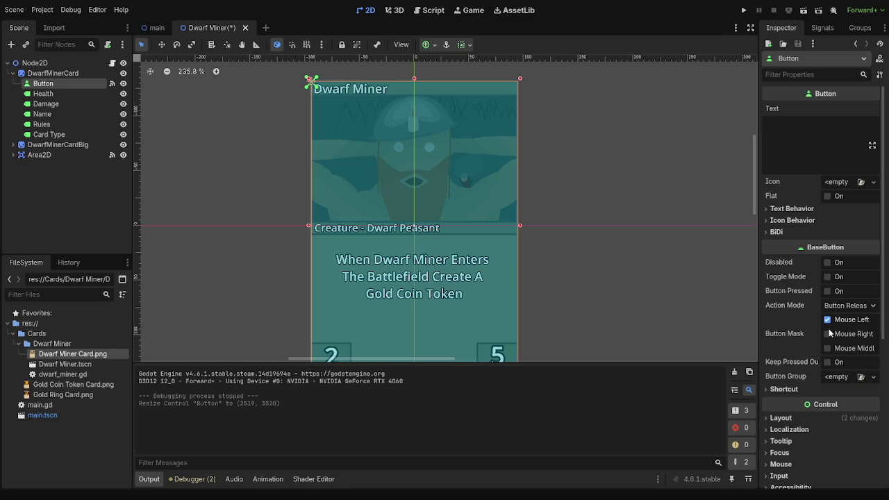
Look through the Button's Shortcut, Theme and Theme Overrides Colors settings in the Inspector.
click(806, 385)
click(804, 385)
scroll(798, 258, down, 3)
scroll(809, 257, down, 5)
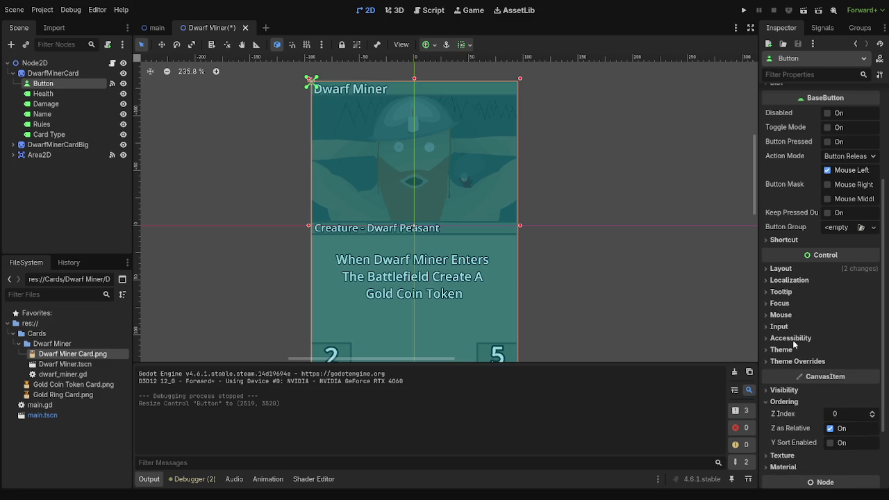
scroll(805, 361, down, 4)
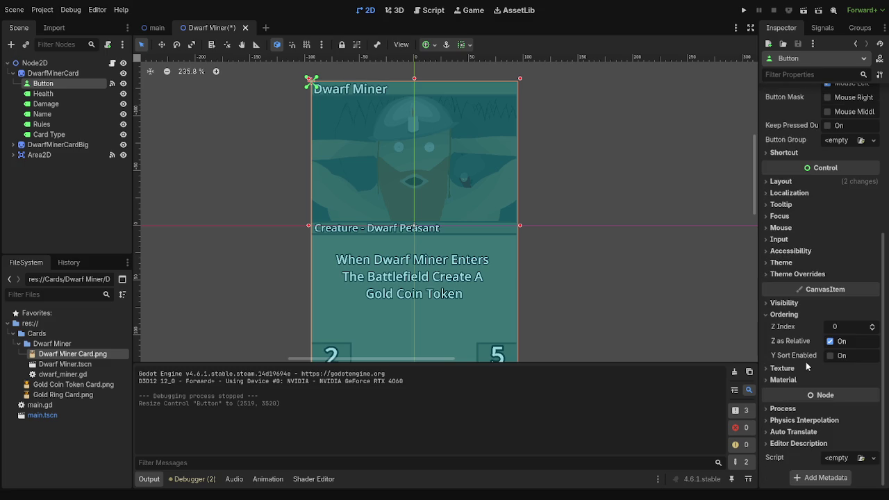
click(800, 261)
click(800, 261)
double_click(801, 260)
click(797, 273)
click(797, 285)
double_click(796, 285)
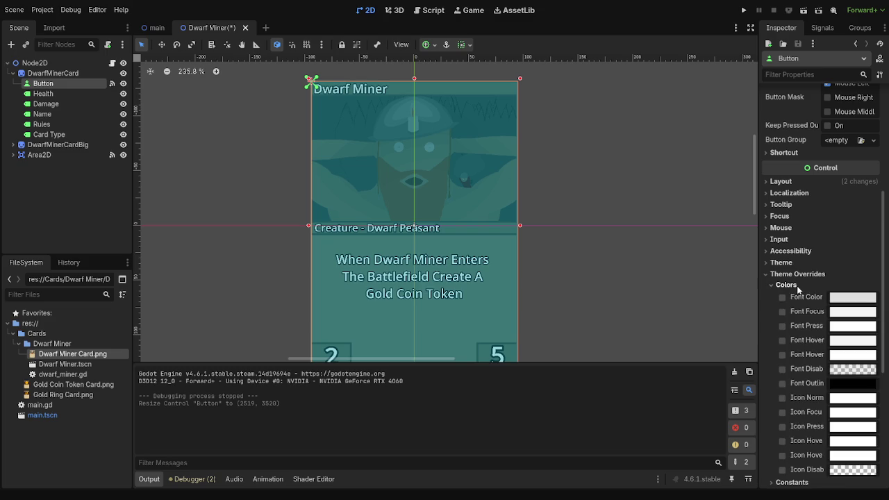
click(796, 286)
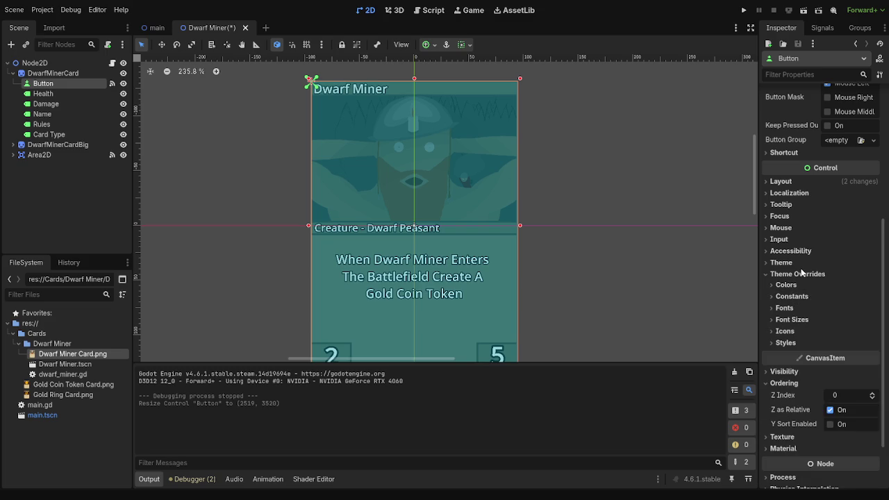
click(797, 273)
Look through the Button's Accessibility, Text Behavior, Icon Behavior and BiDi settings.
click(799, 251)
scroll(820, 345, up, 7)
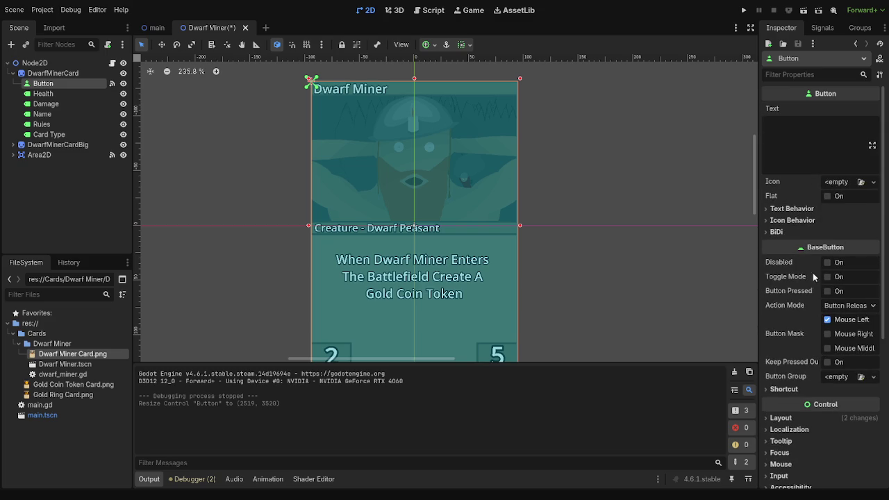
click(801, 209)
click(801, 211)
click(797, 219)
click(797, 220)
click(798, 230)
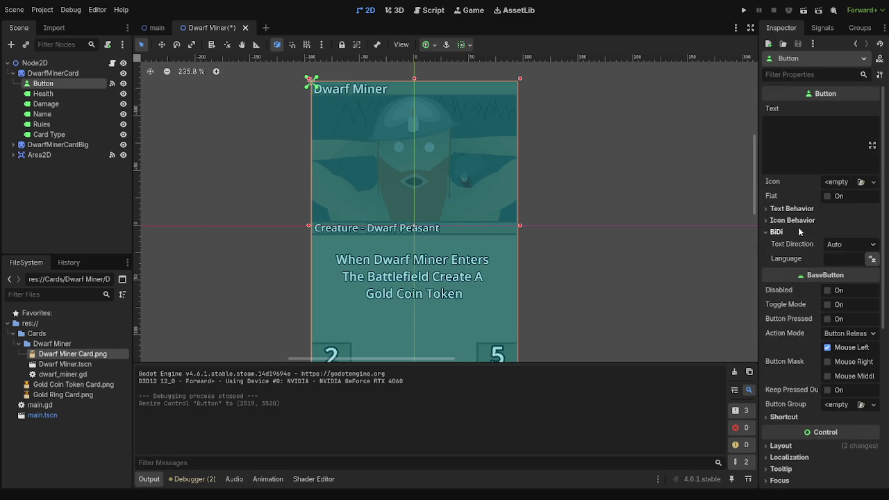
click(799, 209)
click(799, 213)
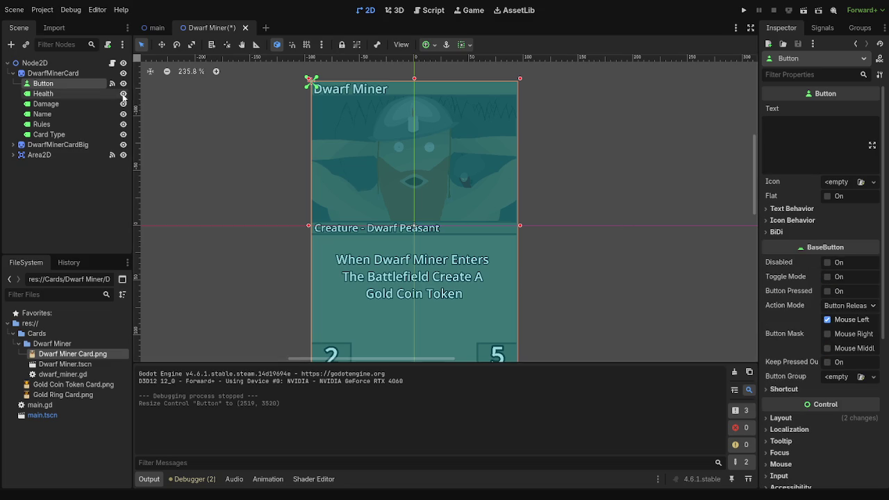
Hide the Button and run the project to test the card without it.
click(123, 84)
click(743, 10)
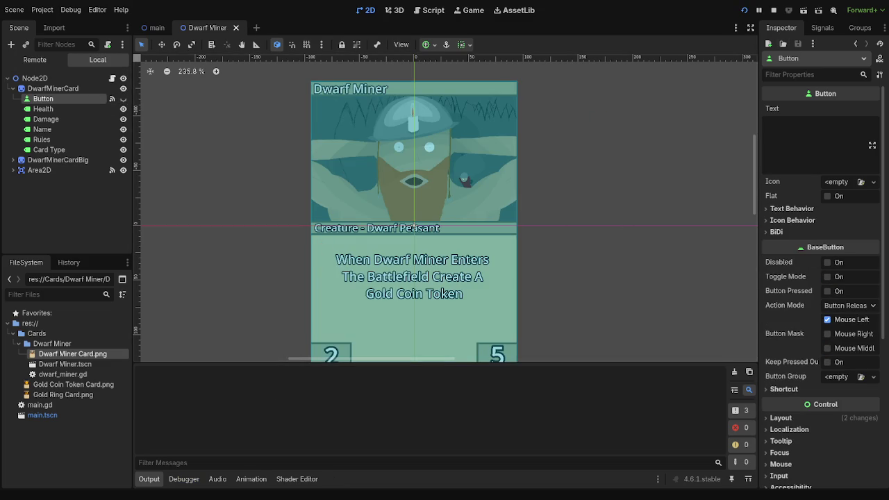
key(F8)
Make the Button visible again and reselect it in the Scene dock.
click(122, 83)
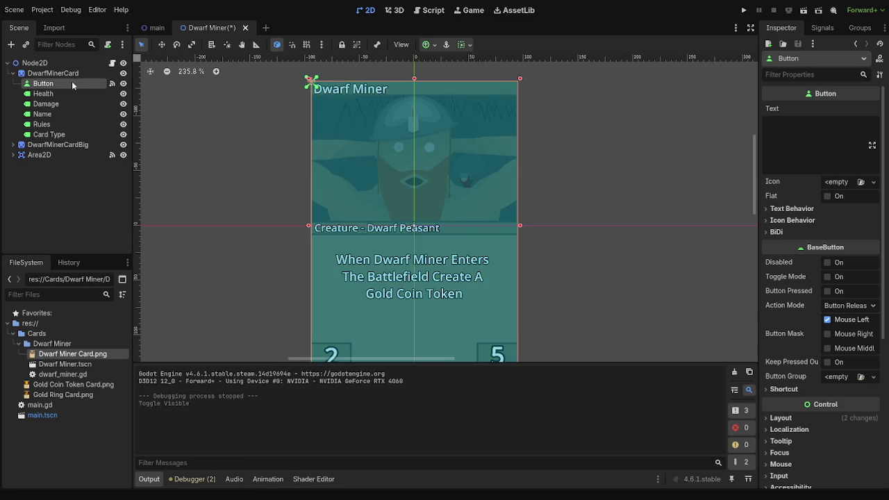
click(55, 73)
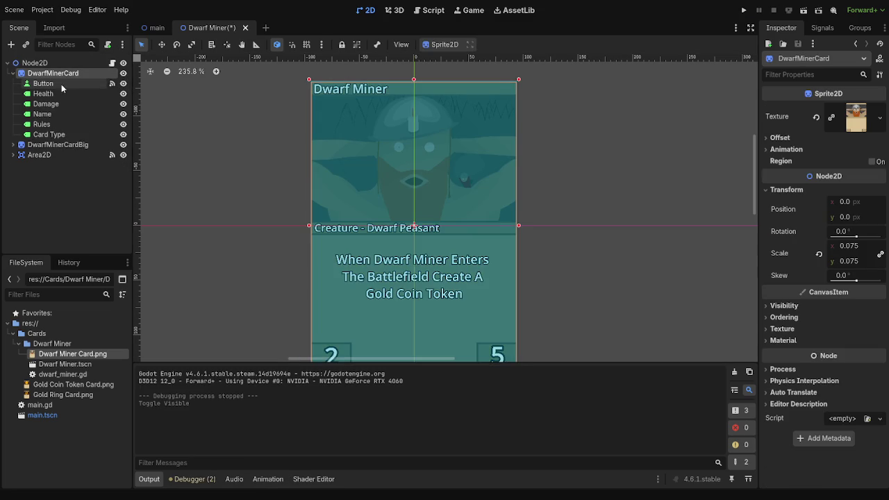
click(65, 85)
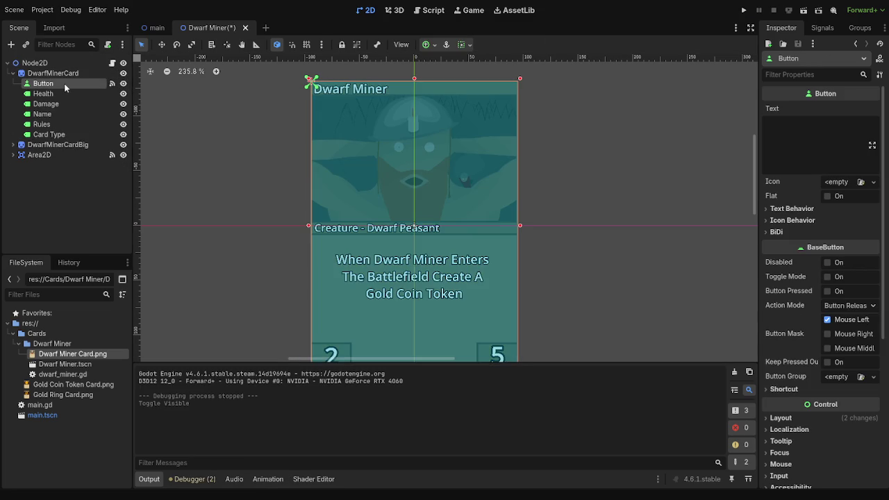
scroll(235, 263, down, 10)
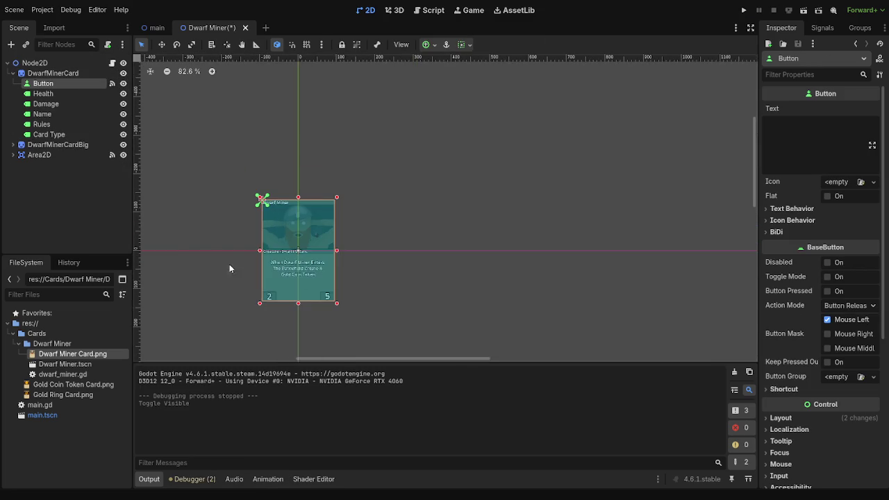
drag(272, 242, 283, 249)
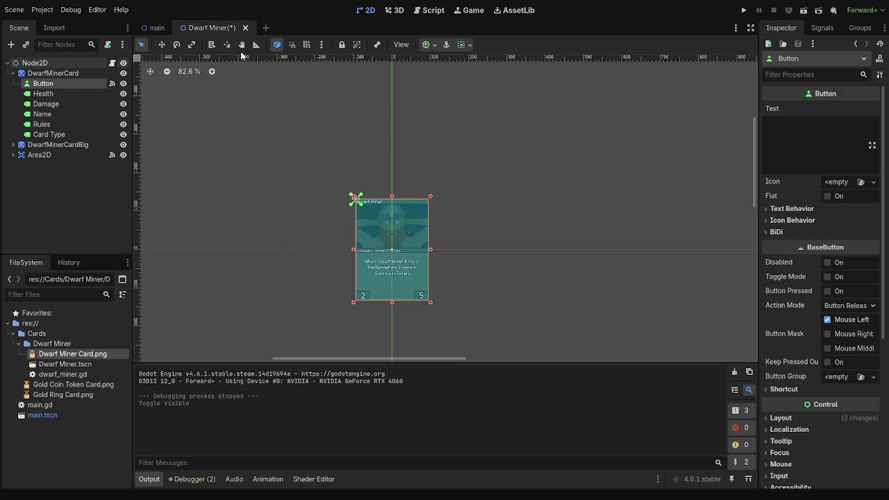
With dwarf_miner.gd open, move Area2D inside DwarfMinerCard above Button.
click(112, 63)
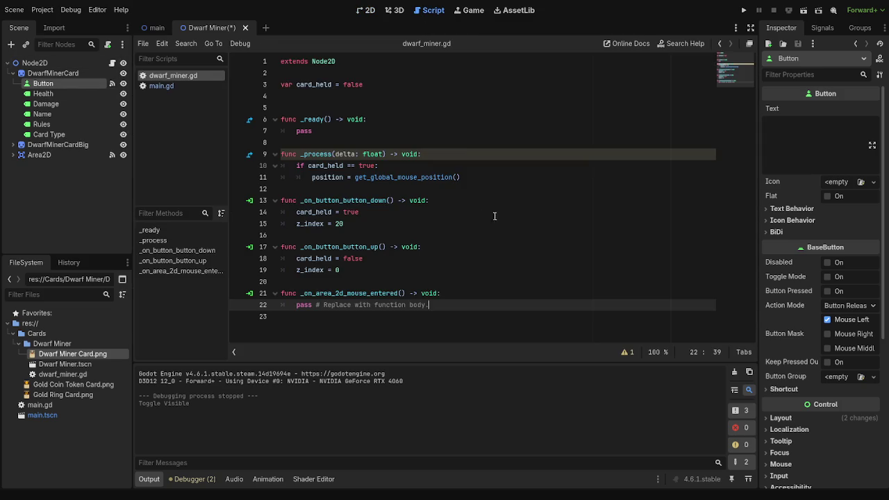
click(52, 145)
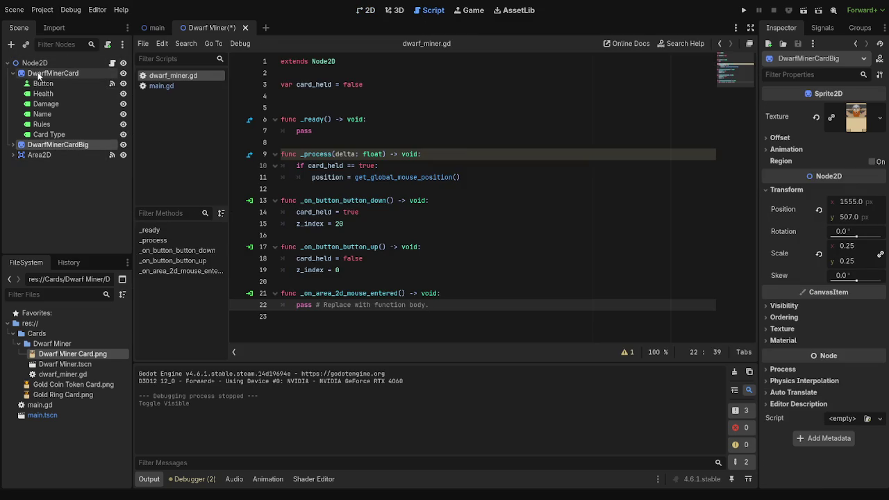
click(39, 77)
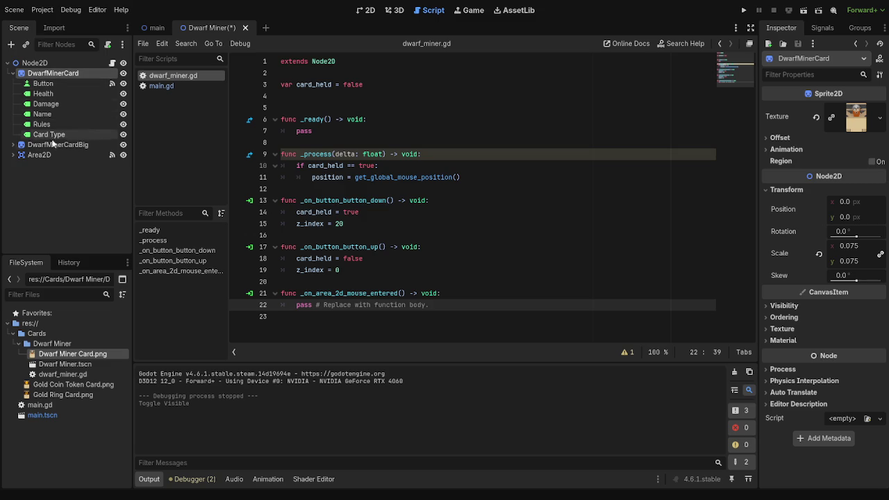
drag(34, 156, 41, 82)
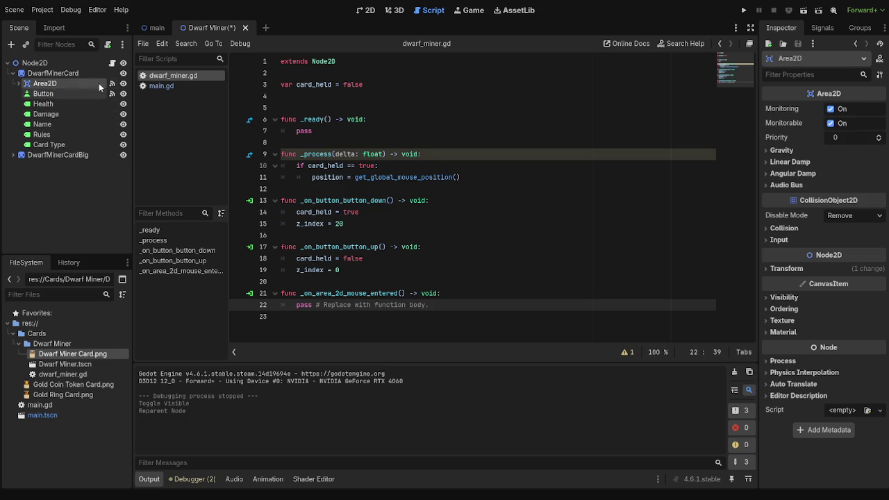
Return to the 2D scene, select the Button node and collapse its Texture and Ordering sections.
click(370, 10)
scroll(366, 252, up, 5)
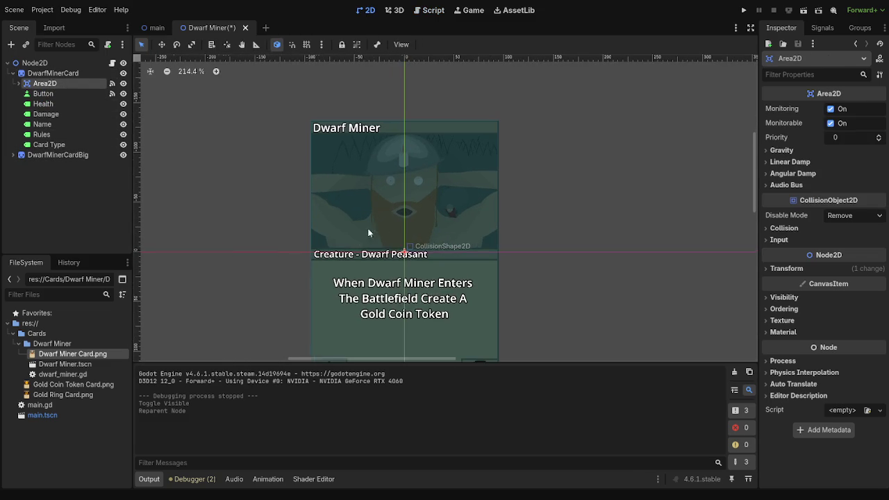
scroll(554, 239, down, 3)
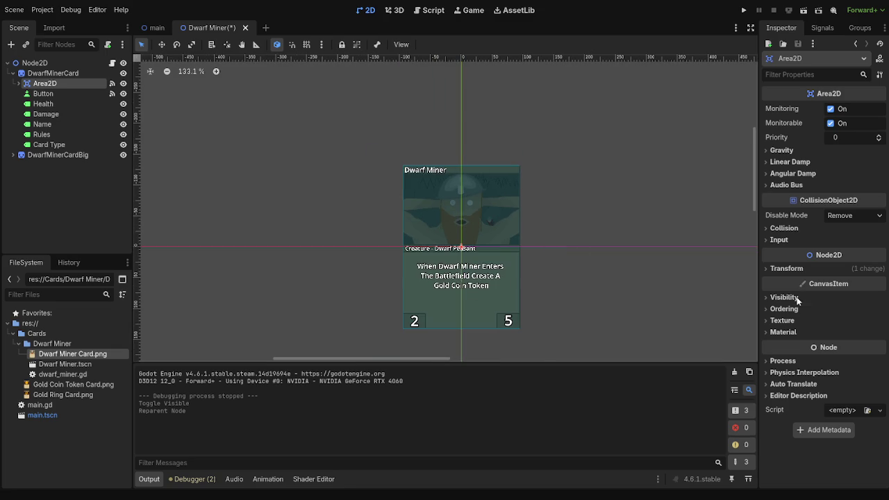
click(43, 93)
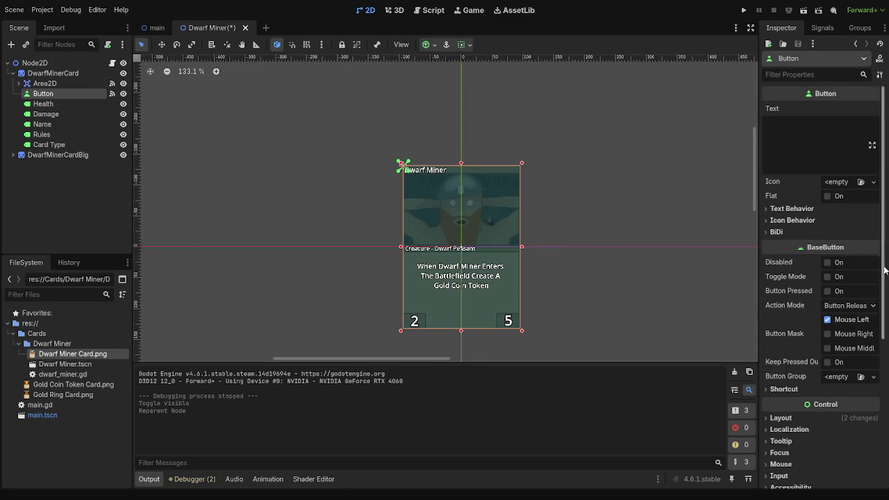
scroll(831, 296, down, 5)
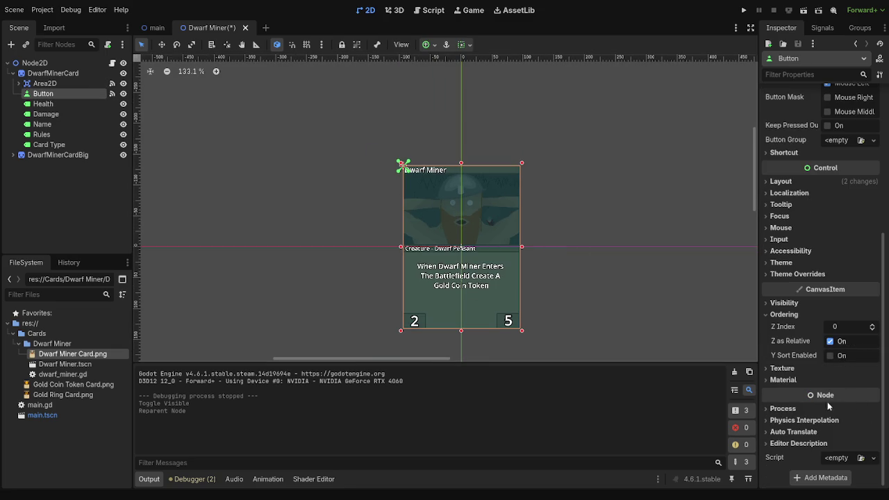
click(782, 368)
click(783, 368)
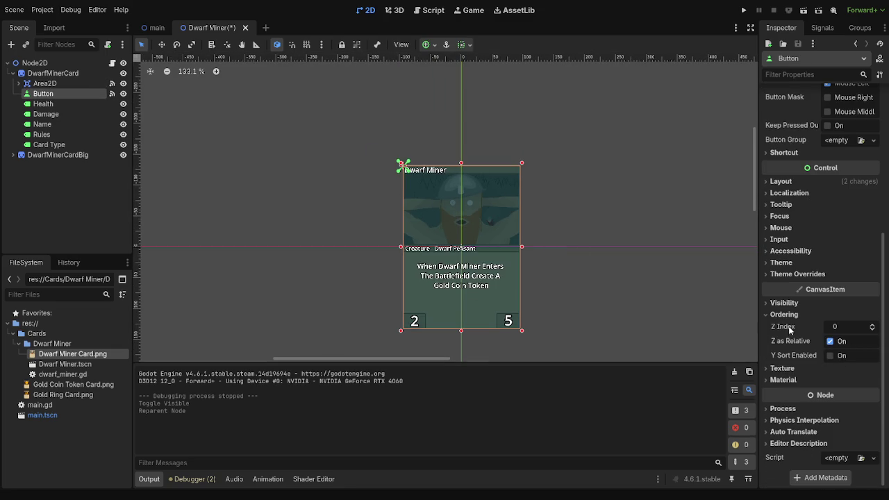
click(784, 314)
Review the Button's Layout settings: size, position, container sizing and localization.
click(799, 223)
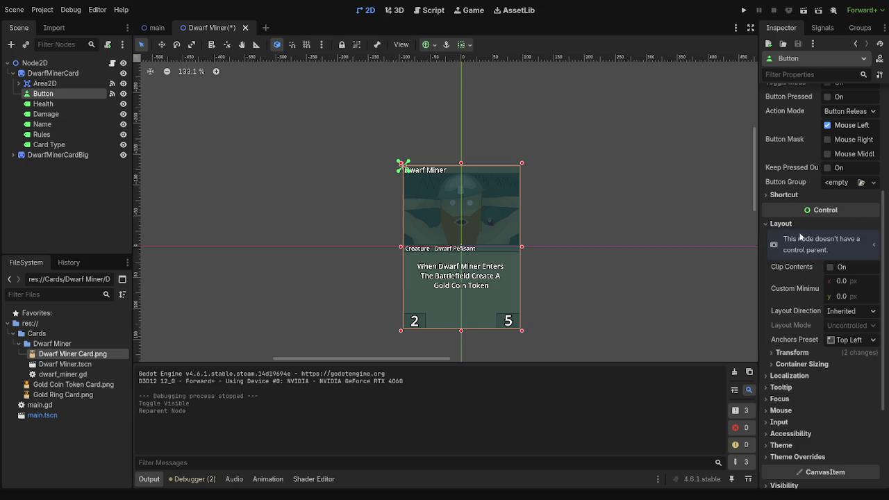
click(808, 353)
scroll(809, 354, down, 4)
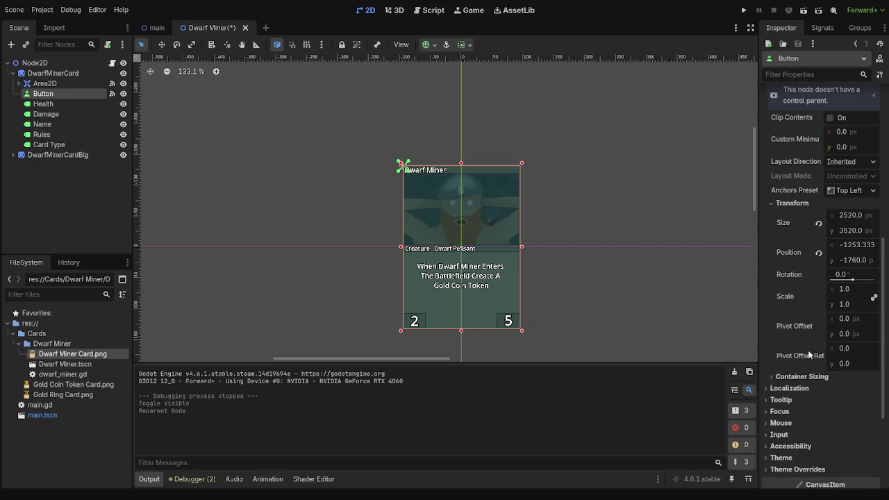
click(790, 204)
click(796, 226)
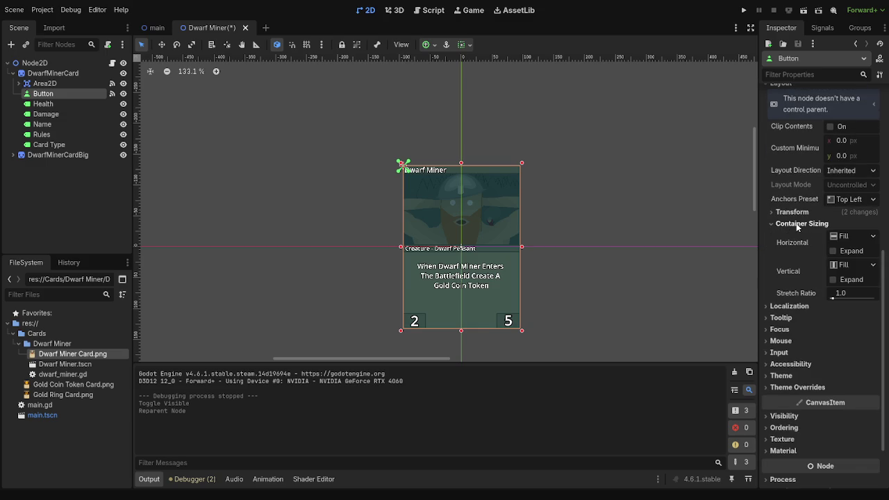
click(795, 225)
click(796, 236)
click(796, 236)
scroll(797, 241, up, 5)
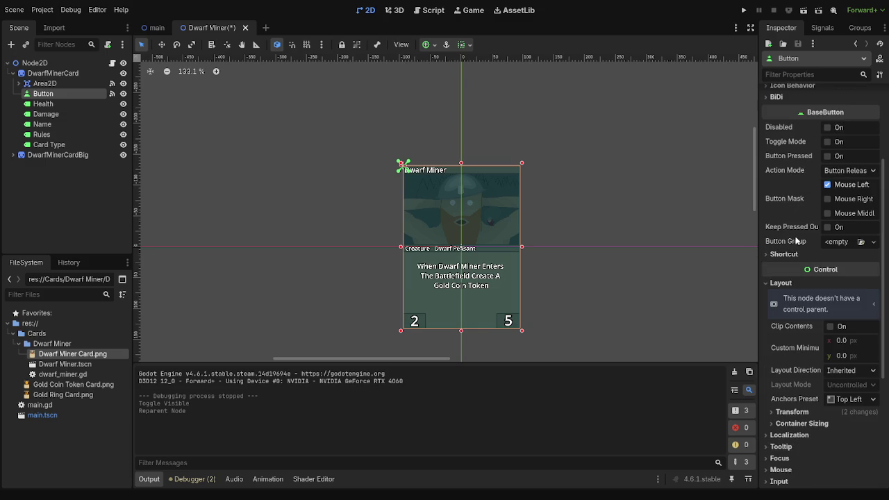
click(796, 284)
Look through the Button's Tooltip, Localization, Focus, Mouse, Accessibility and Theme sections.
click(795, 307)
click(795, 306)
click(796, 295)
click(796, 295)
click(790, 317)
click(790, 318)
click(785, 341)
click(783, 329)
click(784, 329)
click(787, 341)
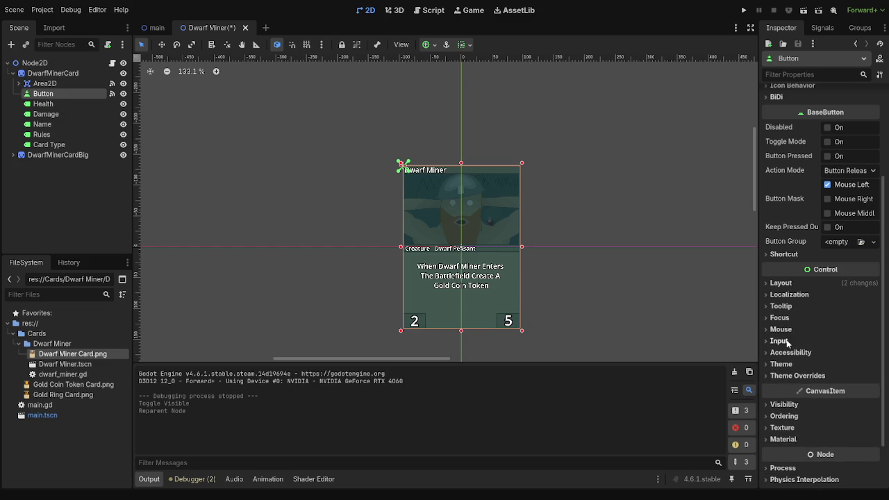
click(789, 352)
click(789, 352)
click(788, 364)
click(791, 364)
Check the Button's theme override colours, then expand its CanvasItem Visibility section.
click(791, 375)
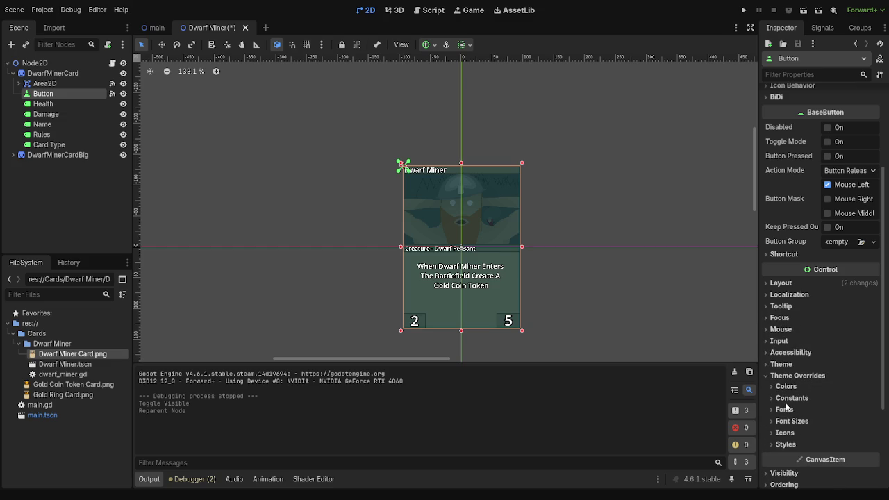
click(786, 387)
scroll(787, 389, down, 2)
scroll(787, 390, down, 1)
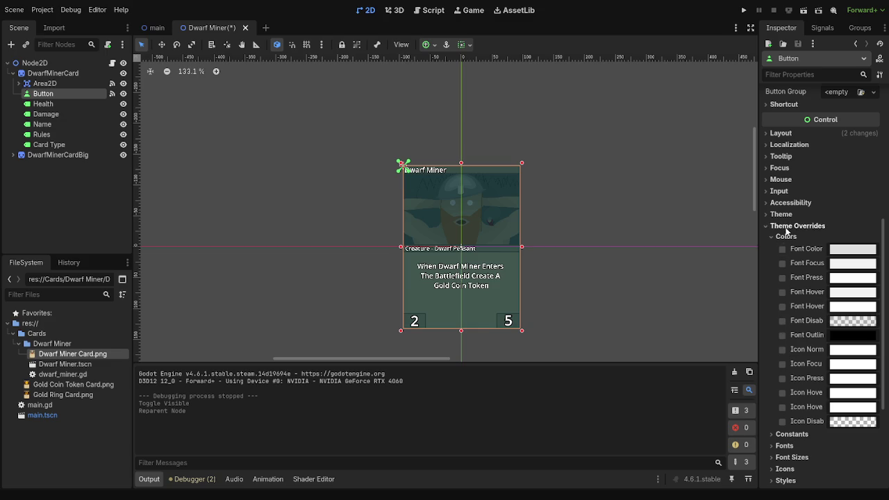
click(787, 225)
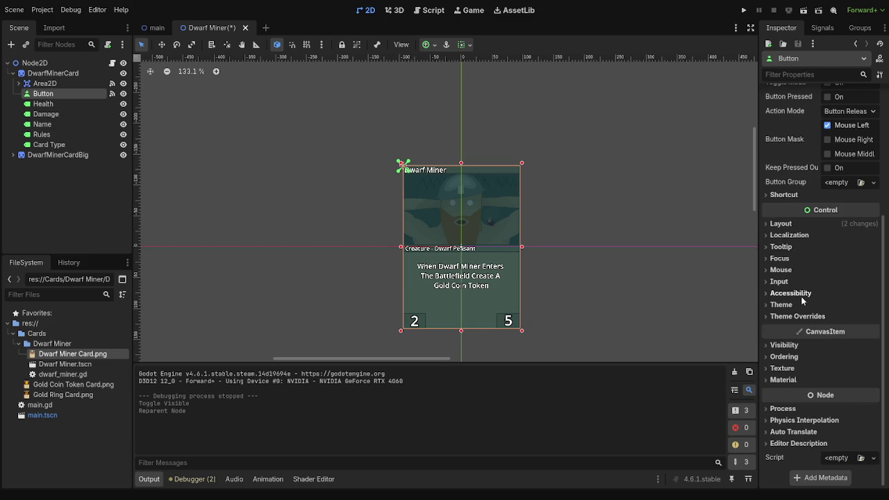
click(803, 345)
scroll(803, 344, down, 1)
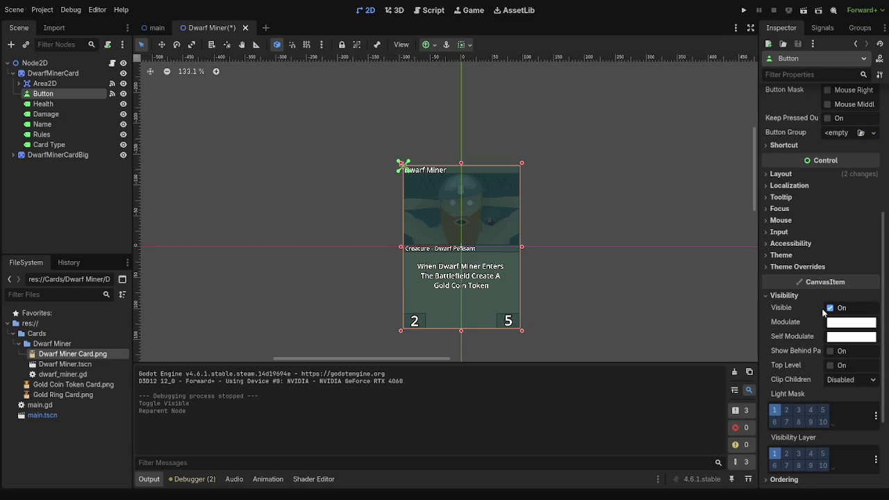
Test-run the card with the Button hidden, then visible with Modulate alpha 0.
click(829, 308)
click(743, 10)
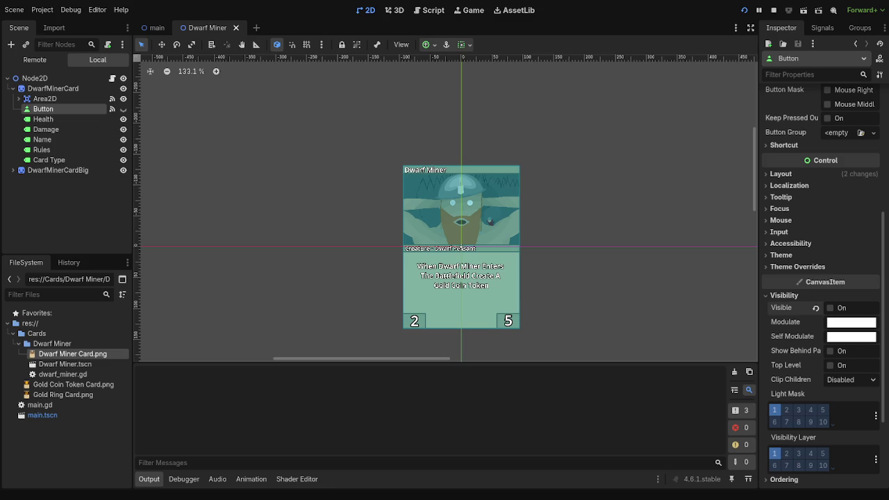
key(F8)
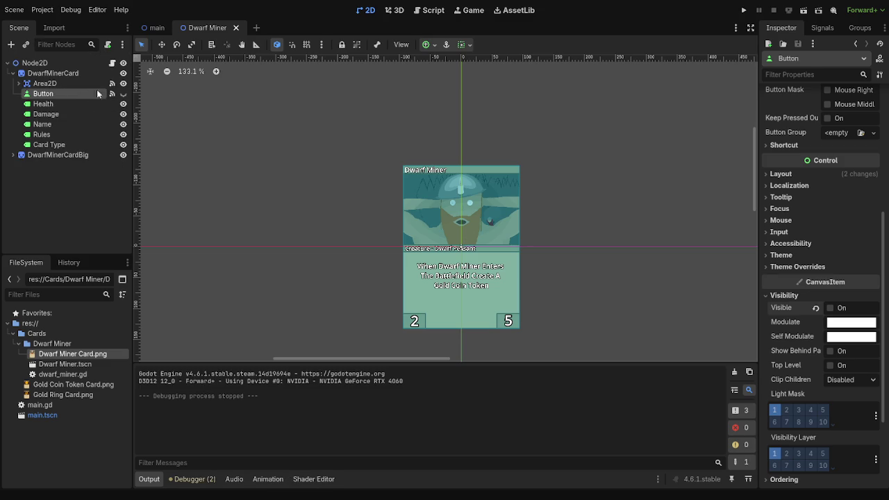
click(123, 95)
click(123, 94)
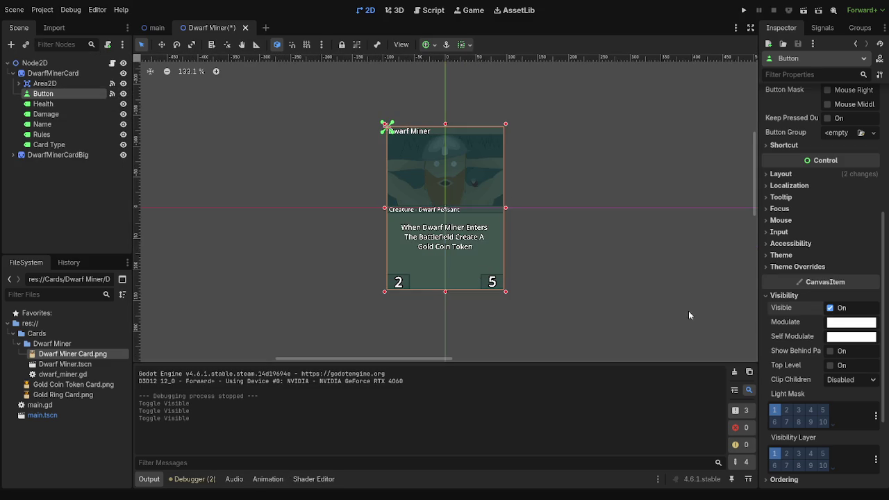
key(ctrl+z)
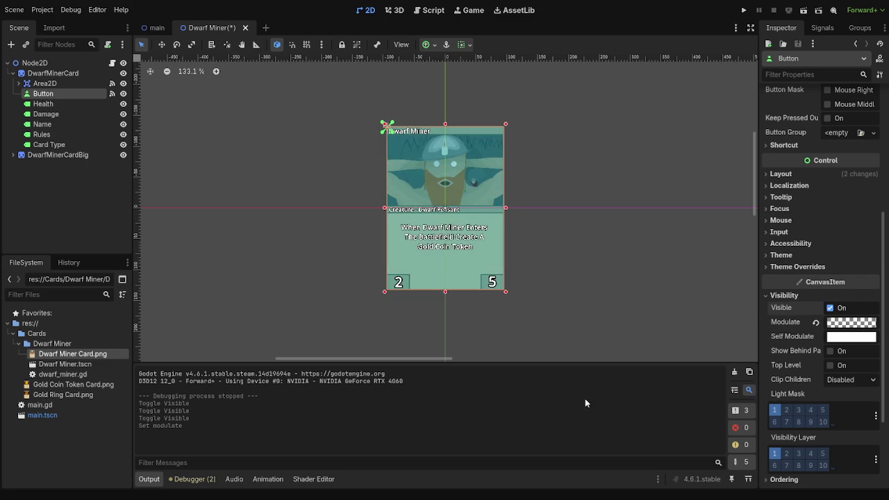
click(744, 9)
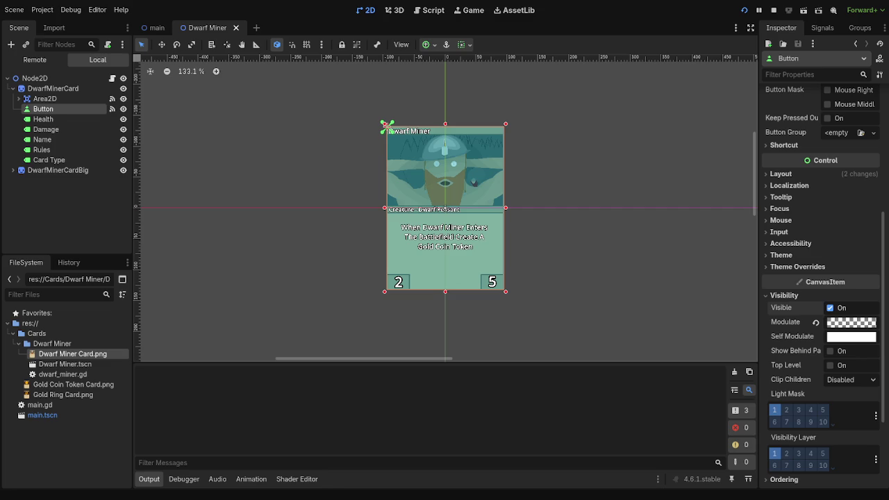
key(F8)
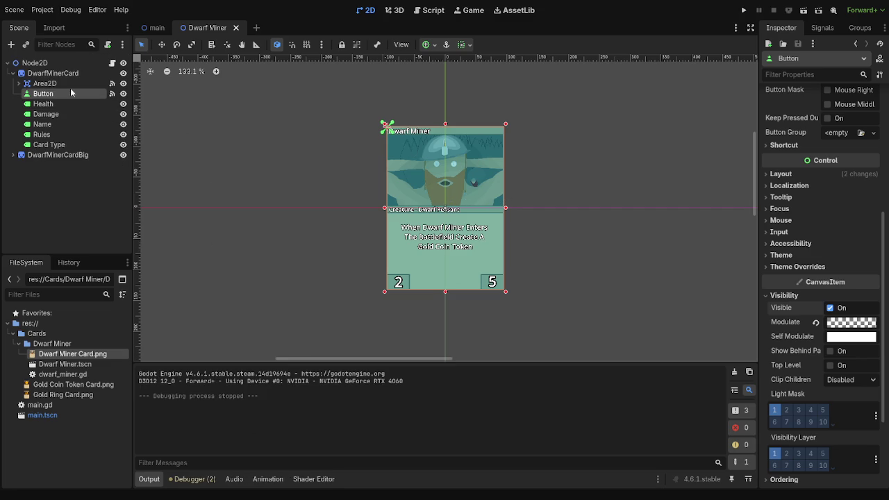
Select the DwarfMinerCard node and collapse its children in the Scene tree.
click(44, 83)
click(53, 72)
click(13, 73)
click(43, 84)
click(47, 73)
Frame the small card and drag DwarfMinerCardBig next to it.
key(f)
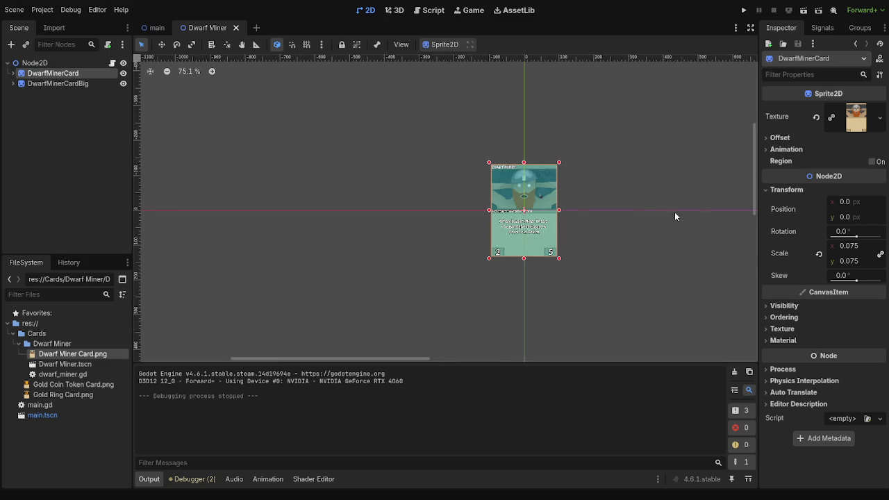
scroll(483, 188, down, 4)
click(592, 245)
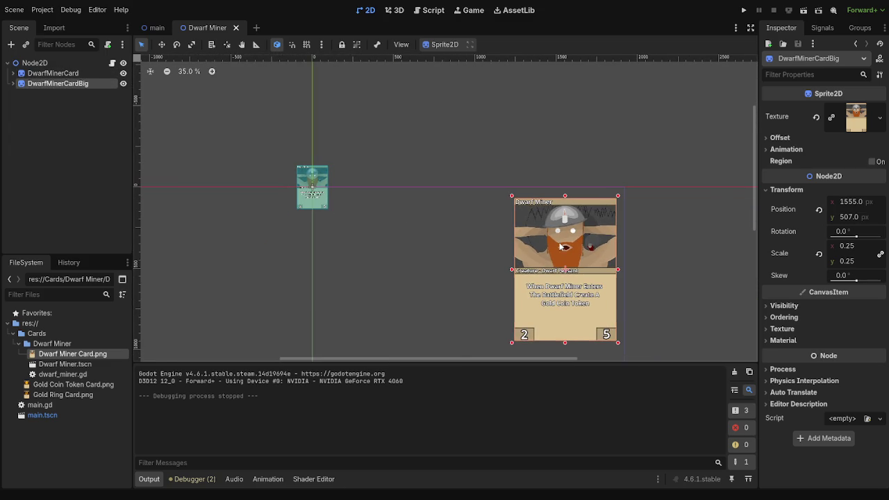
mouse_move(581, 230)
mouse_down()
mouse_move(497, 210)
mouse_move(390, 161)
mouse_move(405, 145)
mouse_up()
scroll(289, 171, up, 5)
scroll(290, 175, up, 4)
drag(574, 174, 566, 177)
scroll(452, 236, up, 12)
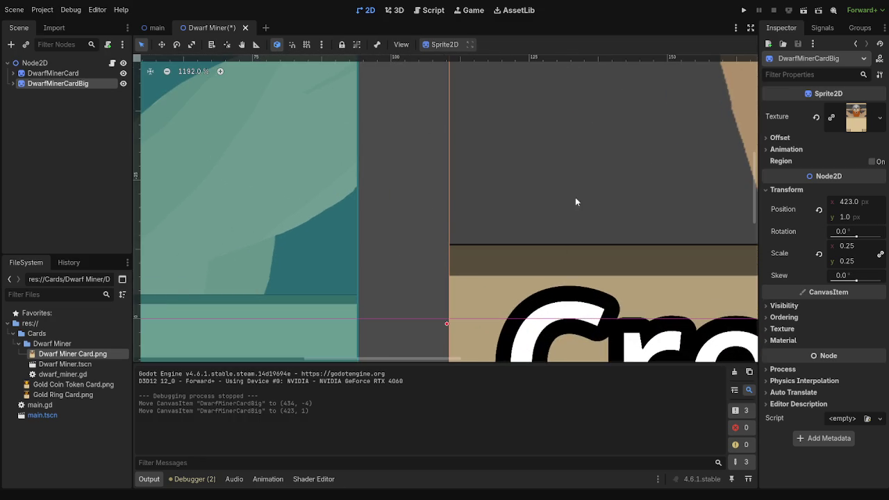
scroll(540, 154, up, 1)
Undo a stray Card Type label move and the earlier big-card move, then drag it again.
mouse_move(540, 154)
mouse_down()
mouse_move(518, 125)
mouse_move(484, 139)
mouse_move(519, 150)
mouse_up()
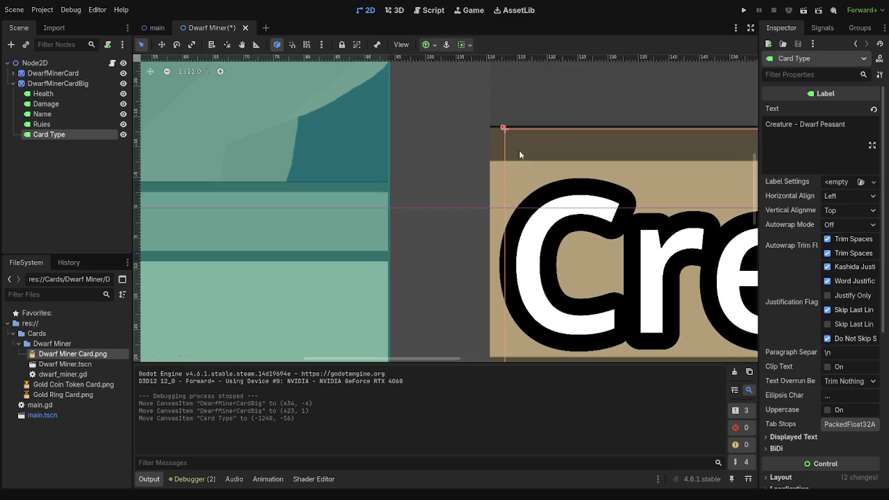
key(ctrl+z)
key(ctrl+z)
scroll(500, 183, down, 10)
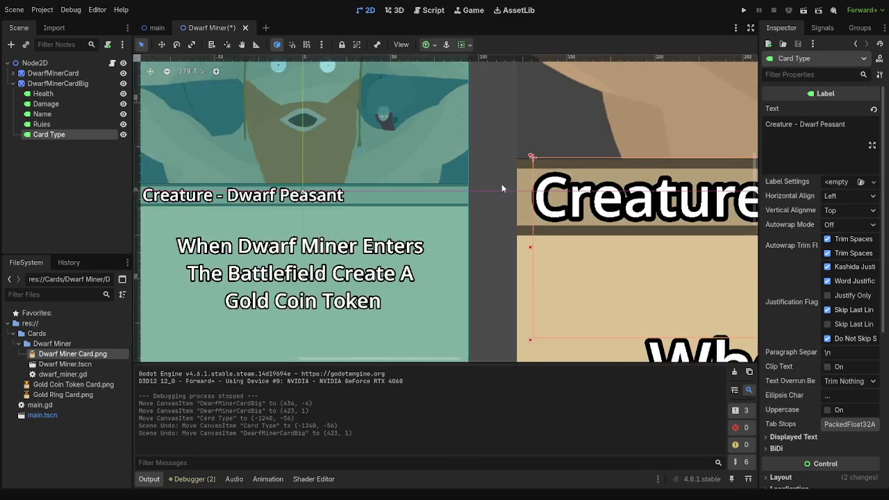
scroll(512, 195, up, 5)
key(ctrl+z)
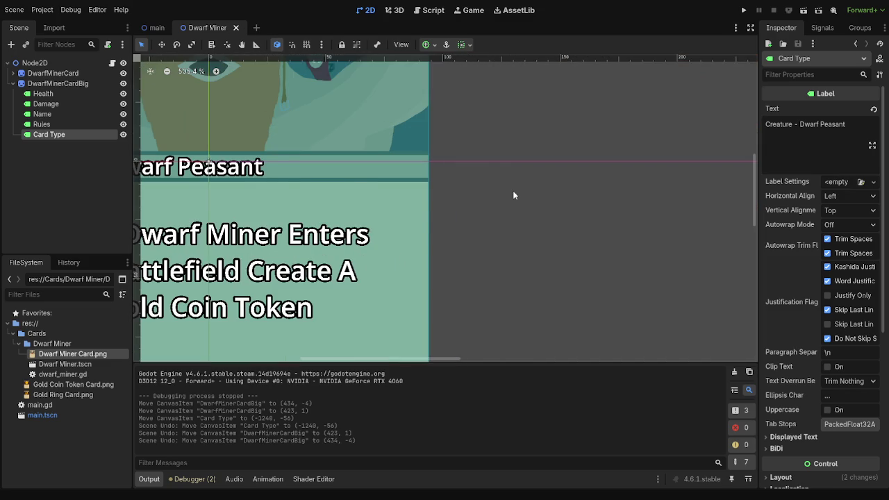
scroll(512, 195, down, 3)
scroll(512, 195, down, 8)
mouse_move(722, 226)
mouse_down()
mouse_move(543, 167)
mouse_move(531, 138)
mouse_move(537, 145)
mouse_up()
Reset DwarfMinerCardBig's Position and set its x to 500.
click(818, 209)
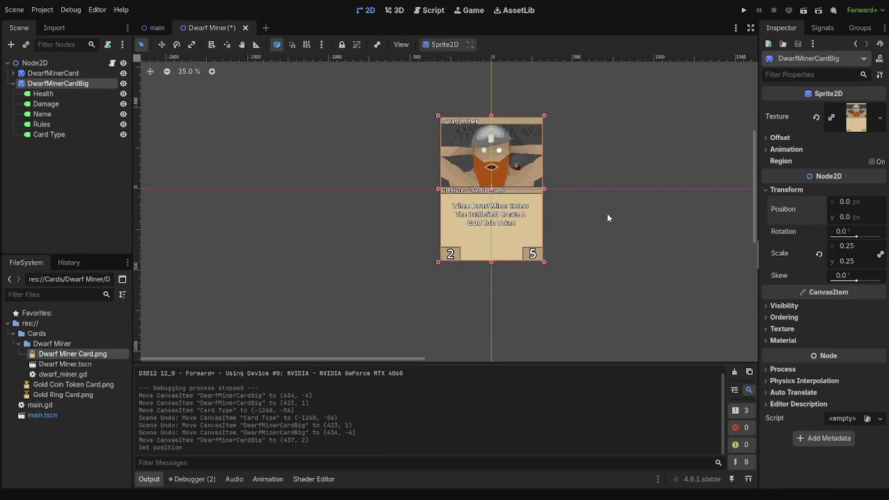
drag(844, 201, 888, 201)
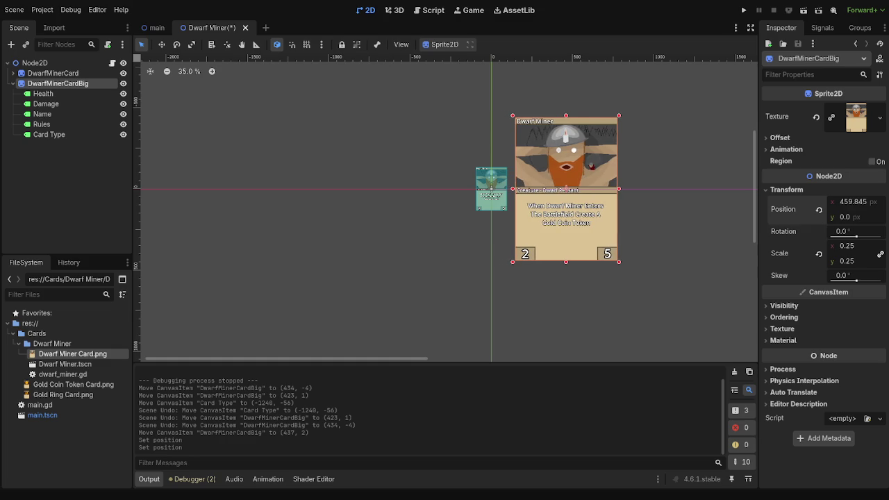
click(859, 202)
text(500)
key(Return)
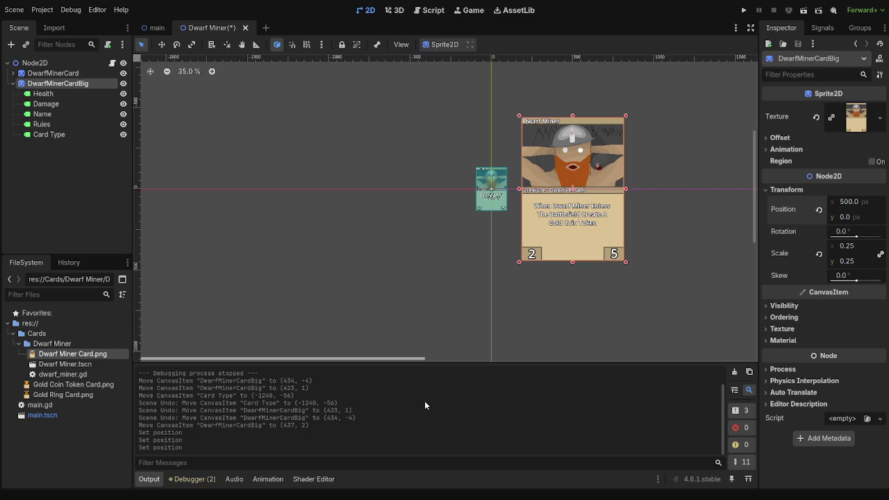
Pan to frame both cards, reselect DwarfMinerCardBig and collapse its children.
scroll(519, 192, up, 6)
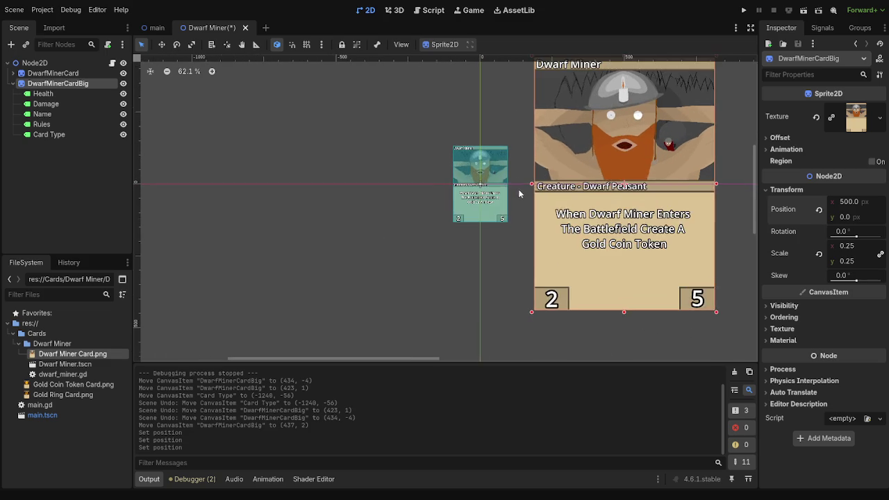
drag(520, 126, 451, 161)
click(430, 156)
click(508, 178)
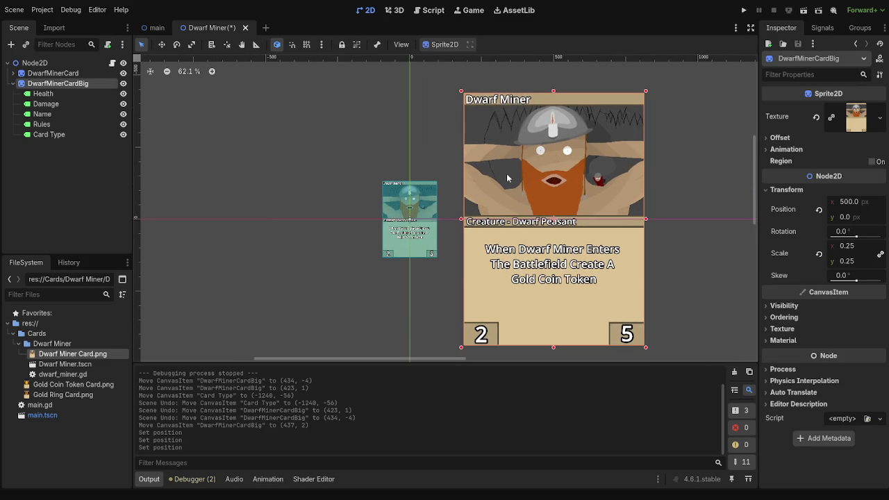
click(12, 83)
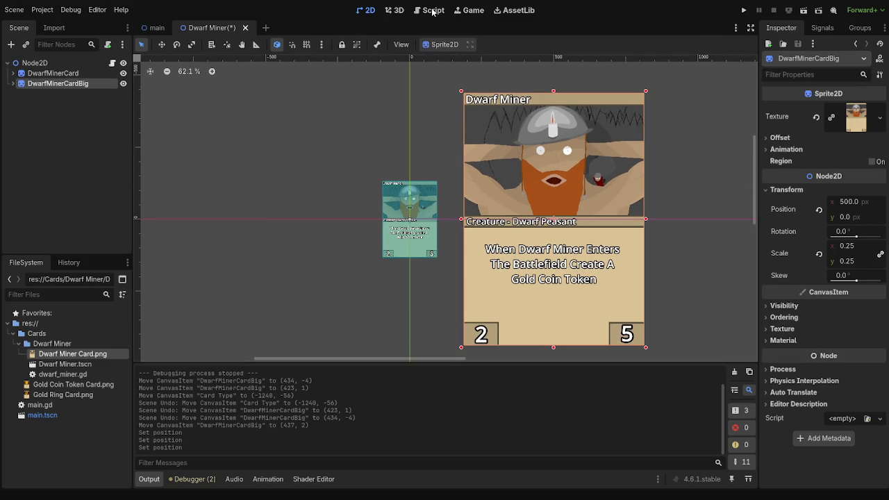
Review the drag script's handler and card_held, placing the cursor before 'position' on line 11.
click(430, 10)
click(371, 214)
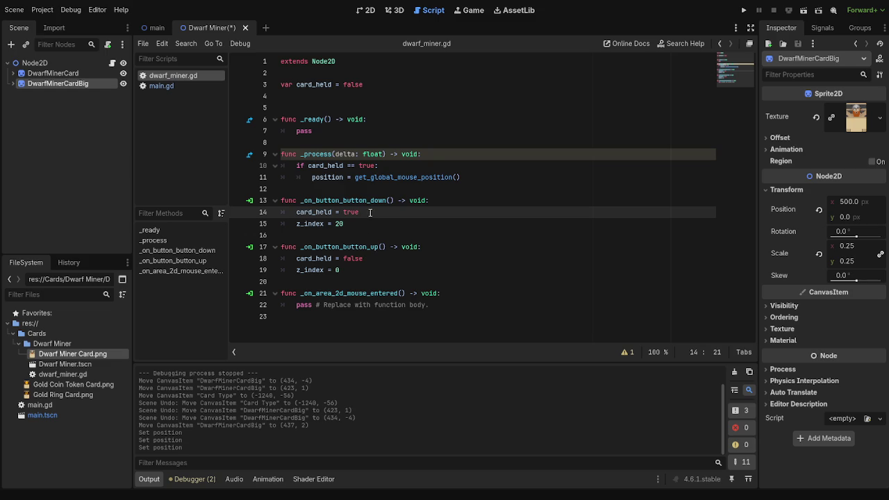
click(365, 85)
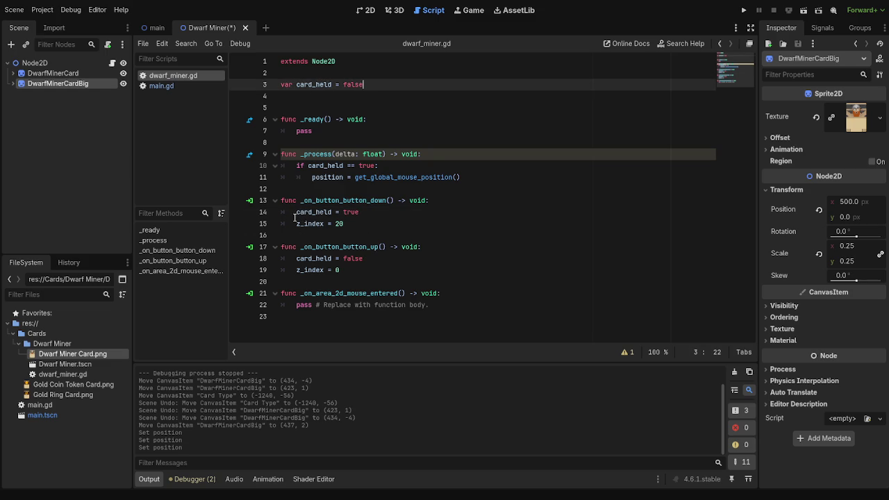
click(312, 178)
double_click(315, 178)
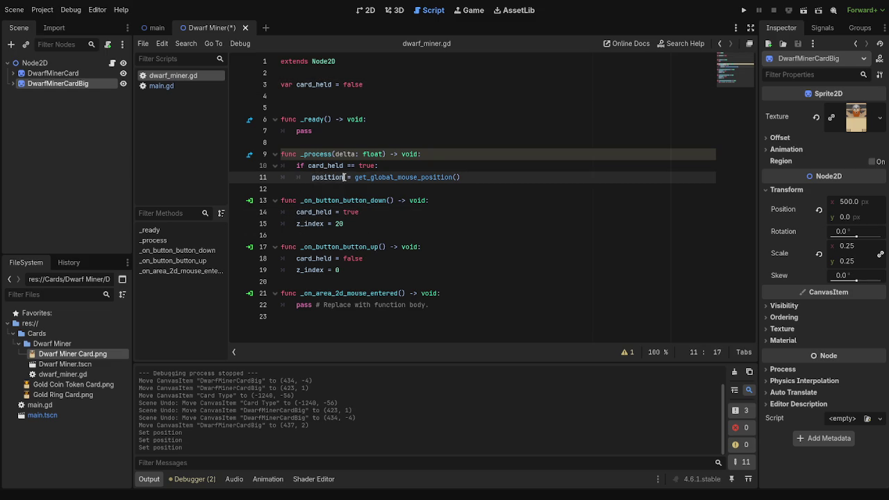
click(313, 178)
Insert '$DwarfMinerCard.' before position on line 11 by dragging the node in.
mouse_move(53, 73)
mouse_down()
mouse_move(333, 189)
mouse_move(416, 190)
mouse_up()
key(ctrl+z)
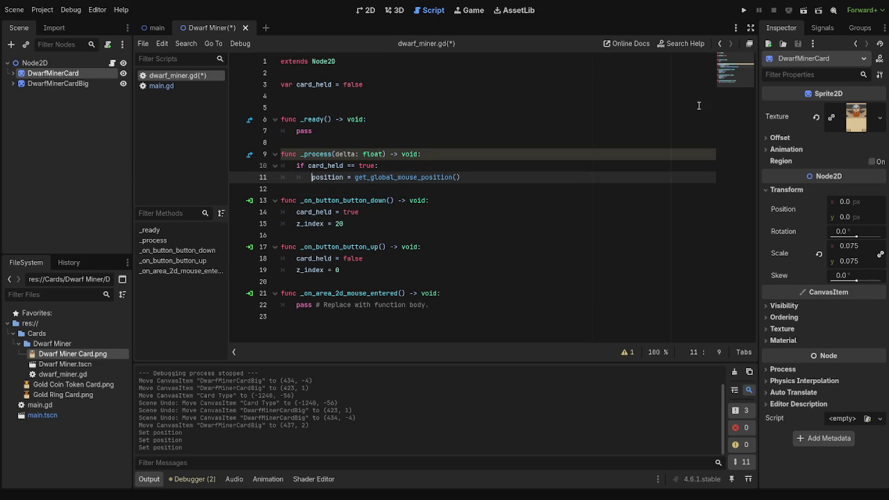
mouse_move(53, 73)
mouse_down()
mouse_move(317, 184)
mouse_move(427, 191)
mouse_move(417, 183)
mouse_up()
text(.)
click(575, 176)
Test-run the card dragging twice, stopping each run with F8.
key(F5)
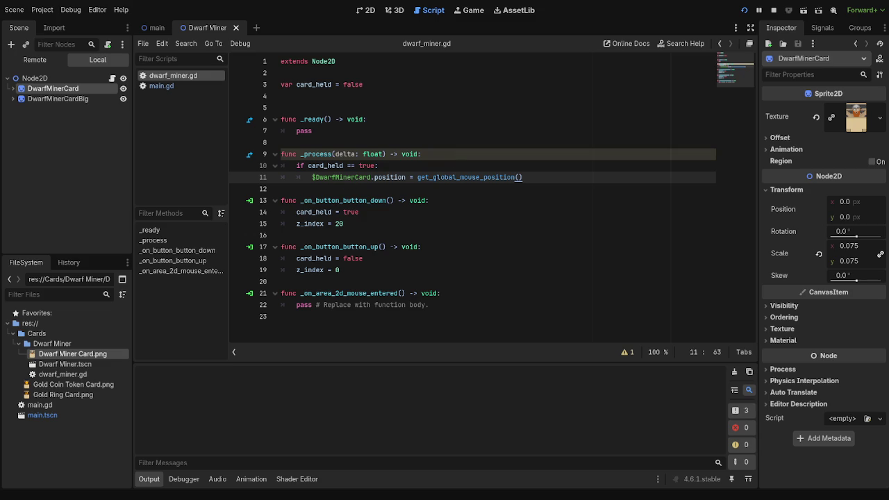
key(F8)
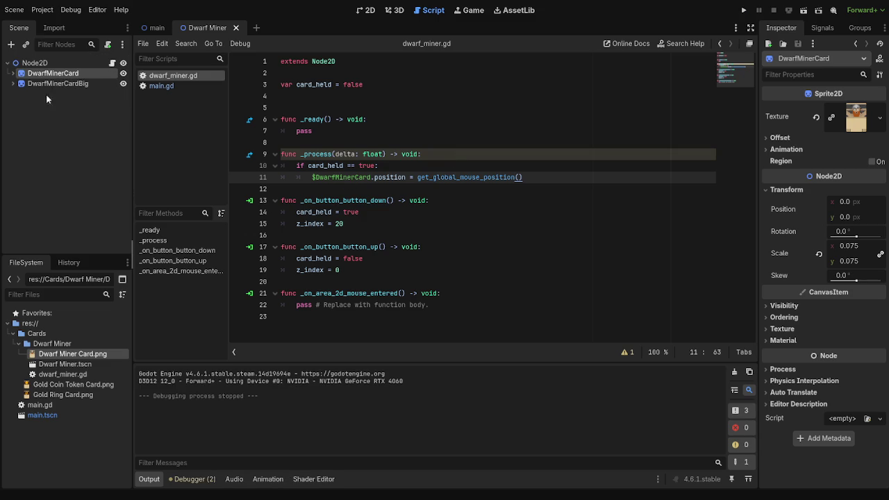
mouse_move(53, 73)
mouse_down()
mouse_move(309, 295)
mouse_move(327, 275)
mouse_move(10, 125)
mouse_up()
key(F5)
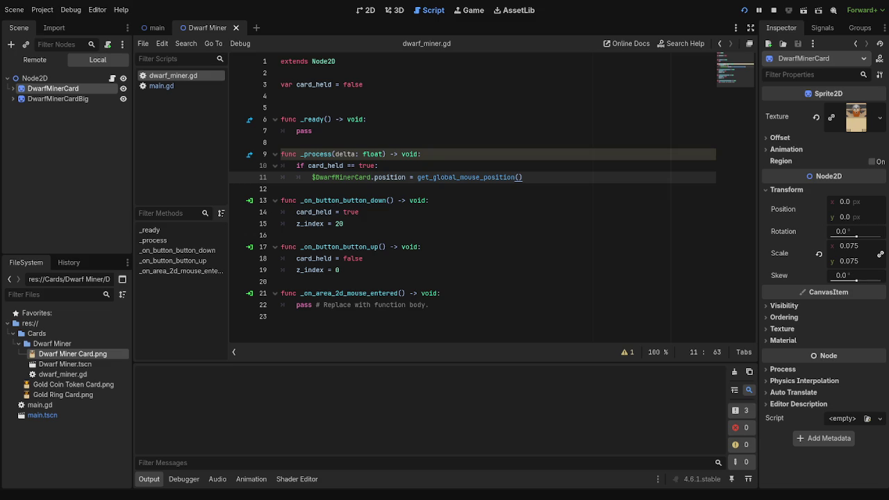
key(F8)
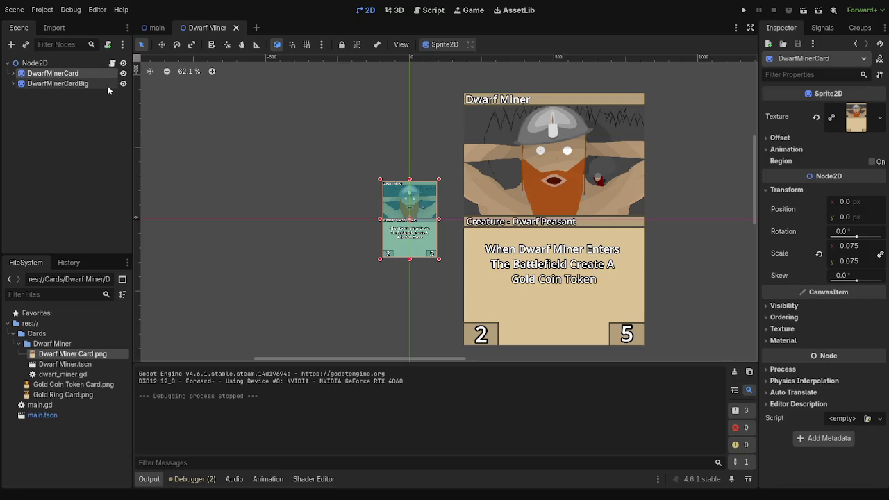
Select DwarfMinerCardBig, try dragging it, and undo the move.
scroll(610, 195, down, 8)
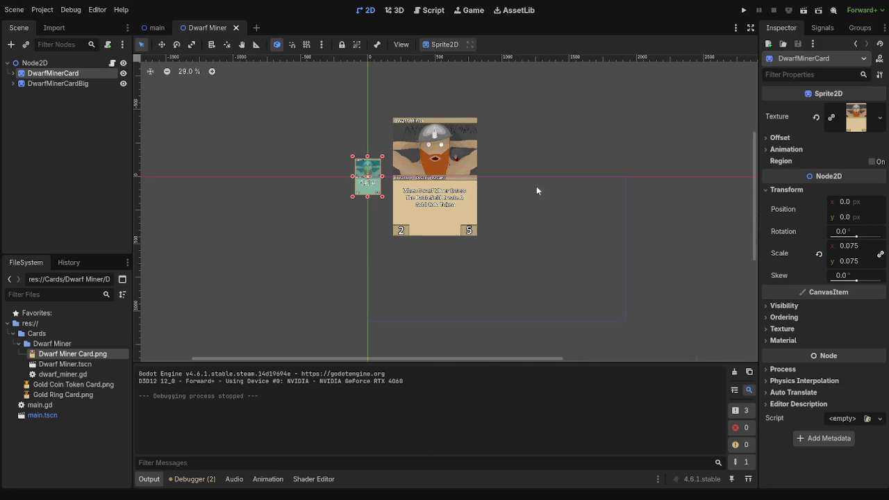
key(Down)
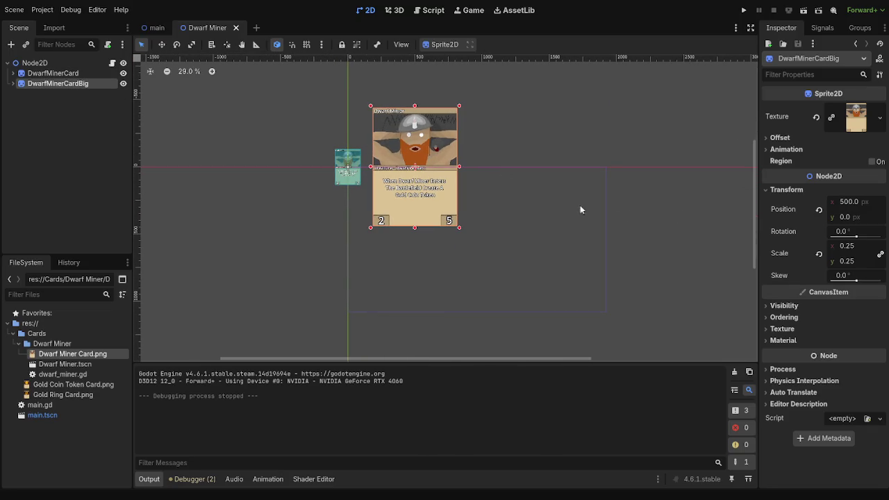
mouse_move(405, 136)
mouse_down()
mouse_move(511, 215)
mouse_move(545, 206)
mouse_up()
key(ctrl+z)
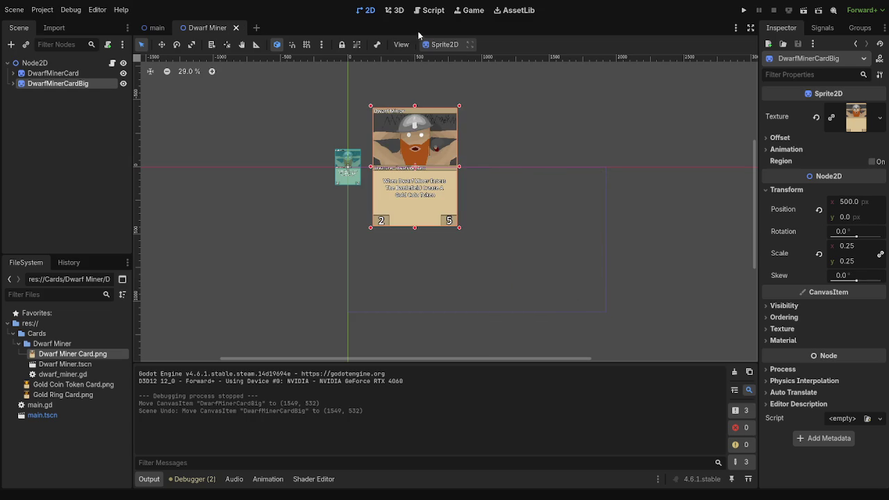
click(429, 10)
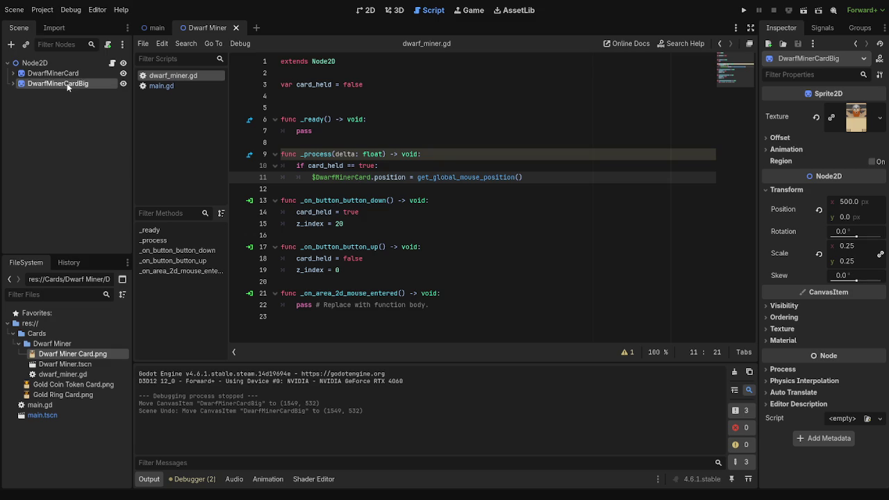
click(366, 9)
Set DwarfMinerCardBig's Position to x 1550 and y 325.
click(853, 201)
text(1550)
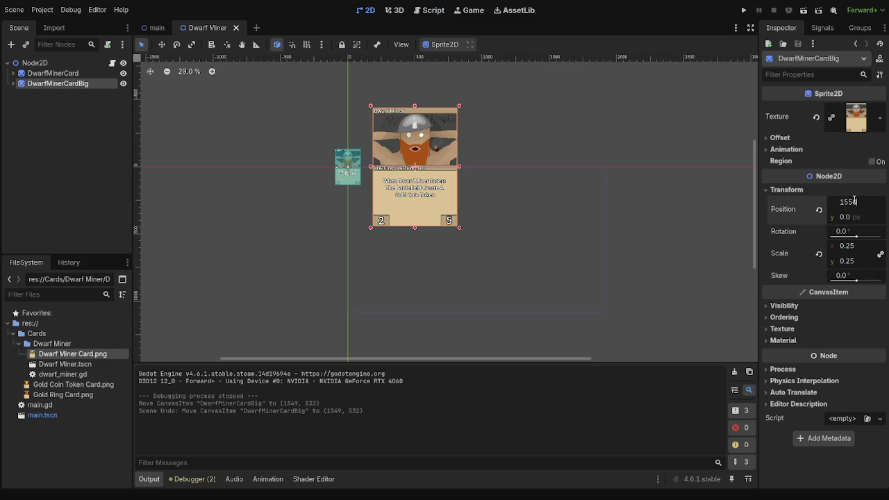
key(Return)
click(837, 217)
text(32)
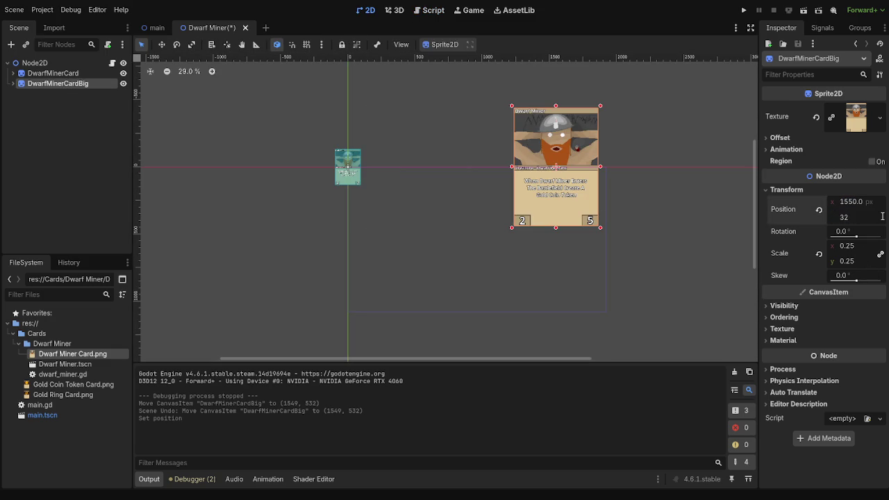
text(5)
key(Return)
Adjust the big card's y position through 350 and 500 to 540.
scroll(588, 278, up, 3)
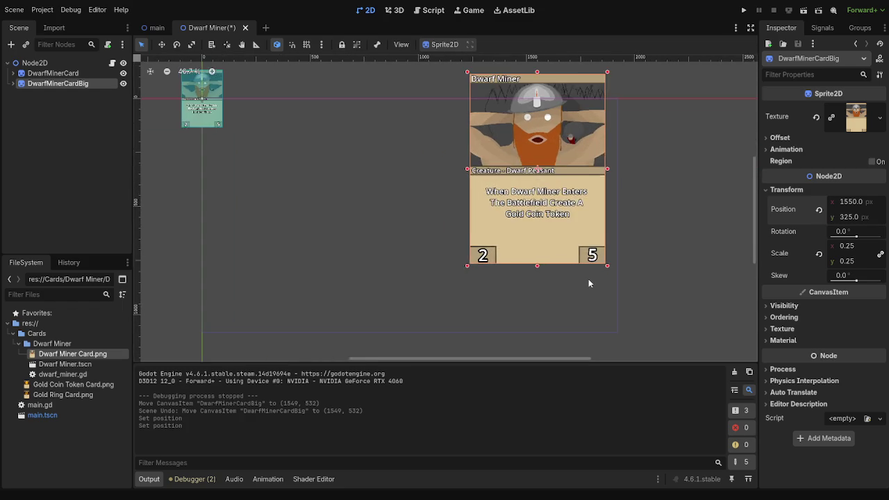
click(851, 217)
text(350)
key(Return)
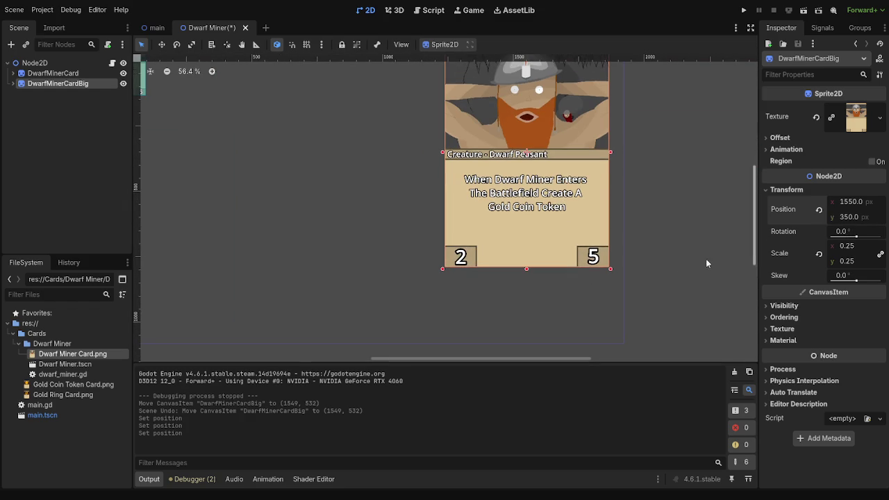
scroll(676, 260, down, 3)
drag(618, 174, 622, 204)
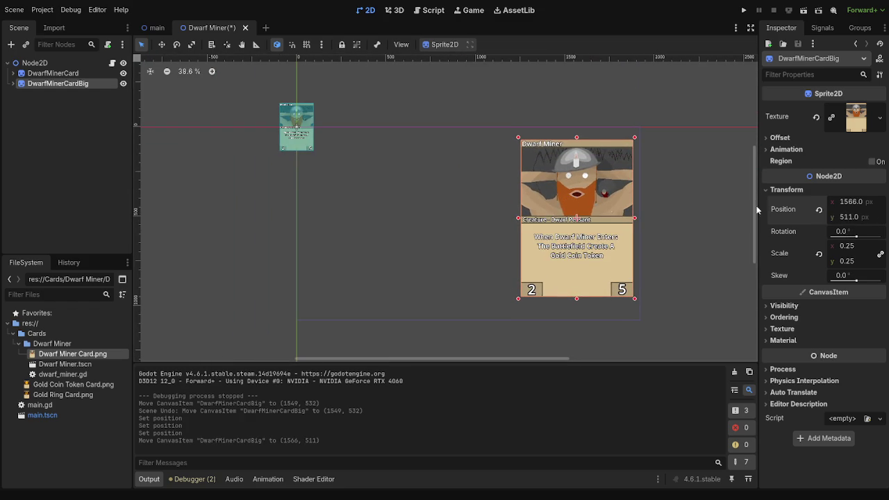
click(851, 219)
text(50)
key(Return)
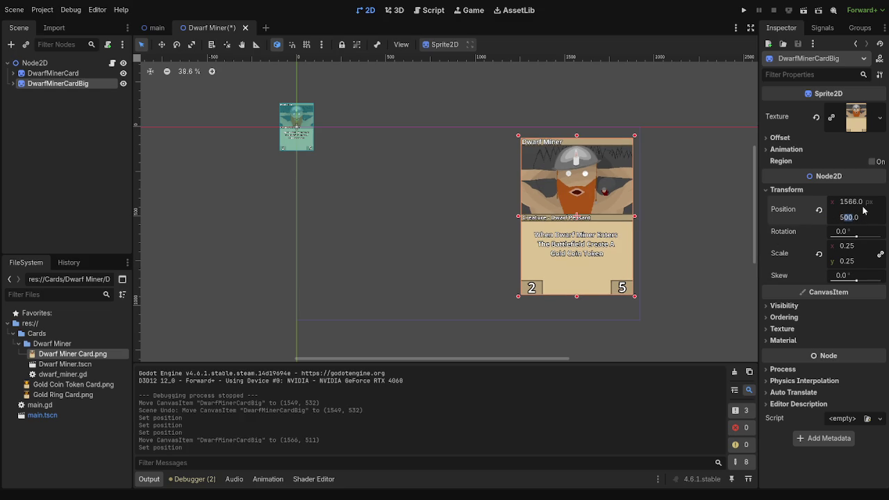
text(4)
key(Return)
Correct the x position to 1550, then save and run the project.
click(847, 203)
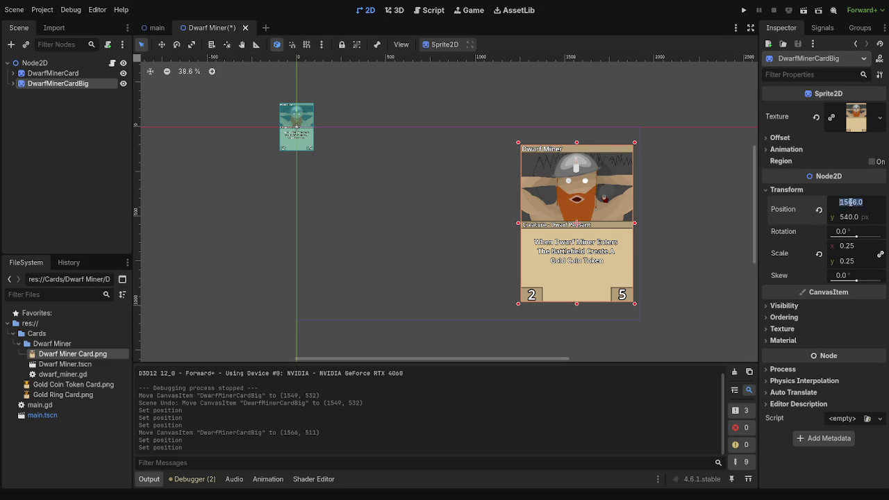
key(BackSpace)
key(BackSpace)
key(BackSpace)
text(5)
key(Return)
click(646, 245)
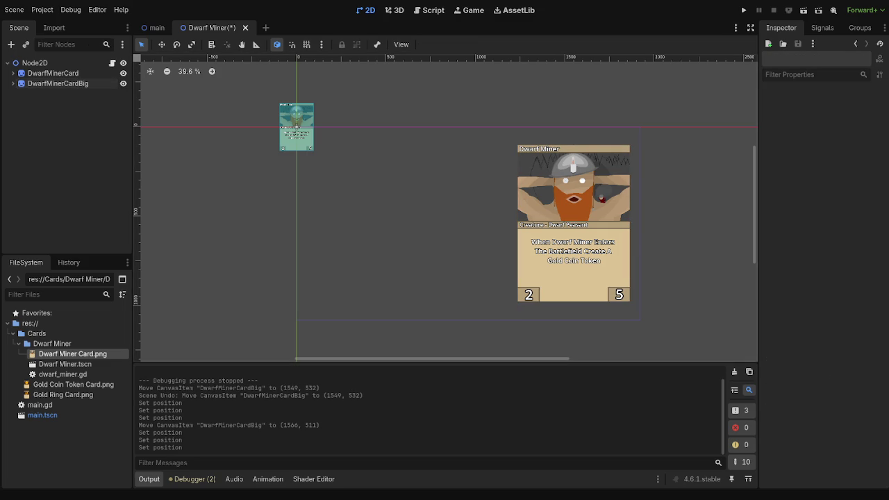
key(F5)
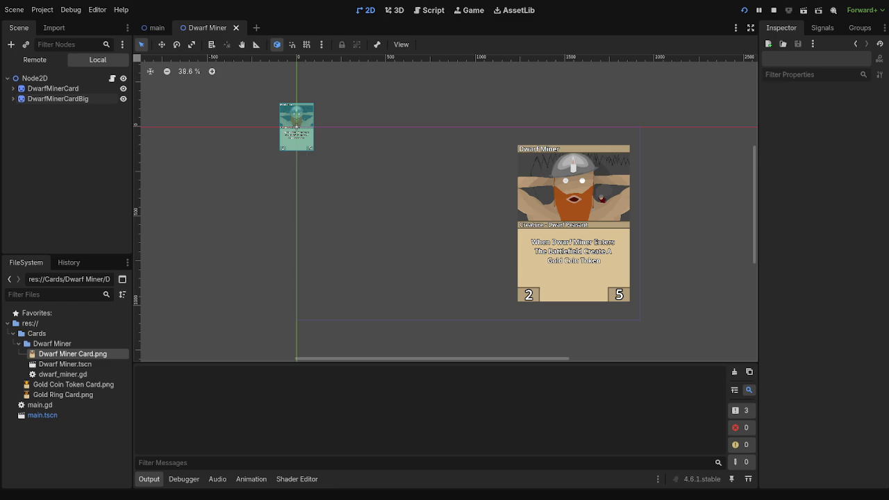
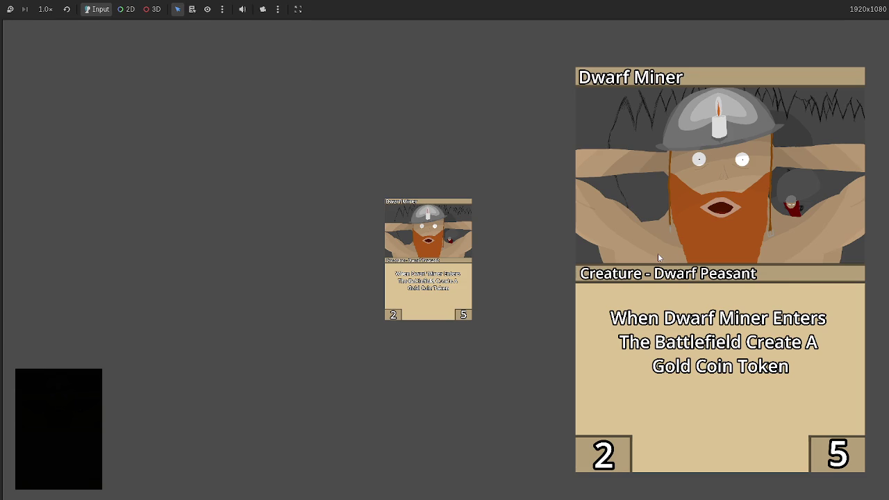
Drag the small Dwarf Miner card behind the large one, then close the running game.
mouse_move(428, 258)
mouse_down()
mouse_move(424, 252)
mouse_move(602, 251)
mouse_move(397, 271)
mouse_up()
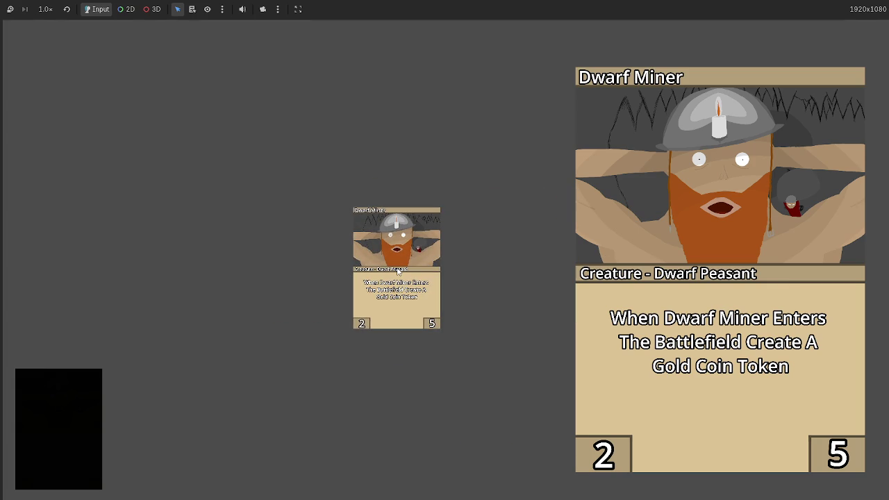
drag(437, 268, 429, 266)
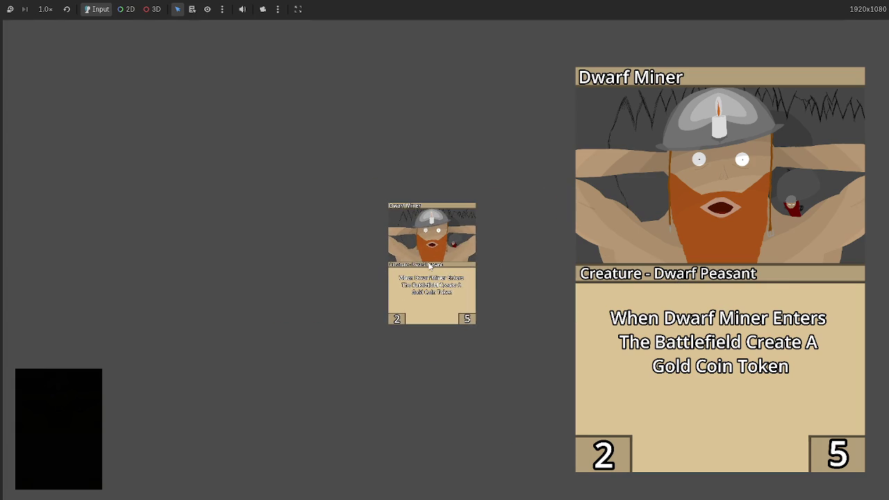
key(alt+F4)
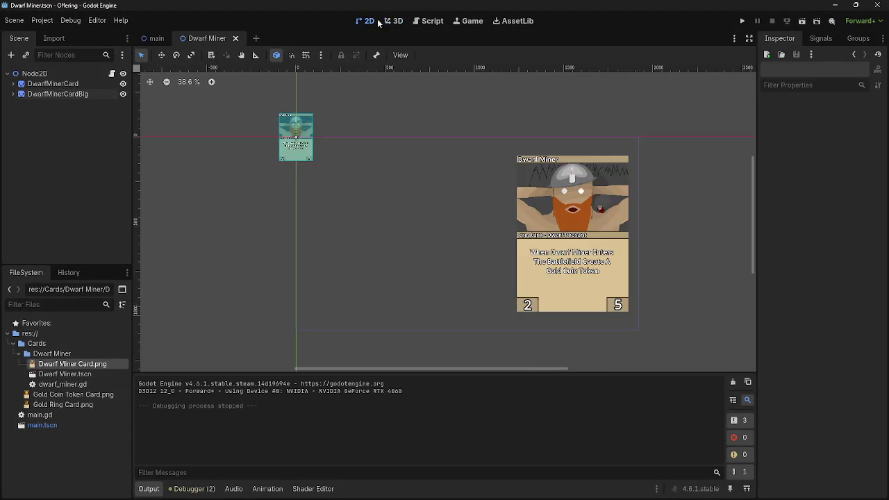
Open the dwarf_miner.gd script and hide the DwarfMinerCardBig node with its eye icon.
click(428, 21)
click(371, 23)
click(428, 20)
click(367, 187)
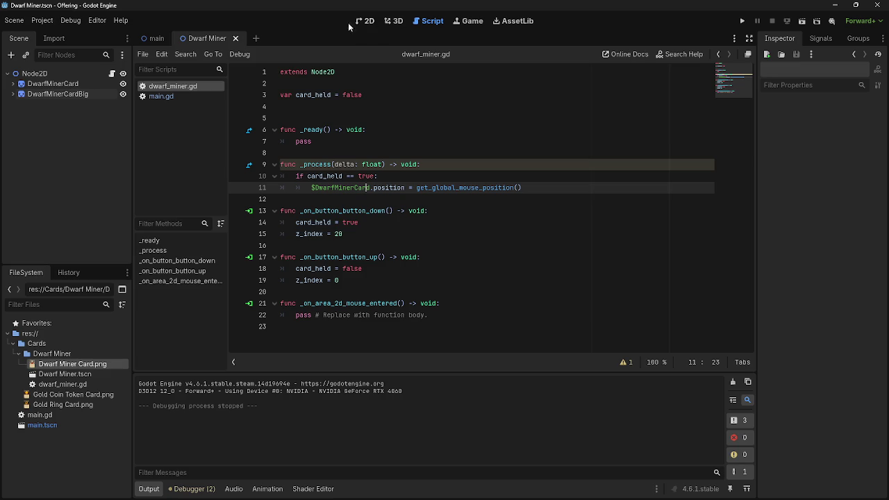
click(123, 94)
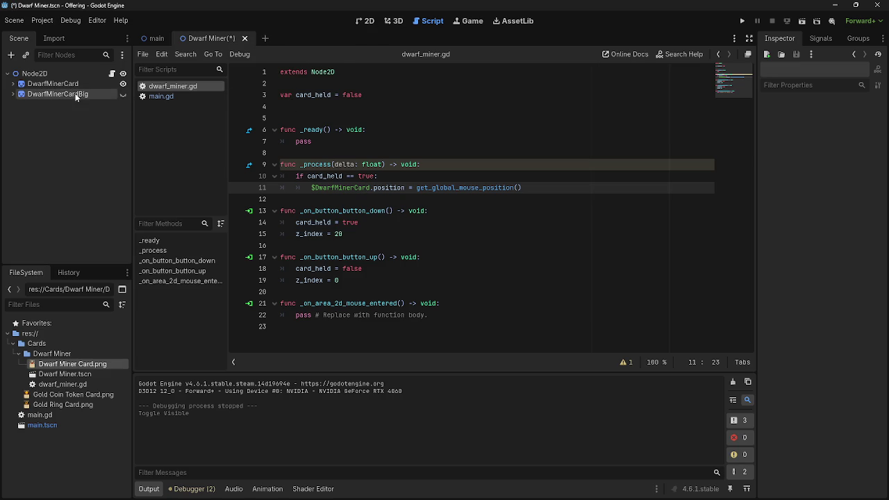
click(394, 200)
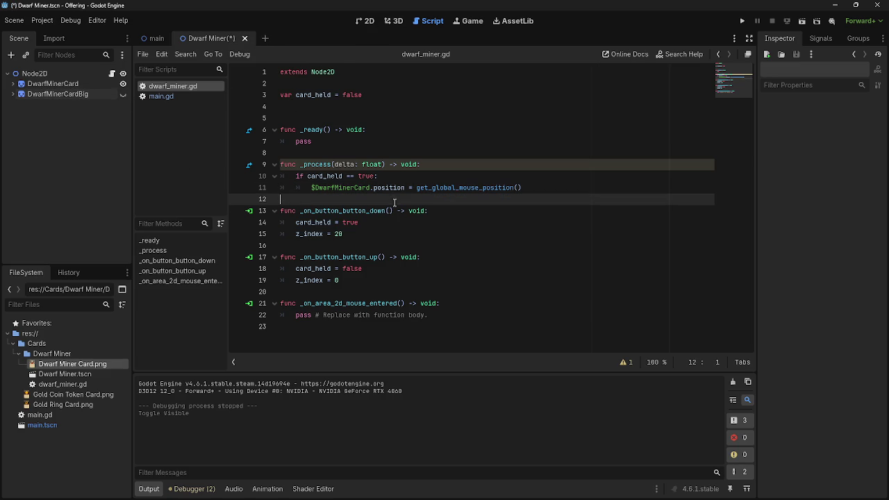
click(369, 280)
click(375, 245)
click(375, 234)
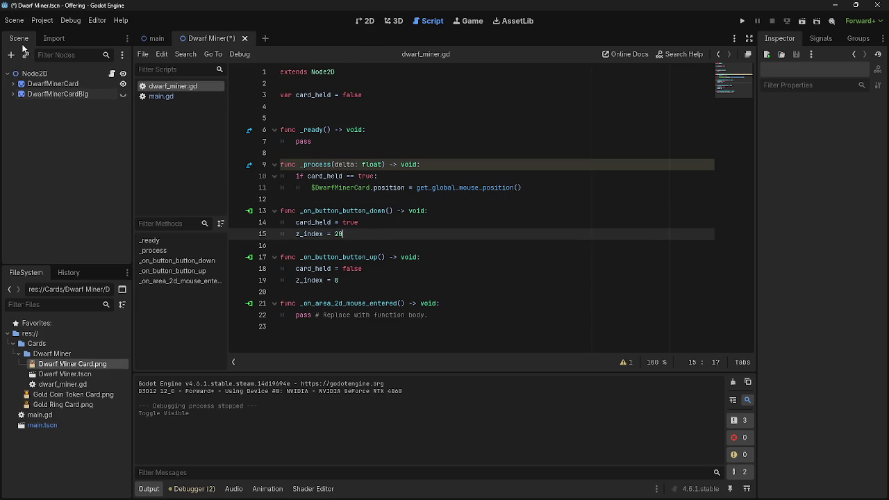
Paste a copy of the card's Button node under DwarfMinerCard as Button2.
click(13, 83)
click(45, 93)
click(53, 84)
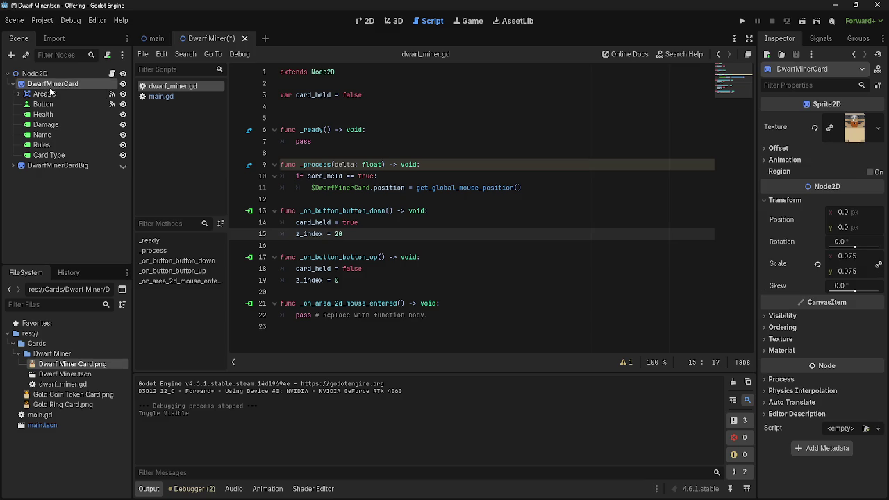
click(43, 104)
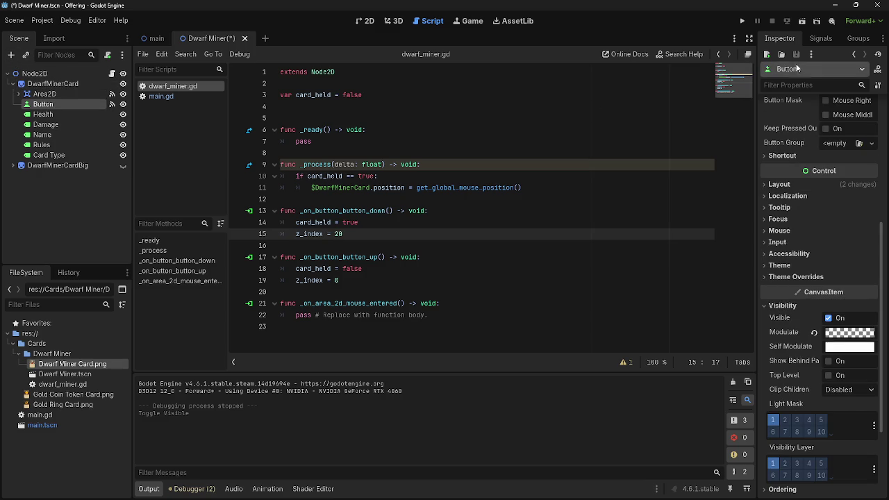
click(820, 38)
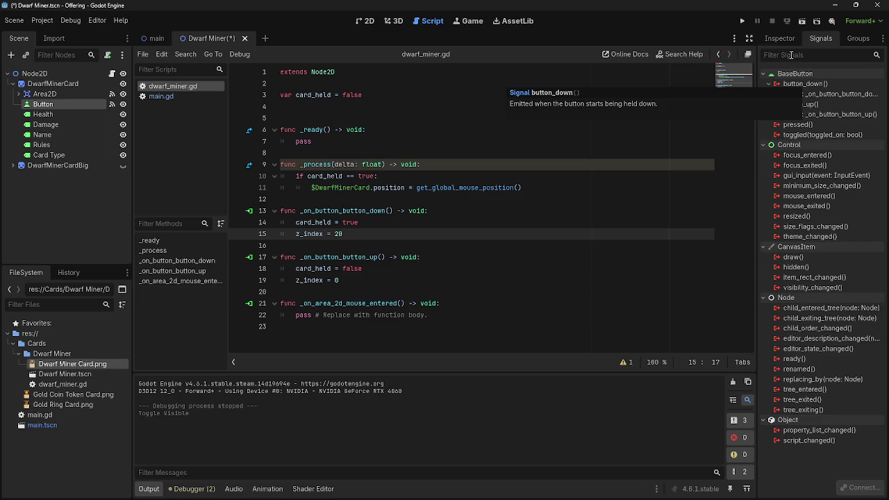
click(779, 38)
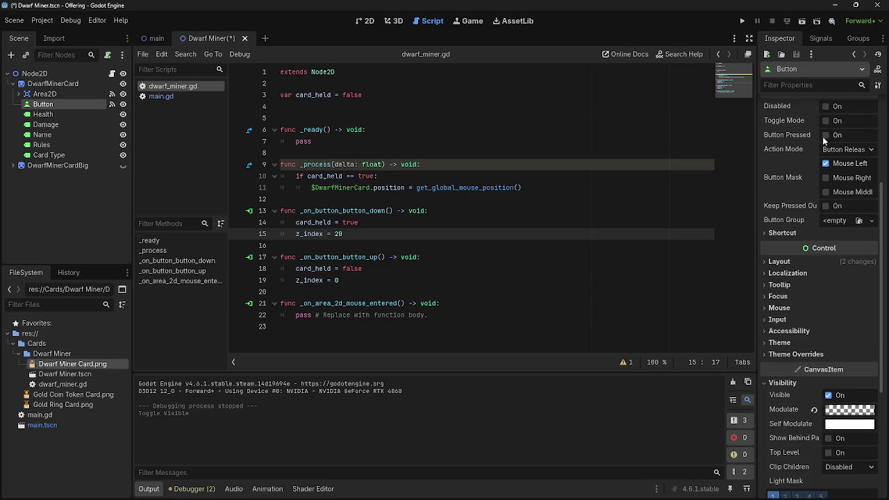
click(63, 83)
key(ctrl+v)
Move Button2 directly below Button and rename it BigGuyButton.
drag(61, 168, 62, 111)
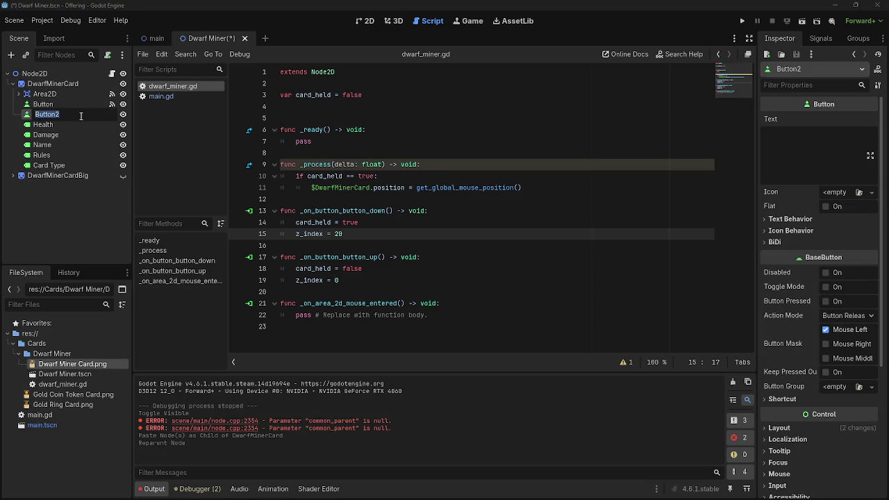
double_click(49, 114)
text(BigGuy)
key(Return)
Rename the original Button node to SmallGuyButton.
key(Home)
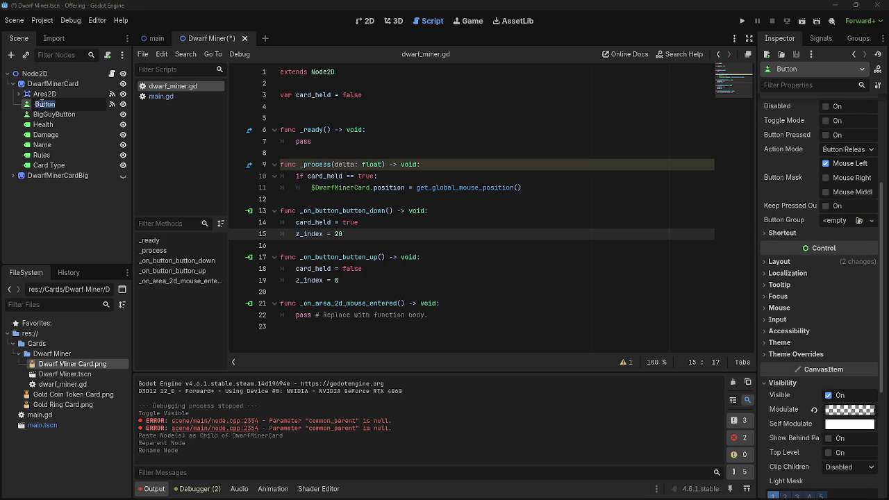
text(SmallG)
text(uy)
key(Return)
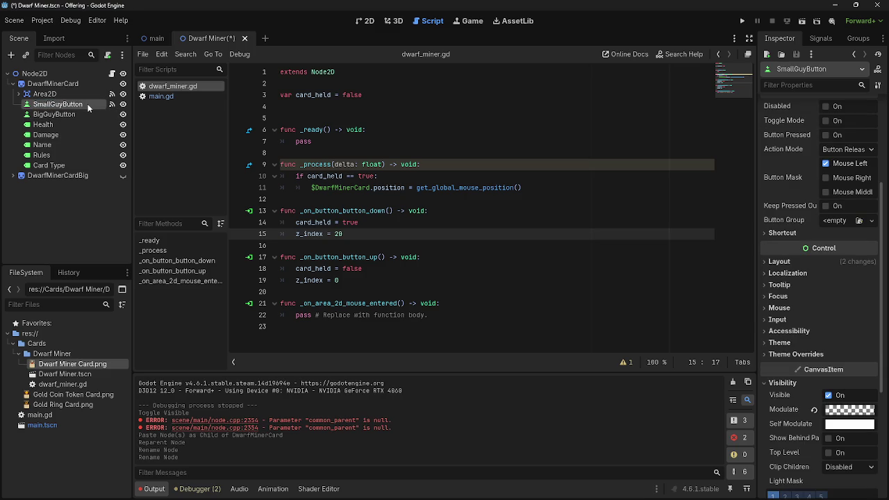
click(822, 41)
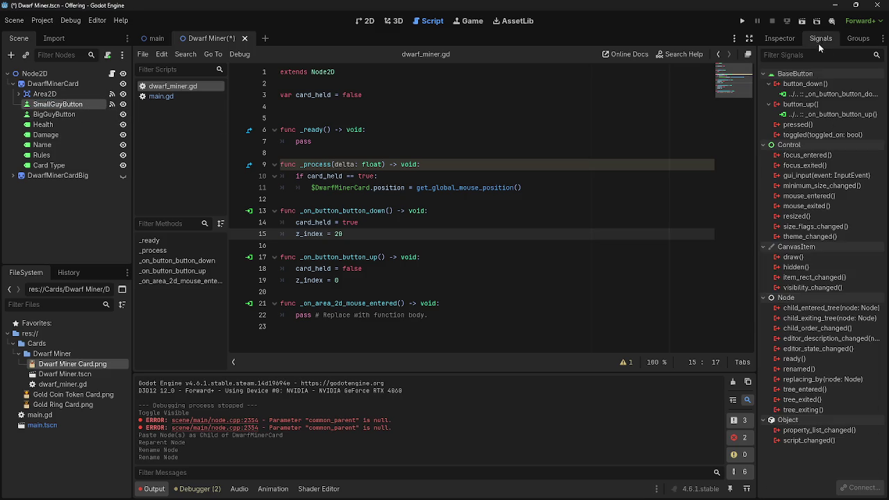
Insert blank lines above the mouse-entered function in dwarf_miner.gd.
click(54, 114)
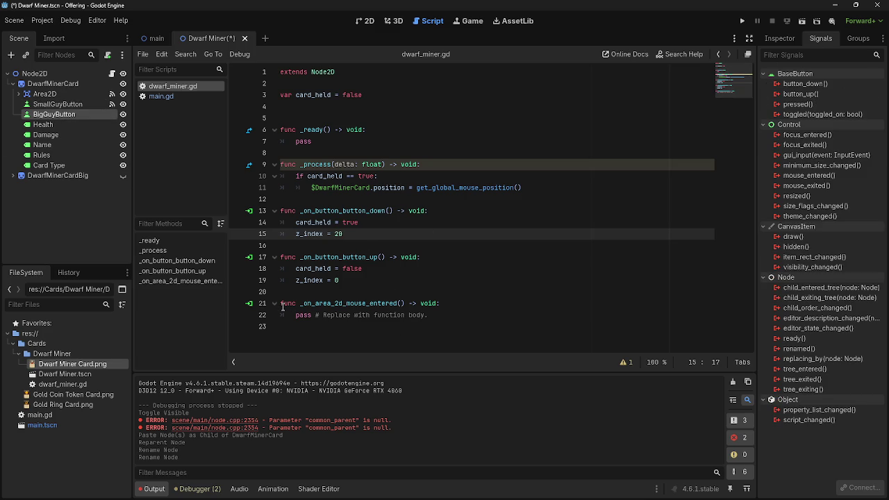
click(493, 320)
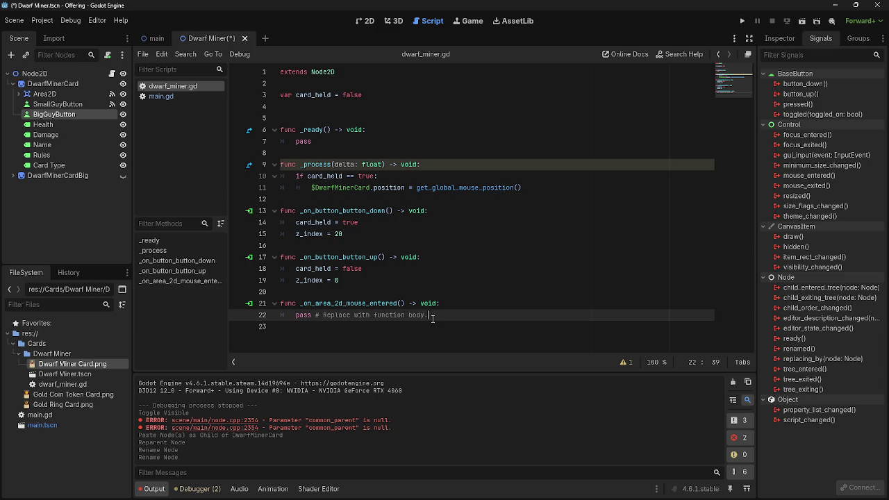
drag(429, 315, 272, 304)
click(488, 306)
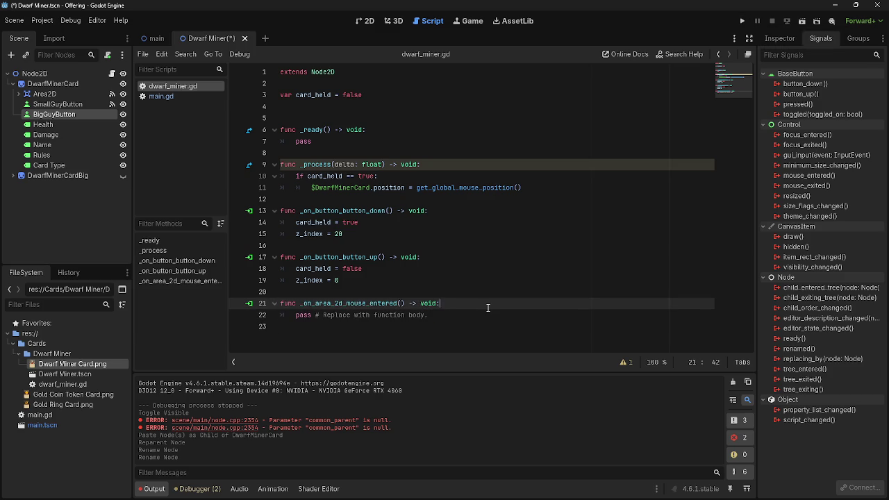
key(Up)
key(Return)
key(Return)
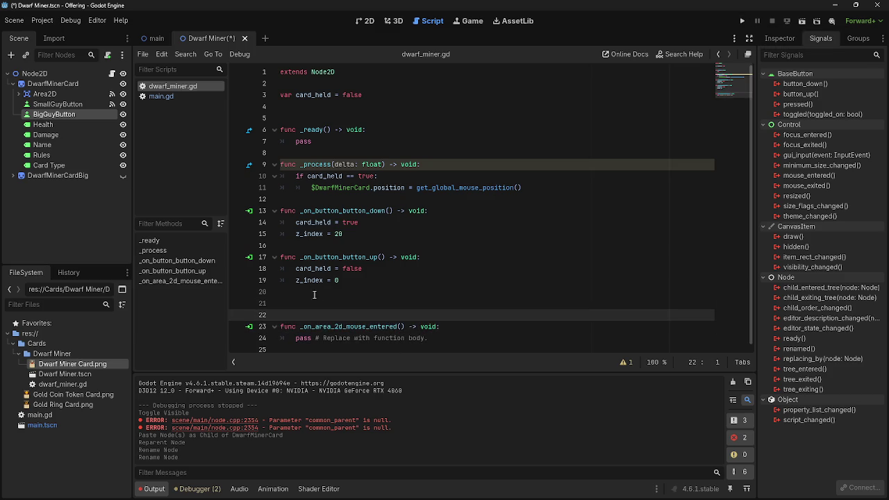
key(Up)
Set BigGuyButton's Button Mask to Mouse Right only, comparing with SmallGuyButton.
click(779, 38)
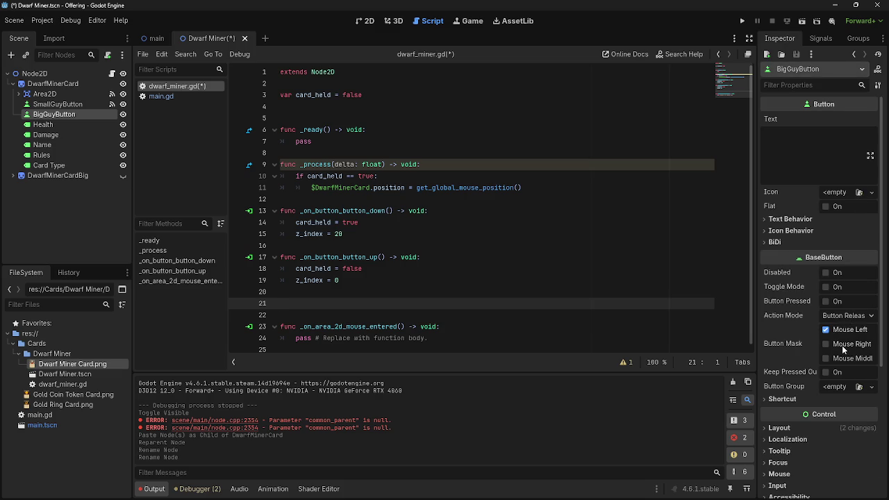
click(845, 344)
click(825, 329)
click(848, 316)
click(824, 321)
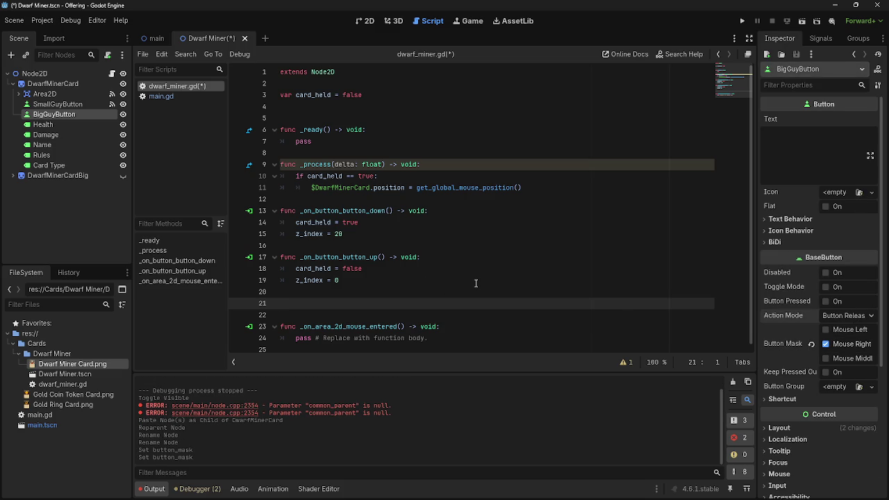
scroll(815, 360, down, 2)
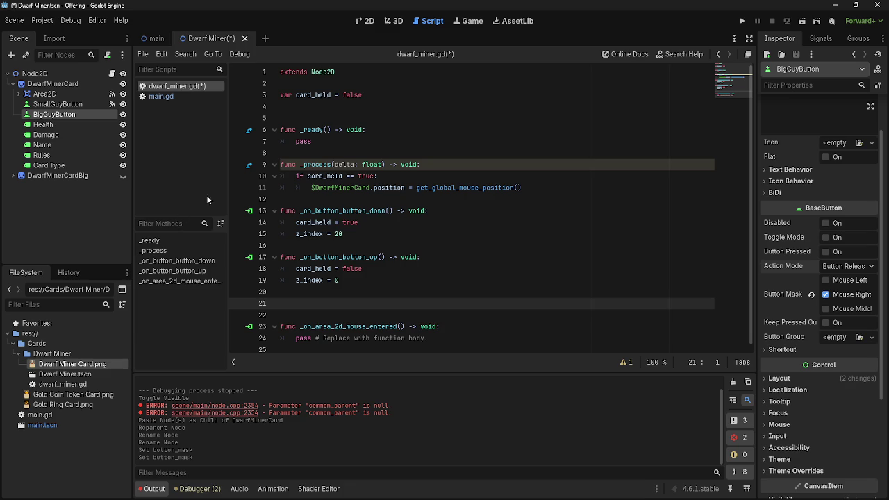
click(59, 104)
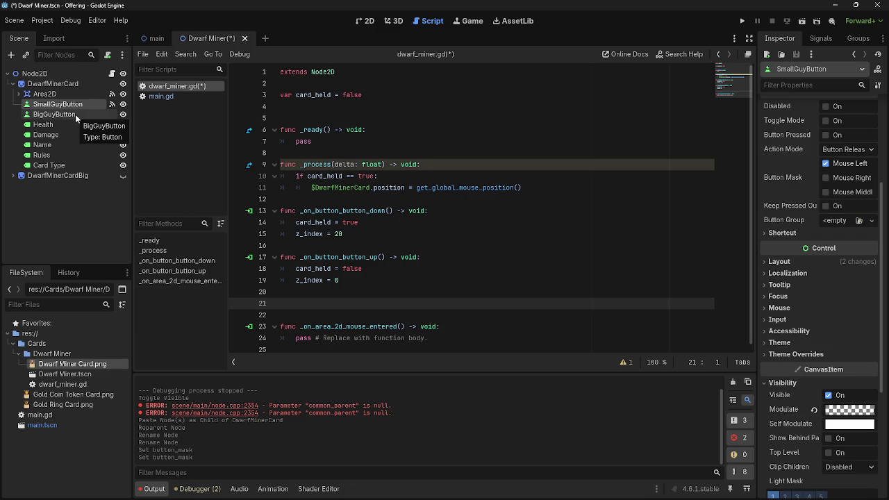
click(75, 115)
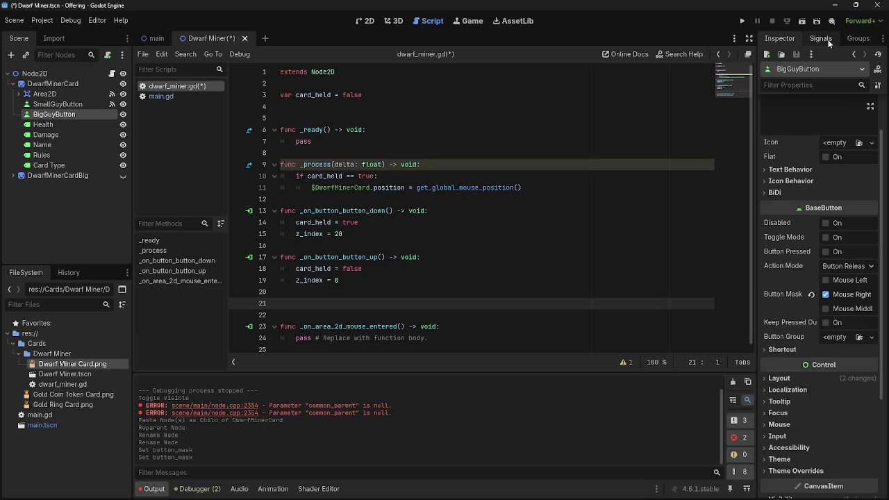
Review BigGuyButton's signals and begin connecting its toggled() signal.
click(826, 40)
click(831, 85)
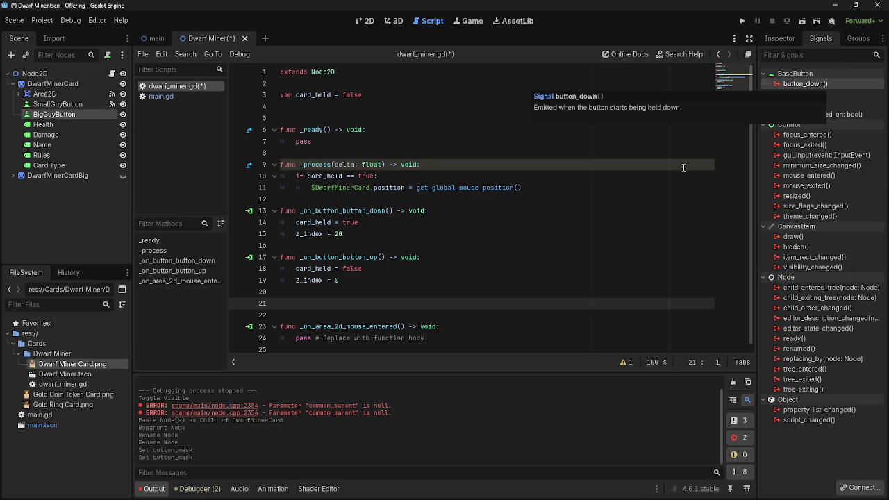
click(807, 105)
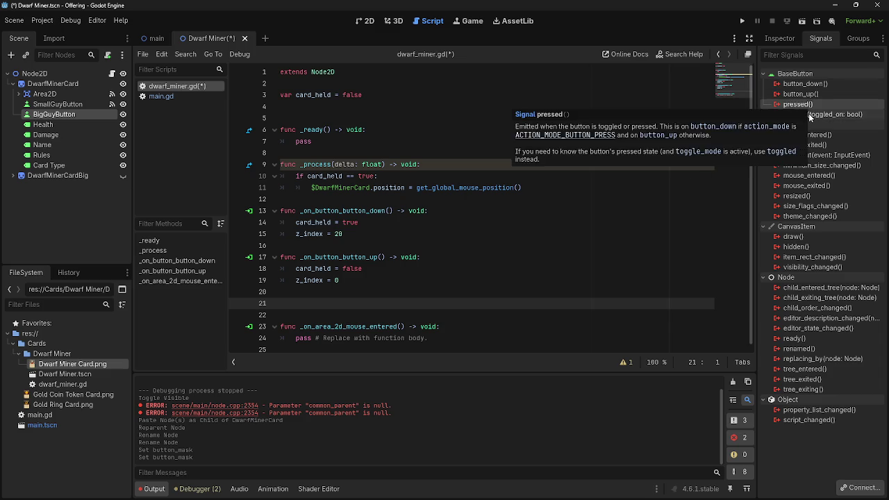
double_click(808, 115)
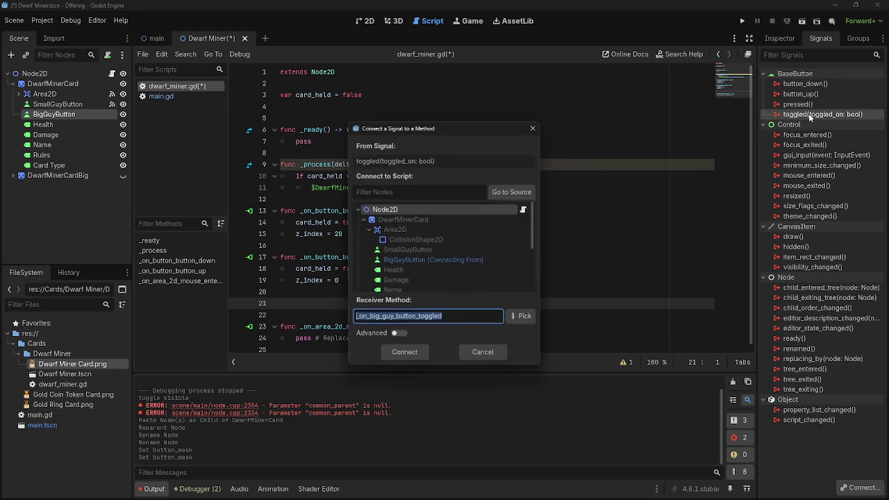
Connect toggled to a new _on_big_guy_button_toggled function and move it above the mouse-entered function.
click(399, 354)
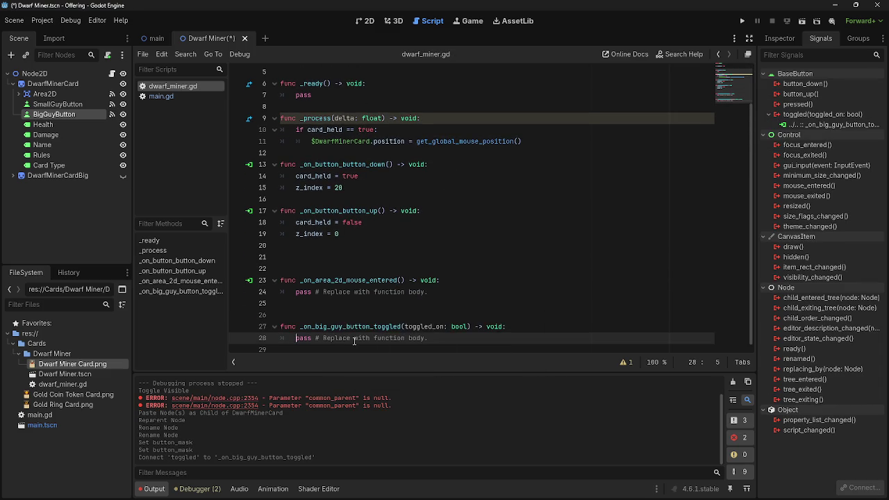
drag(280, 326, 492, 340)
mouse_move(295, 326)
mouse_down()
mouse_move(298, 285)
mouse_move(285, 257)
mouse_up()
click(439, 268)
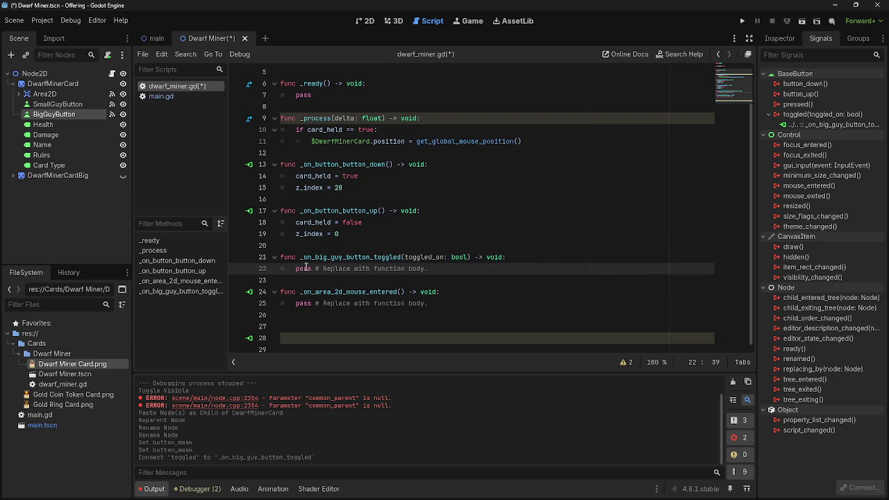
Delete the placeholder comments from both handler stubs and the empty trailing lines.
mouse_move(439, 270)
mouse_down()
mouse_move(293, 272)
mouse_move(317, 272)
mouse_up()
key(BackSpace)
key(BackSpace)
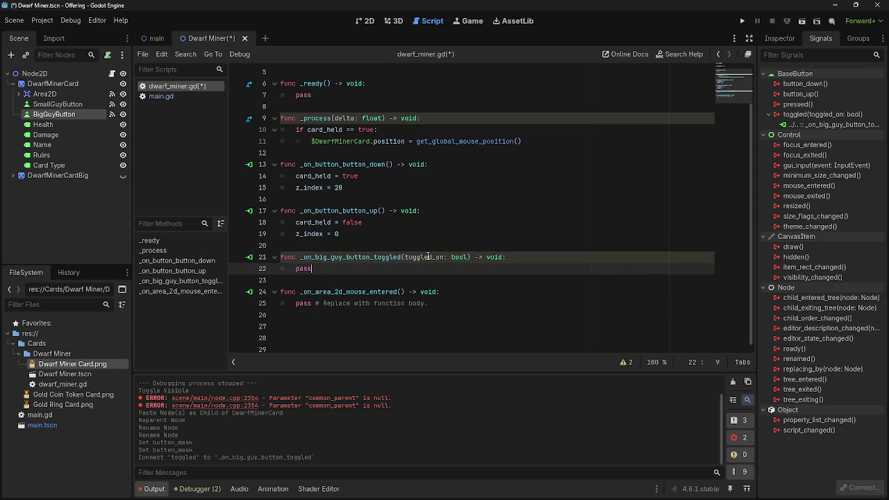
click(425, 303)
drag(427, 303, 321, 303)
key(BackSpace)
click(349, 338)
click(336, 349)
key(BackSpace)
key(BackSpace)
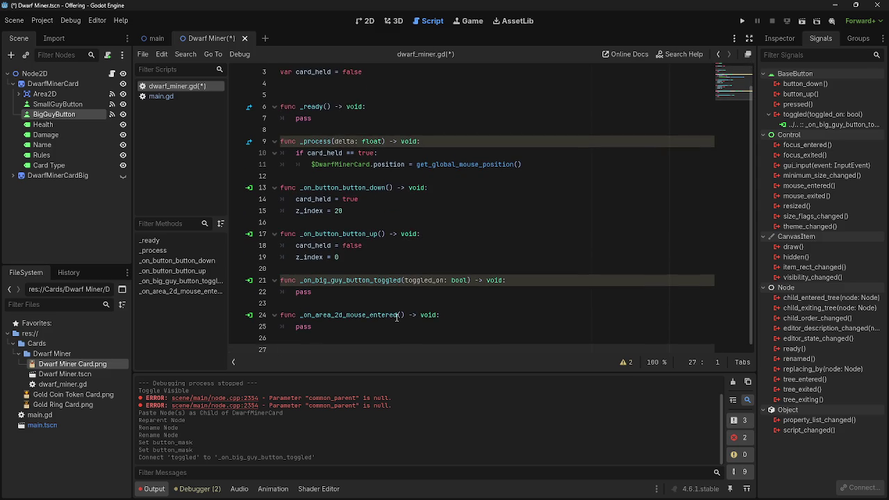
scroll(342, 290, up, 3)
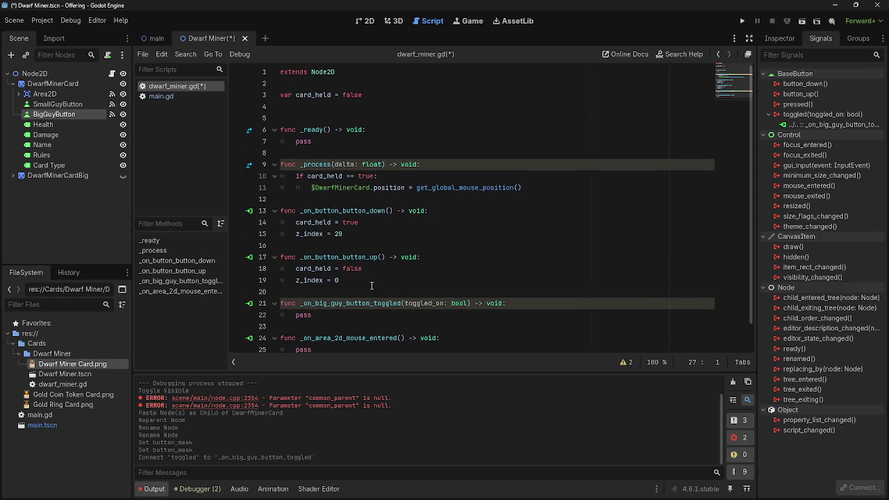
Add a blank line after card_held and enable Toggle Mode on BigGuyButton.
click(296, 102)
key(Return)
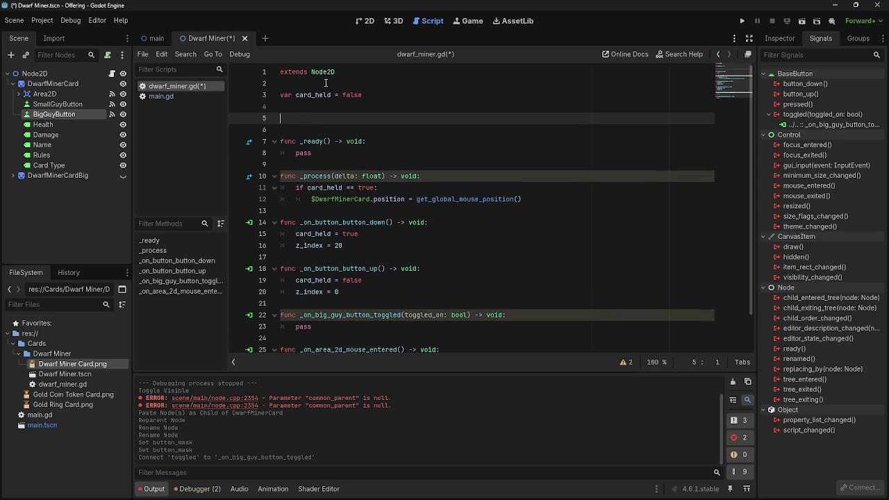
scroll(386, 307, down, 2)
click(357, 309)
click(355, 290)
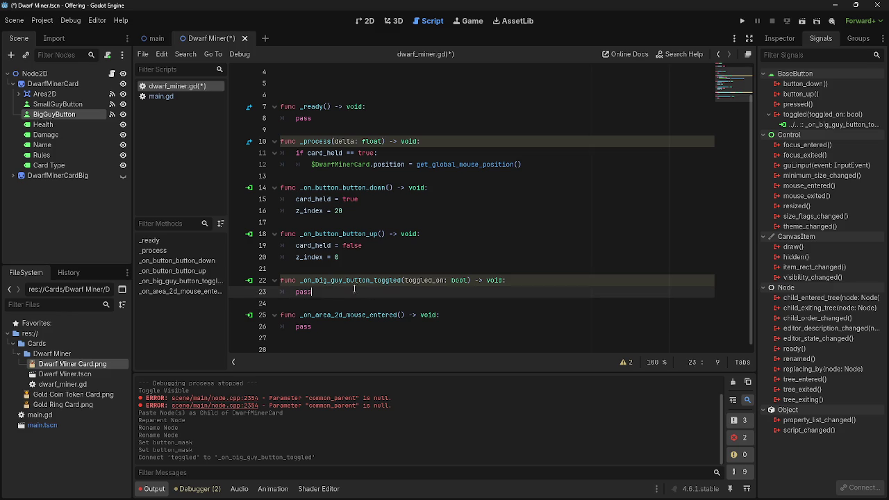
click(776, 40)
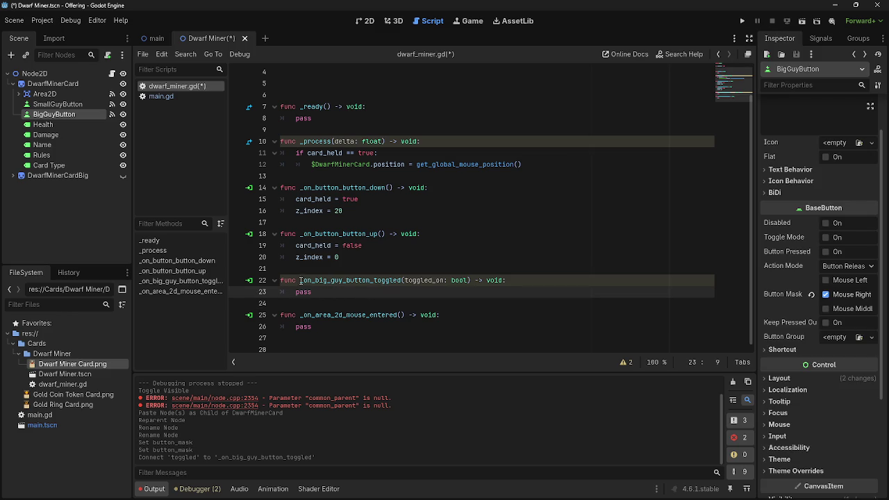
scroll(829, 281, up, 2)
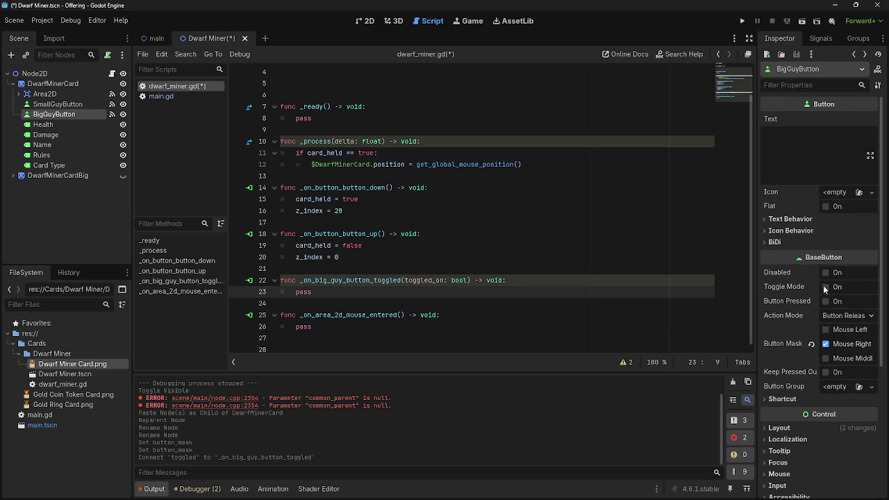
click(824, 286)
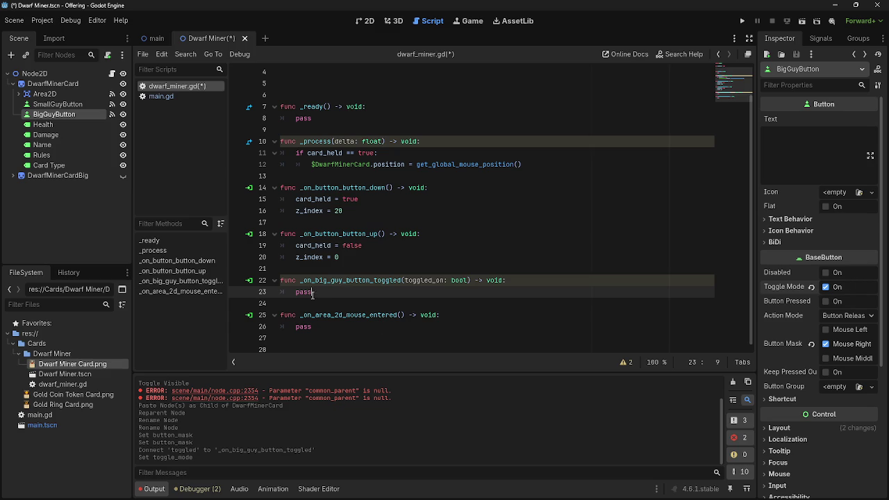
Replace pass in the toggled handler with $DwarfMinerCardBig.visible = true.
drag(317, 291, 295, 292)
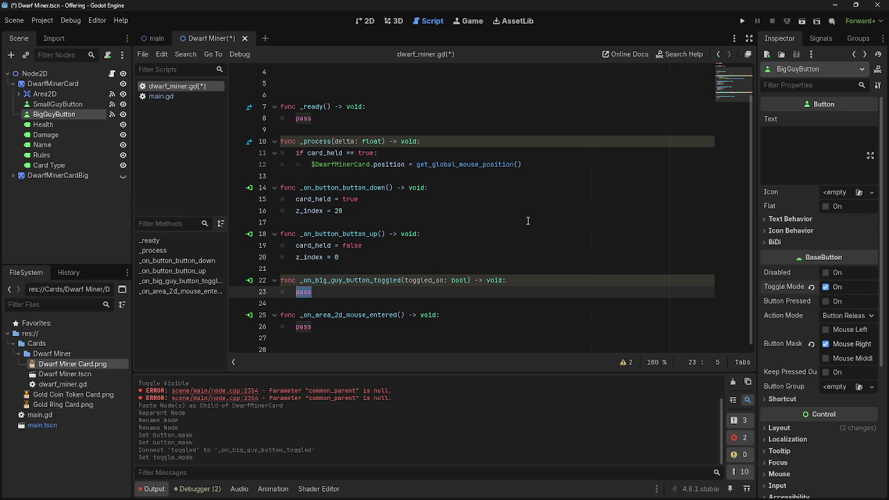
mouse_move(61, 175)
mouse_down()
mouse_move(282, 293)
mouse_move(324, 293)
mouse_up()
text(.)
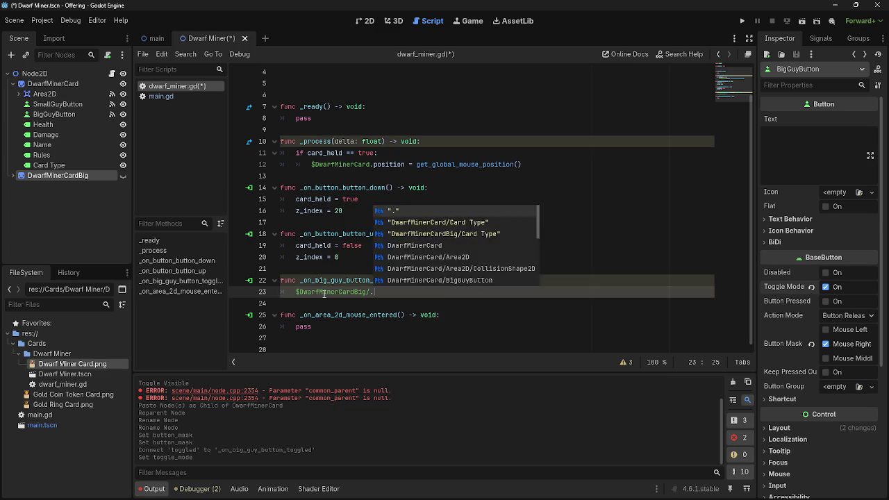
text(vis)
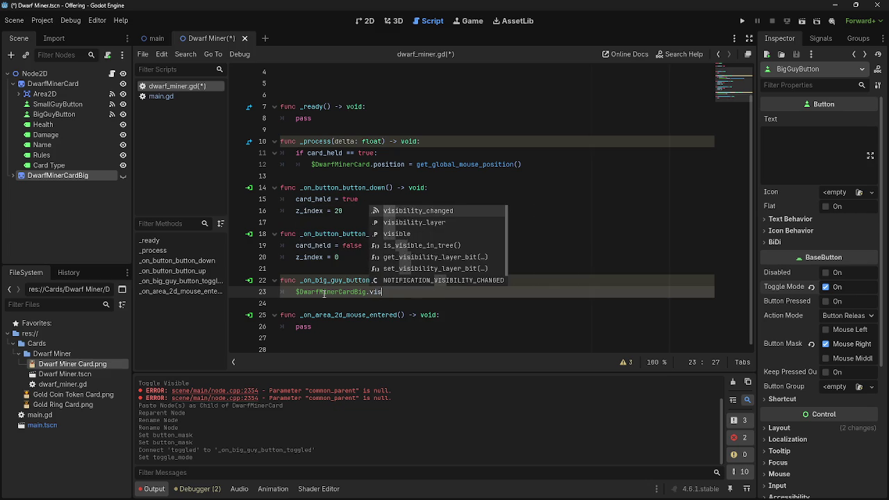
key(Down)
key(Down)
key(Return)
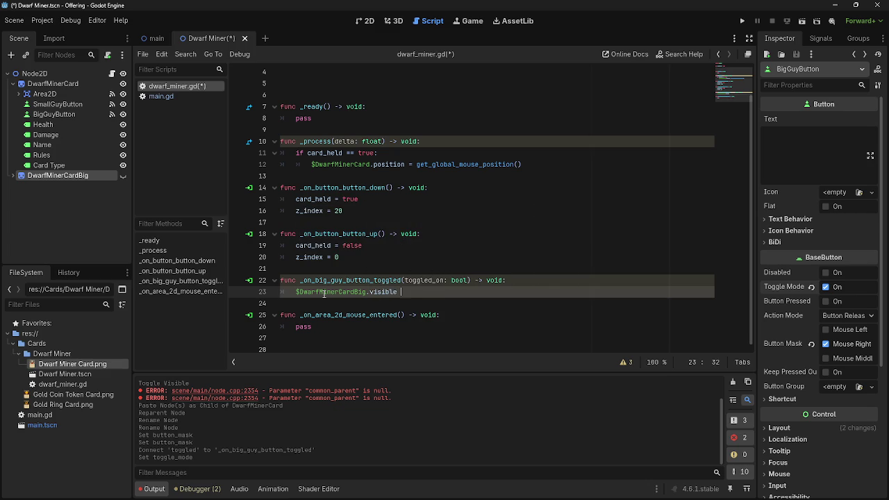
text(= true)
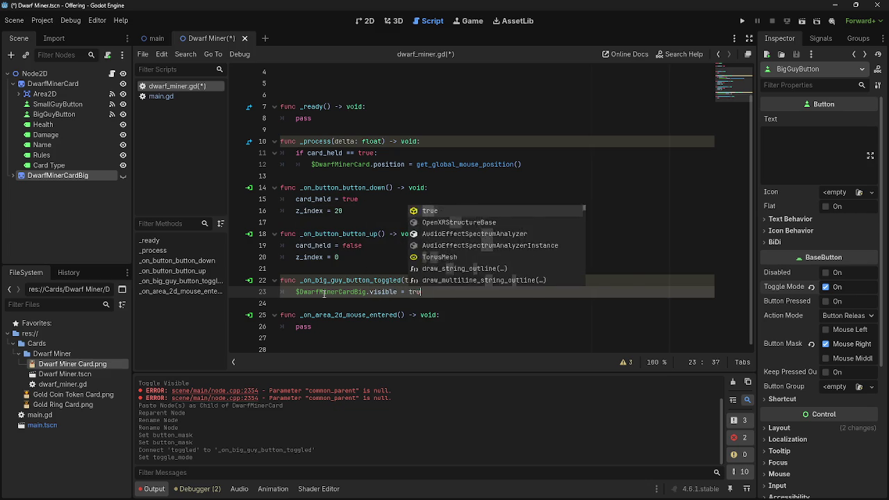
key(BackSpace)
key(Escape)
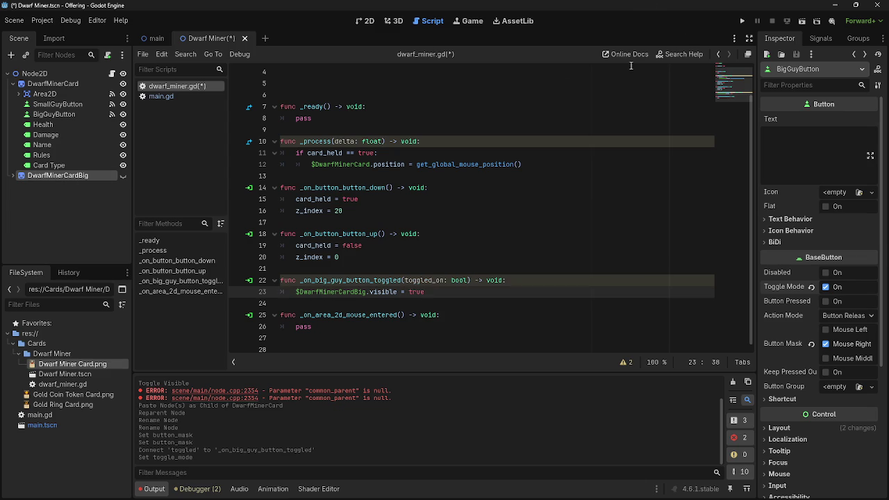
click(742, 20)
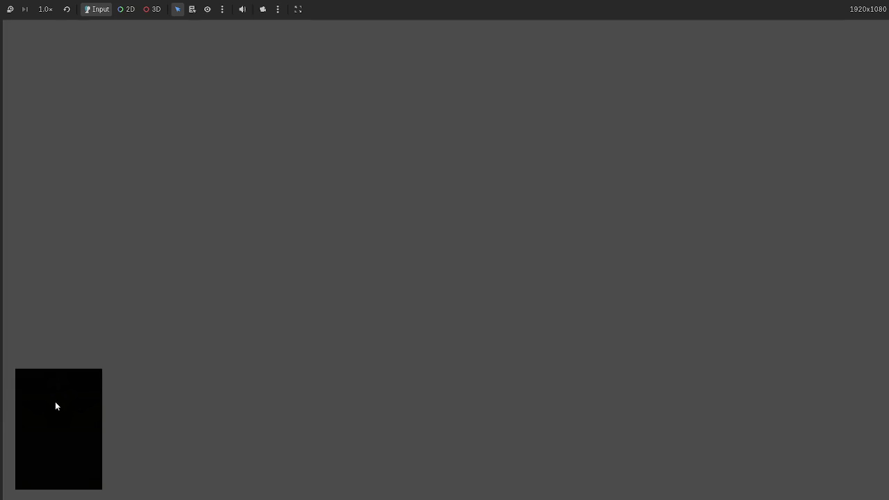
Click the card in the running game to bring up the big Dwarf Miner card, then stop with F8.
click(57, 401)
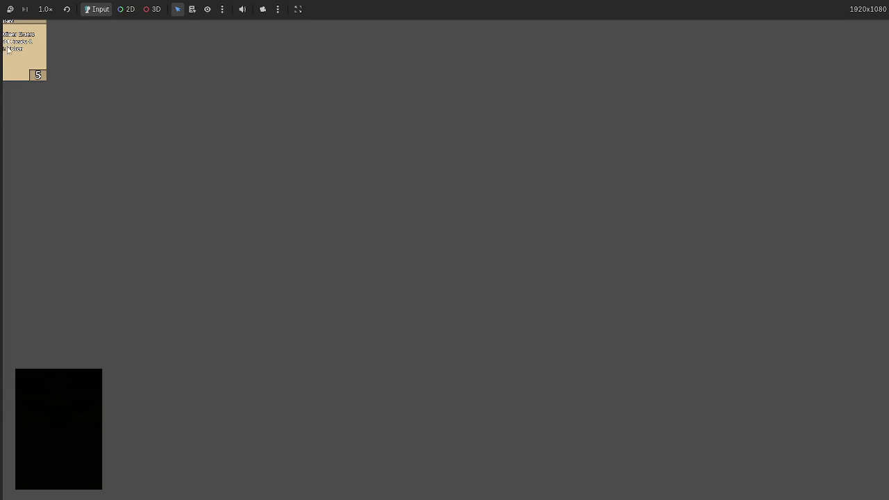
click(41, 67)
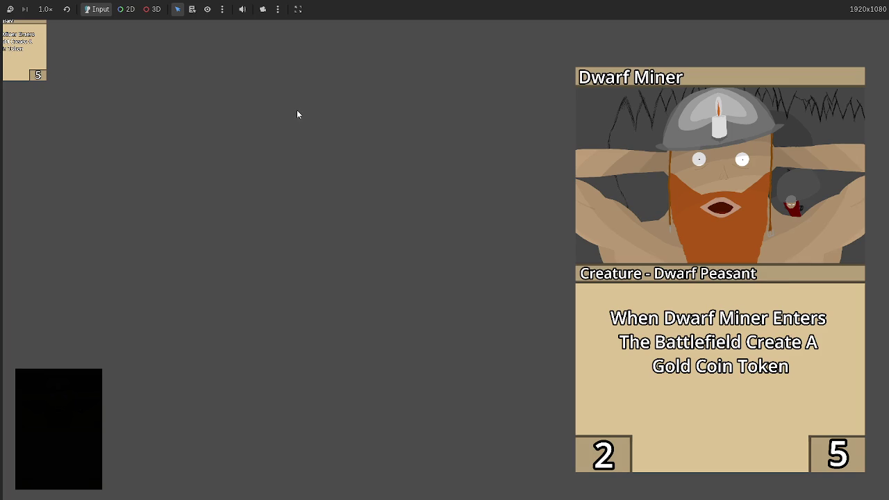
key(F8)
click(57, 104)
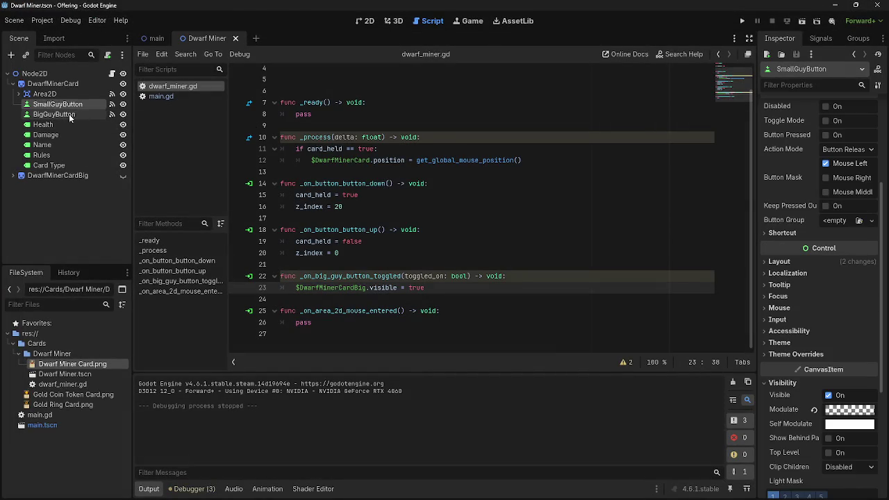
Move BigGuyButton above SmallGuyButton and test the card in a game run.
drag(70, 118, 63, 102)
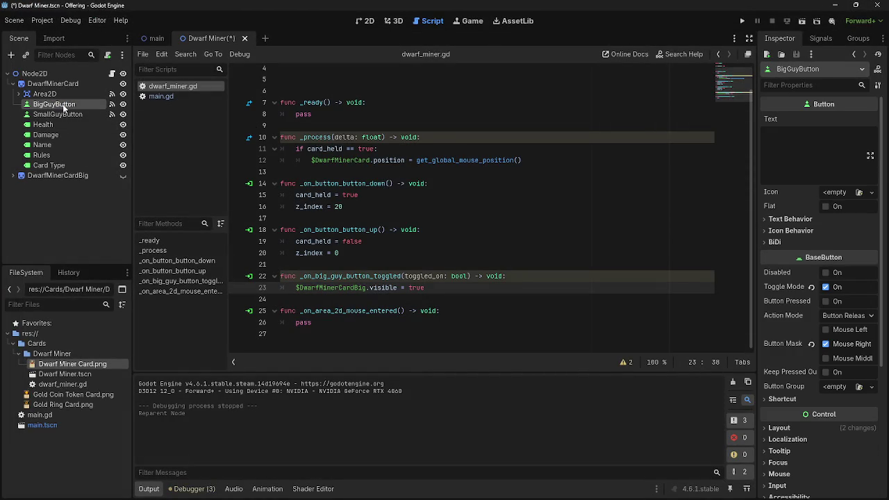
click(741, 21)
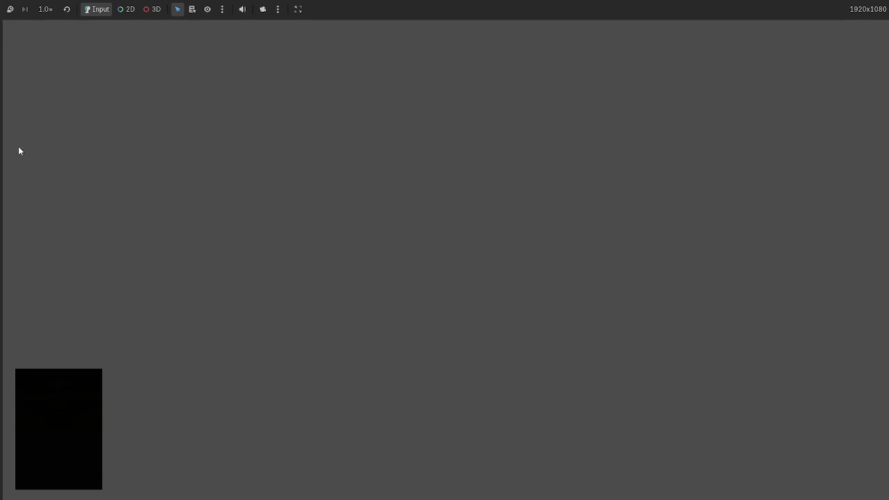
drag(30, 78, 509, 341)
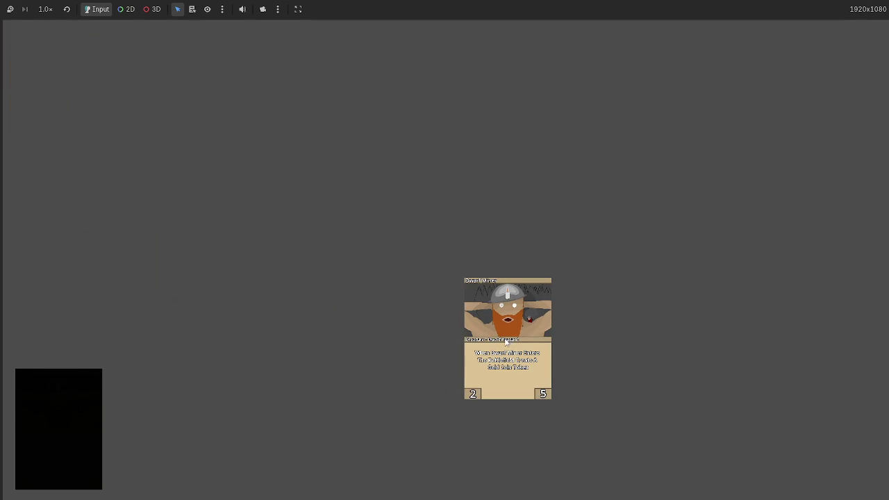
key(F8)
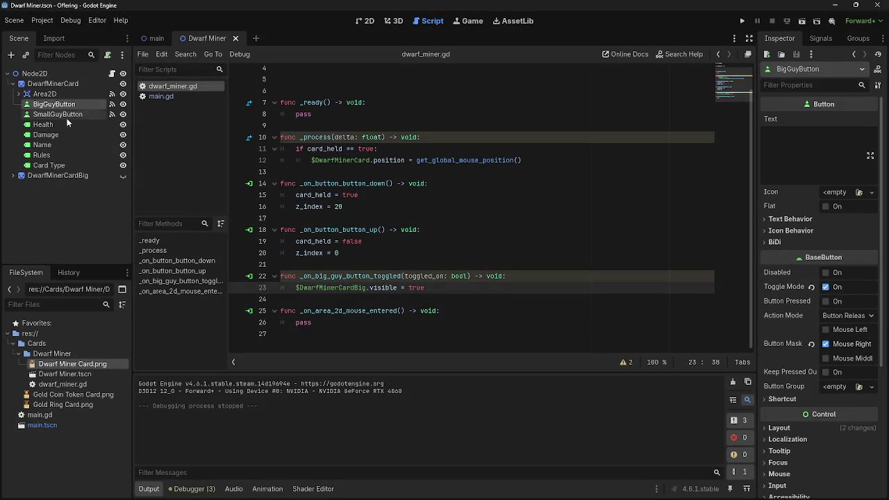
Undo the accidental nesting of SmallGuyButton and place BigGuyButton above it again.
drag(55, 114, 58, 105)
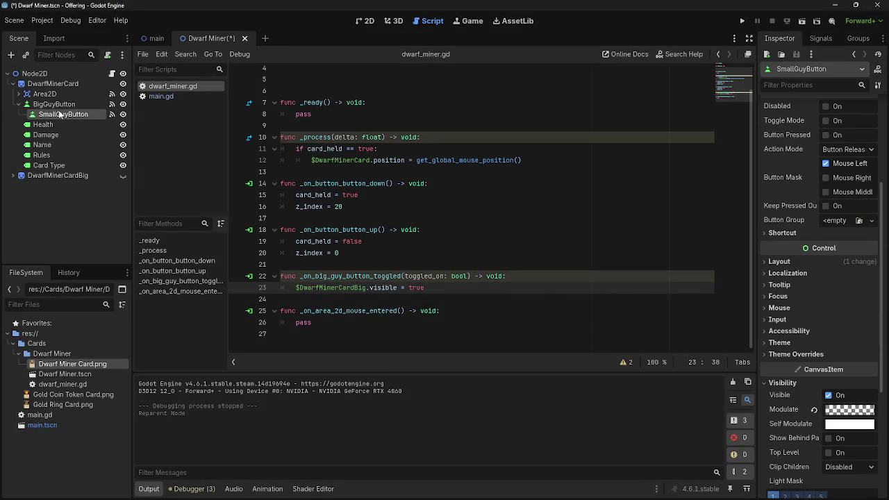
key(ctrl+z)
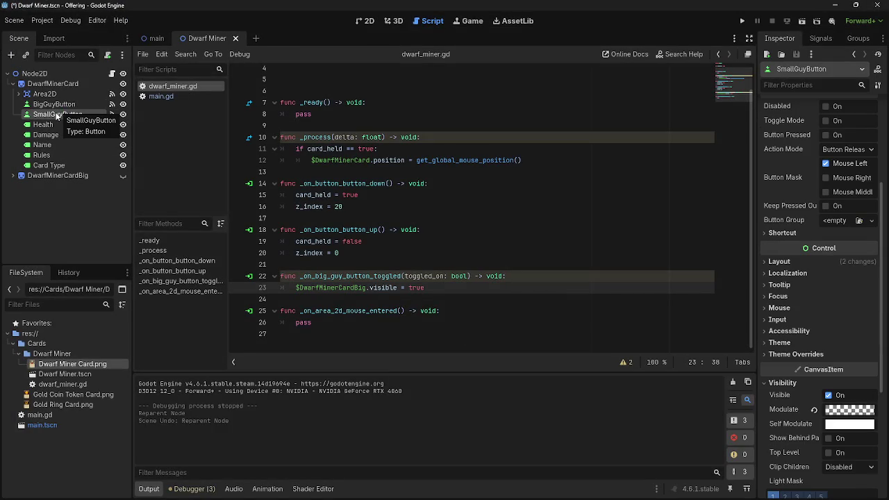
key(ctrl+z)
drag(68, 115, 68, 101)
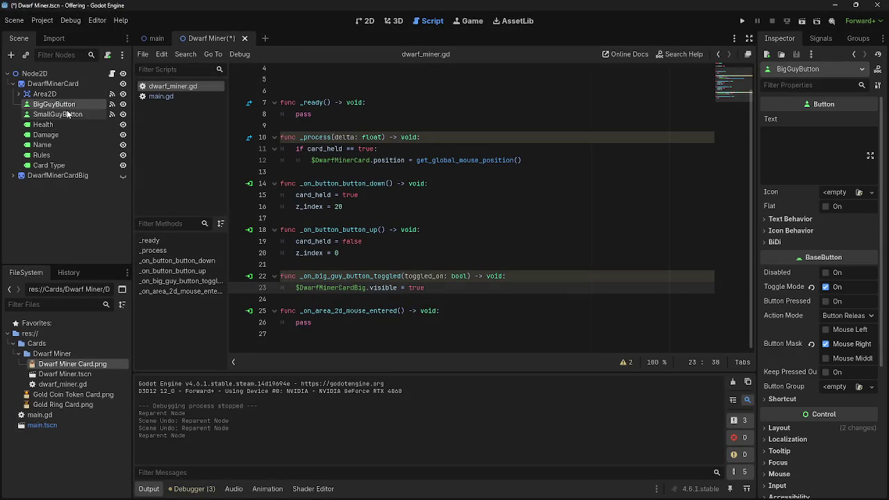
Compare the properties and signal connections of BigGuyButton and SmallGuyButton.
click(70, 114)
click(55, 105)
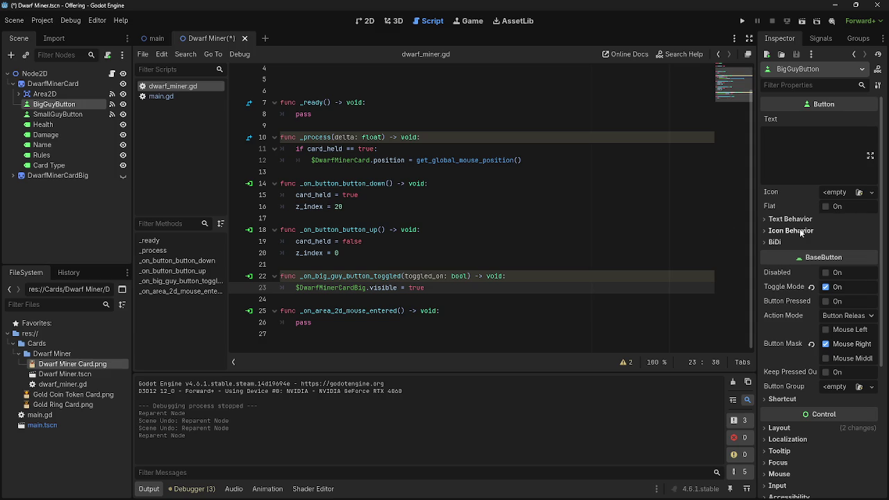
click(59, 115)
click(64, 106)
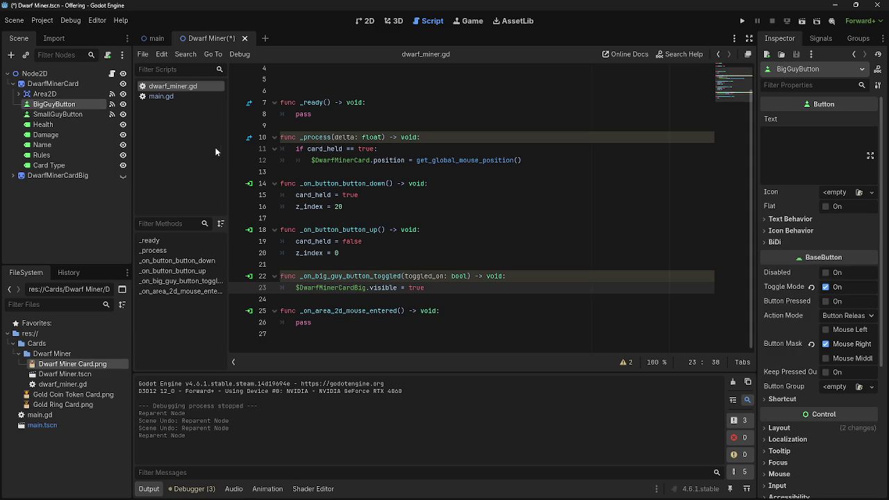
click(826, 41)
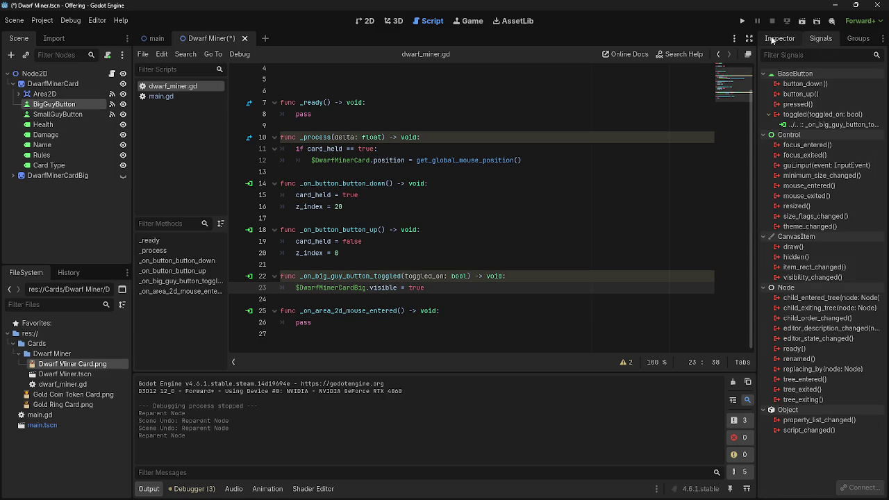
click(776, 40)
click(61, 113)
right_click(61, 107)
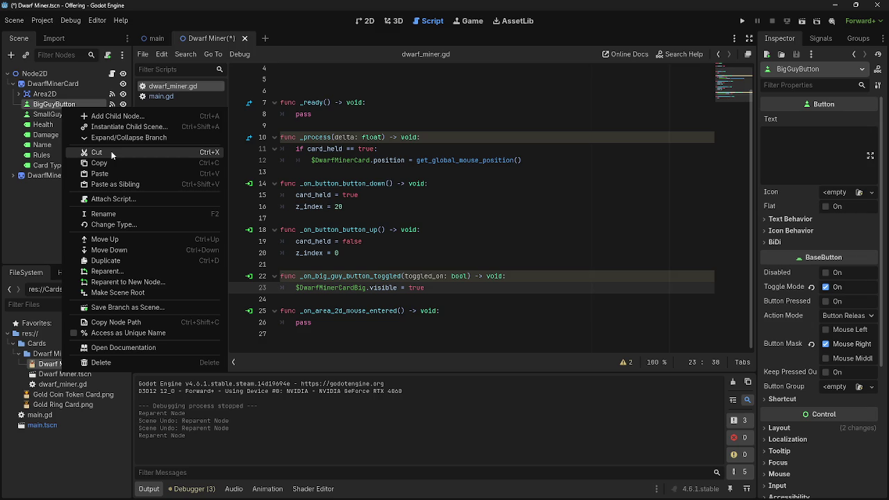
Test-run the game again, dragging the Dwarf Miner card to mid-screen.
click(237, 162)
click(741, 21)
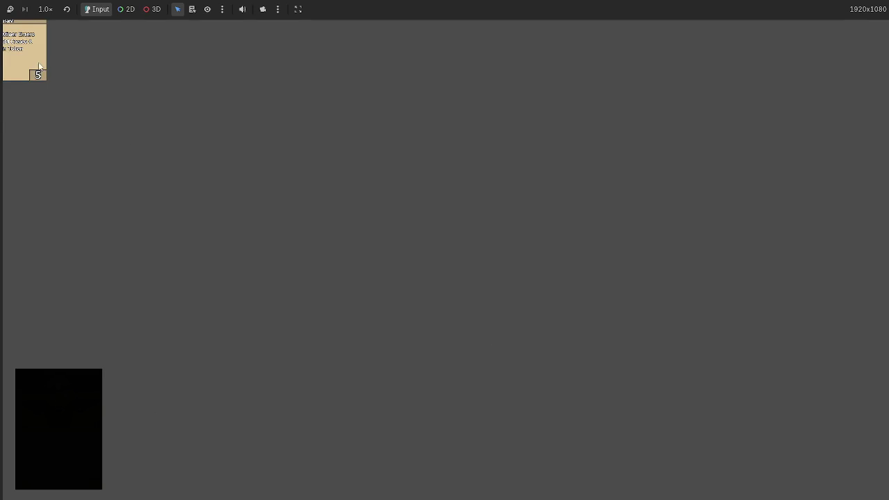
drag(39, 67, 411, 373)
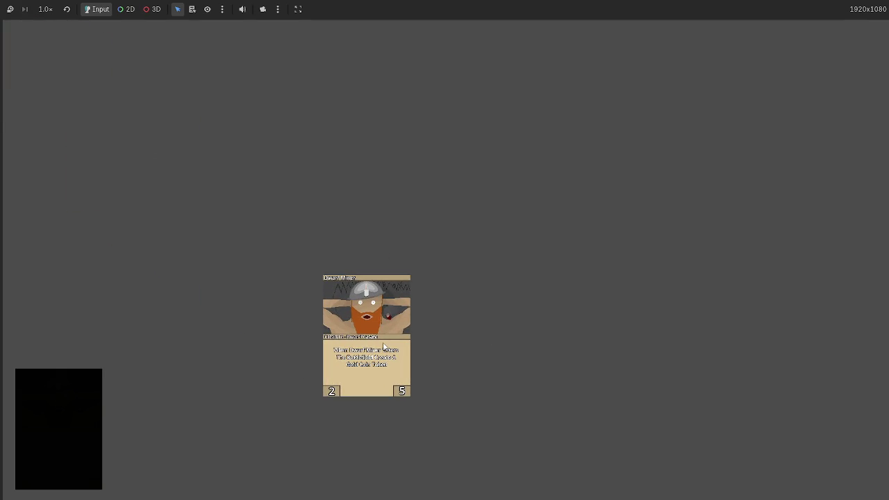
key(F8)
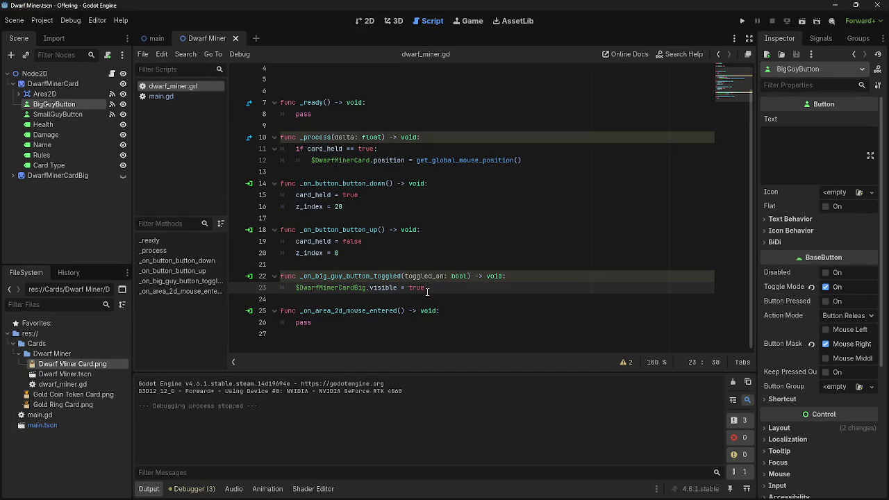
Cut BigGuyButton from the scene and delete the _on_big_guy_button_toggled function.
click(494, 294)
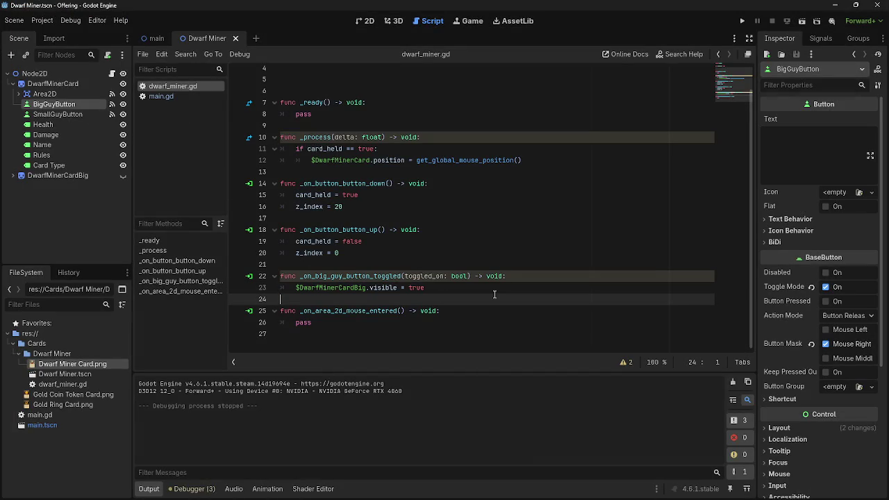
click(444, 289)
drag(443, 288, 291, 289)
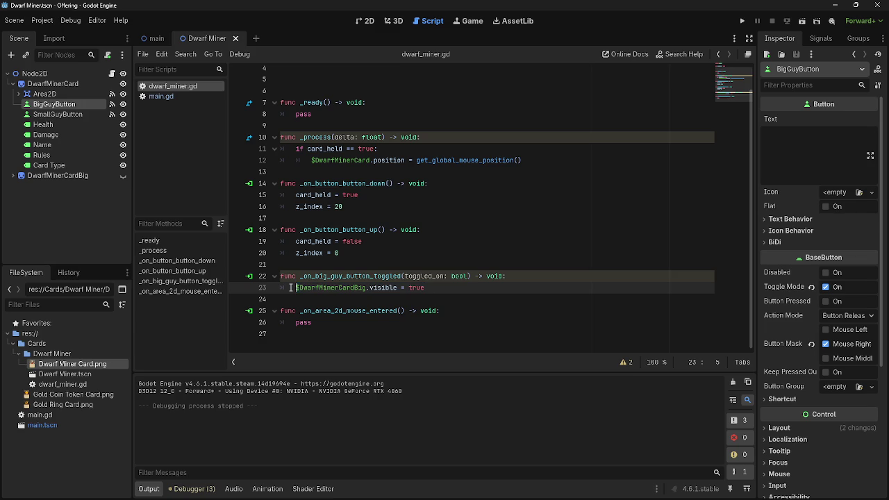
right_click(44, 105)
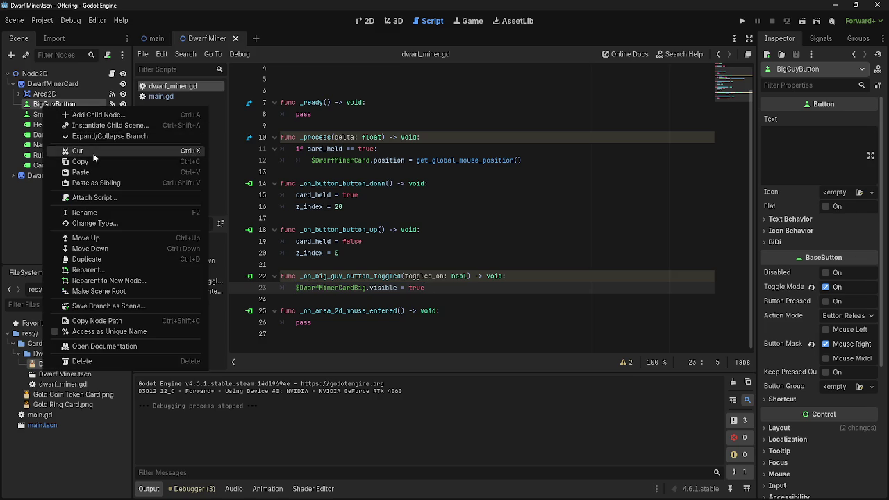
click(104, 150)
drag(433, 292, 270, 279)
key(BackSpace)
key(BackSpace)
key(Delete)
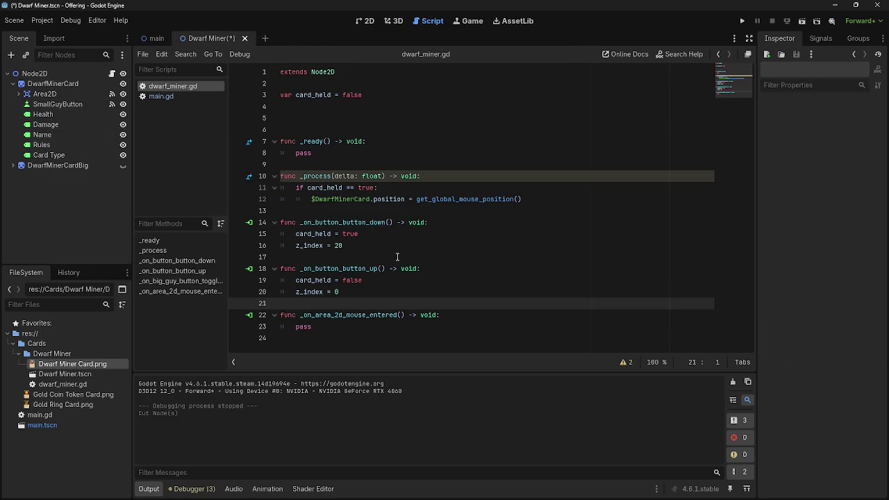
click(404, 211)
click(84, 103)
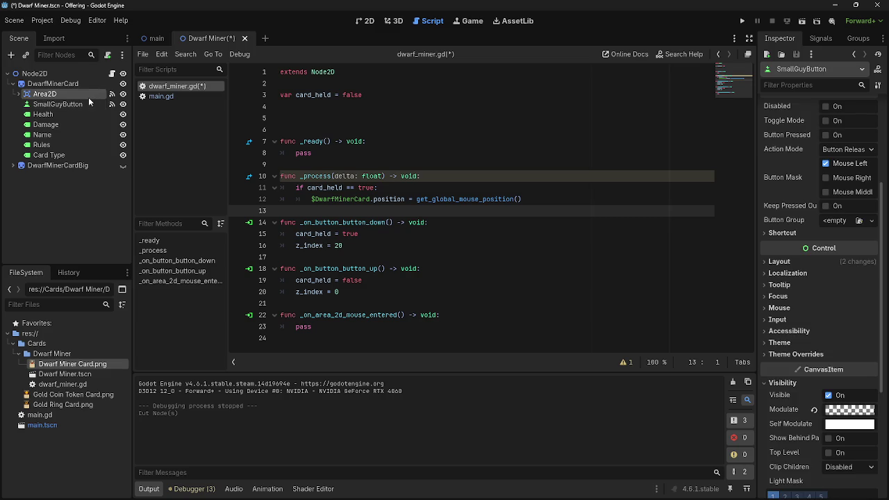
click(112, 104)
click(92, 104)
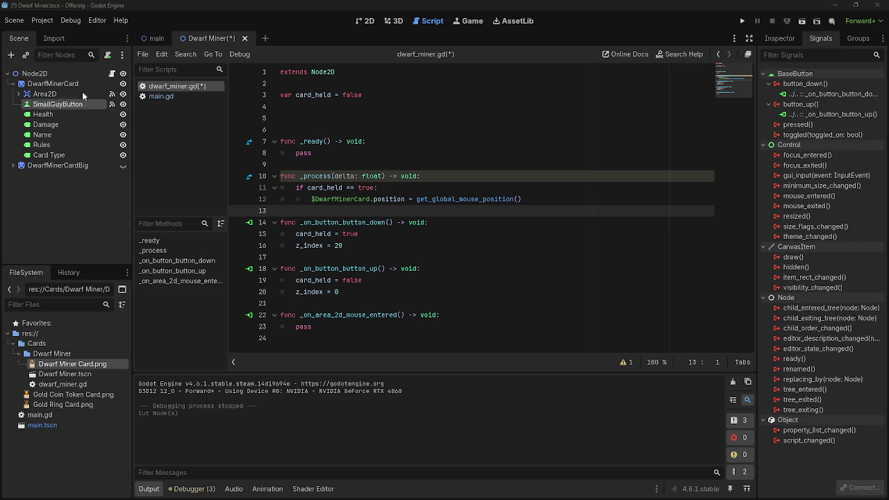
click(84, 94)
click(85, 95)
key(Escape)
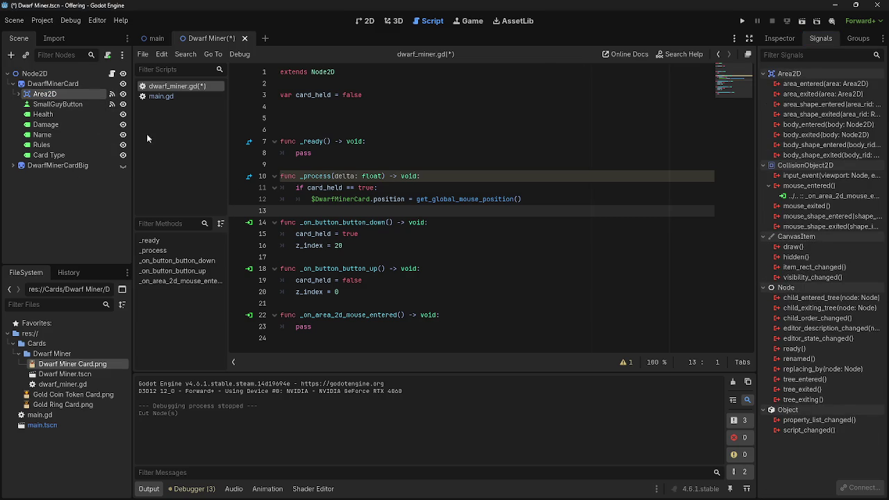
click(741, 21)
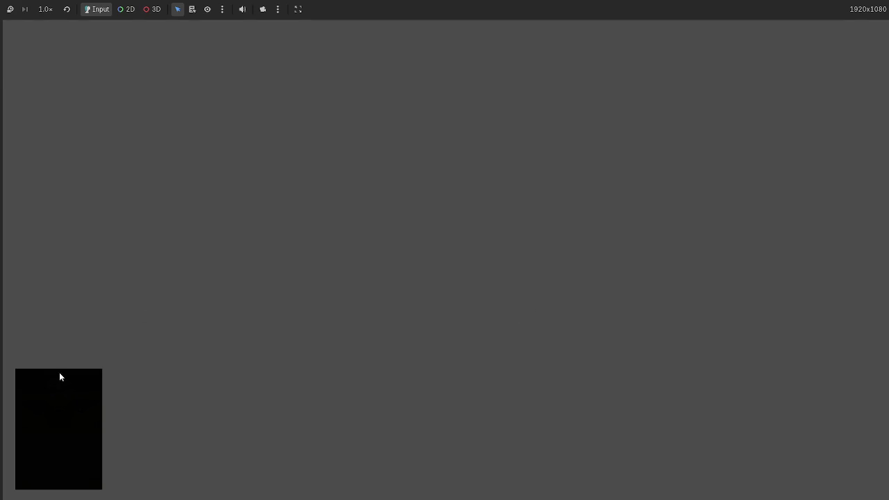
click(59, 377)
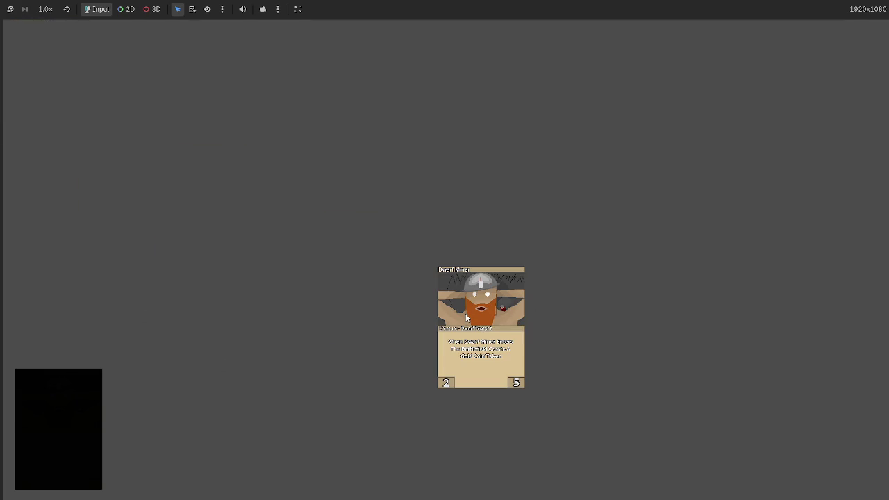
key(F8)
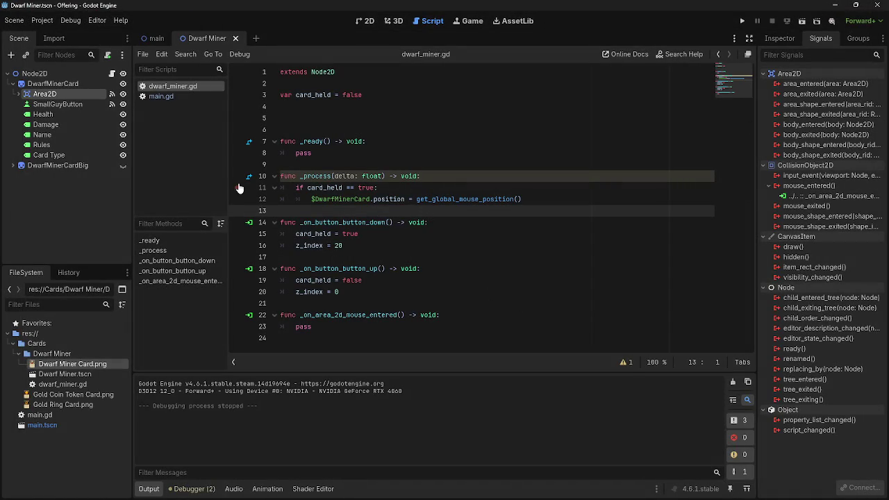
key(ctrl+z)
click(66, 104)
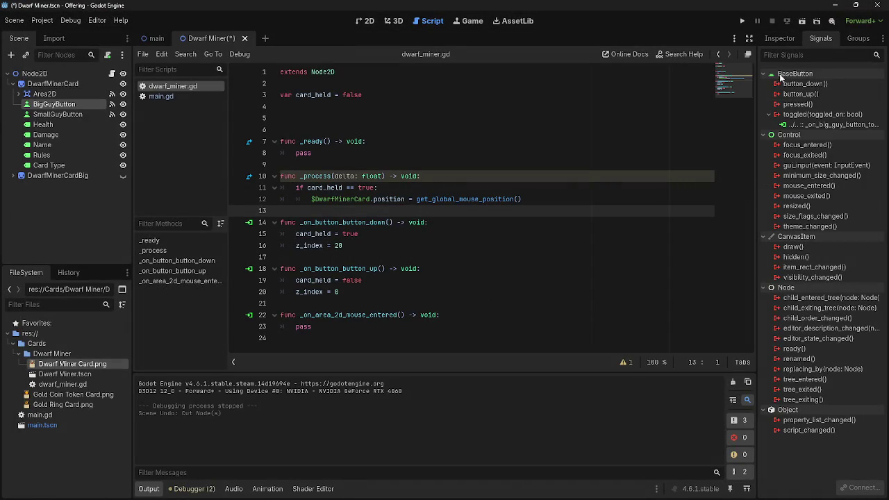
click(779, 39)
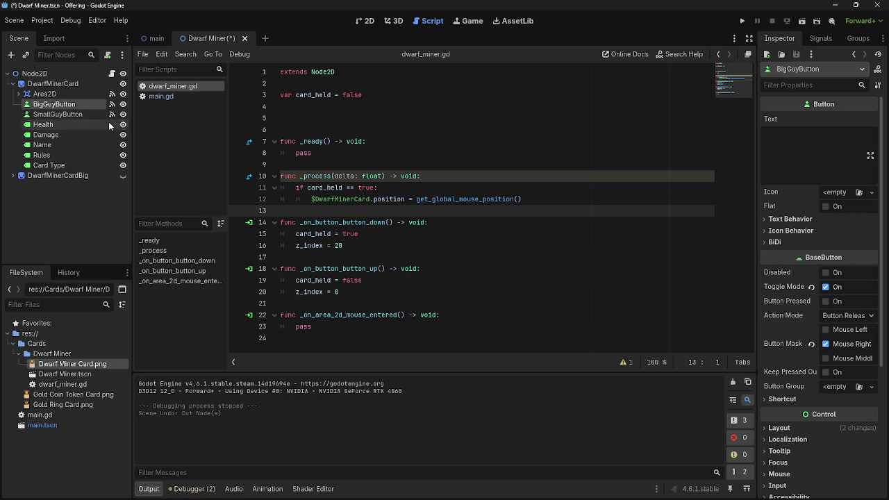
right_click(79, 104)
click(114, 146)
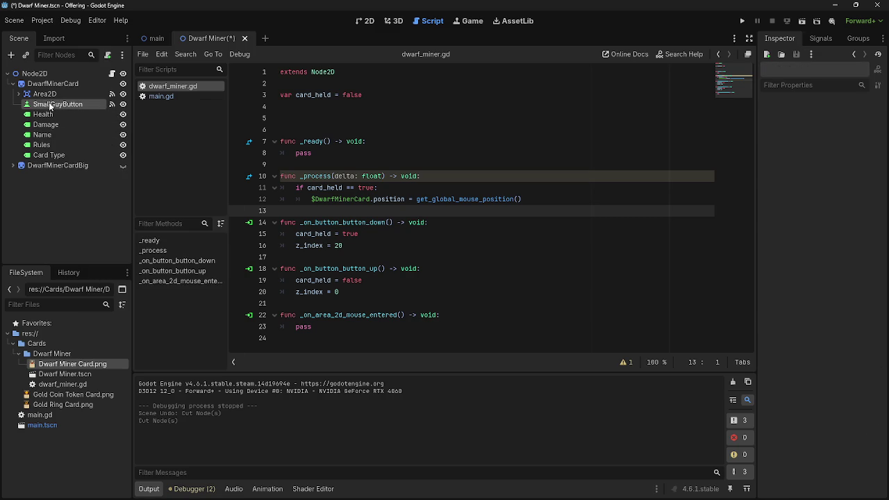
Tick Mouse Right in SmallGuyButton's Button Mask so it accepts right clicks too.
click(70, 104)
click(825, 178)
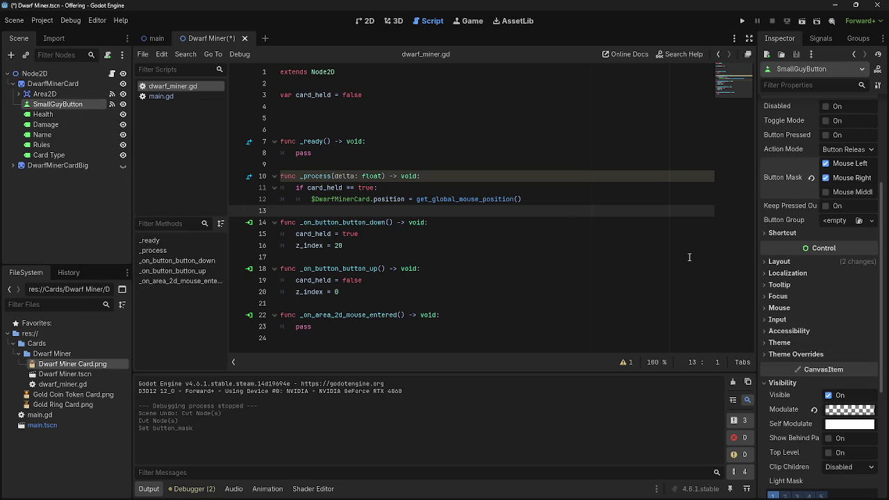
click(391, 198)
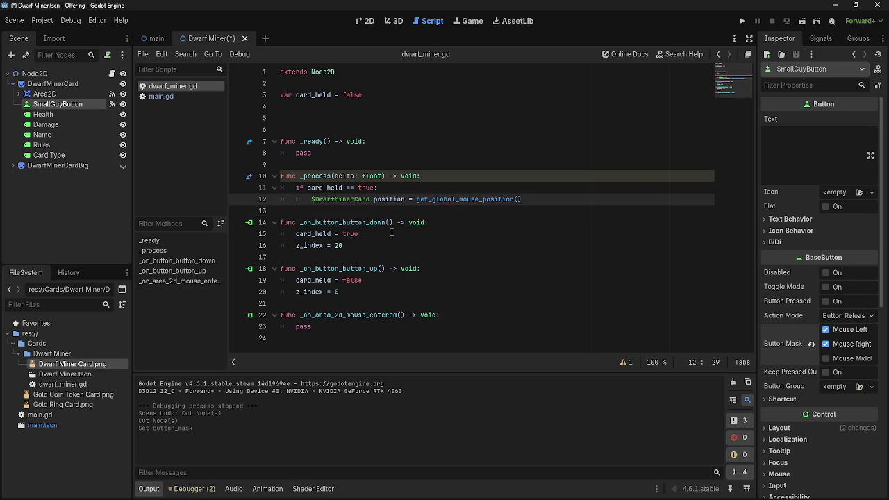
click(390, 234)
Try writing an if condition on Input above card_held = true, then erase the attempt.
key(ctrl+shift+Return)
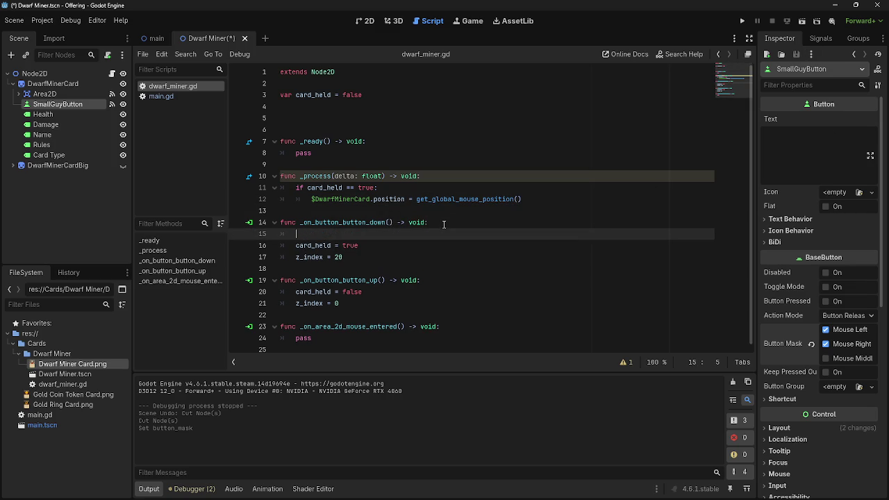
text(if)
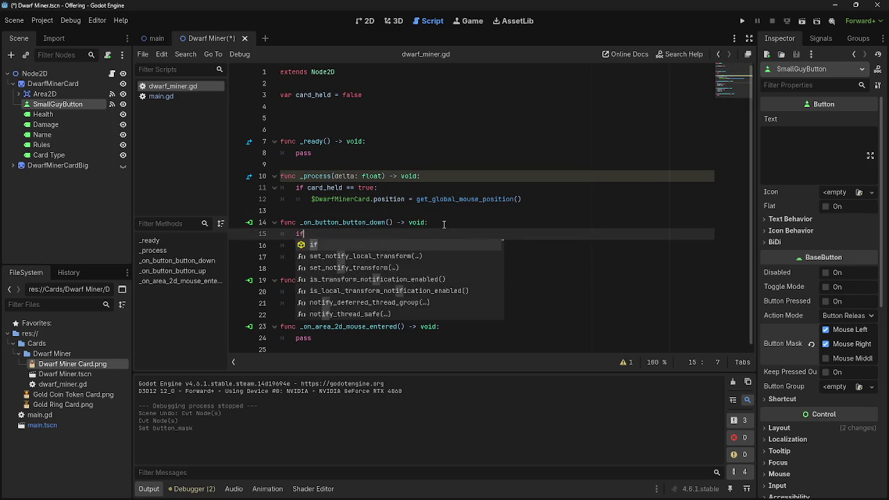
text( input)
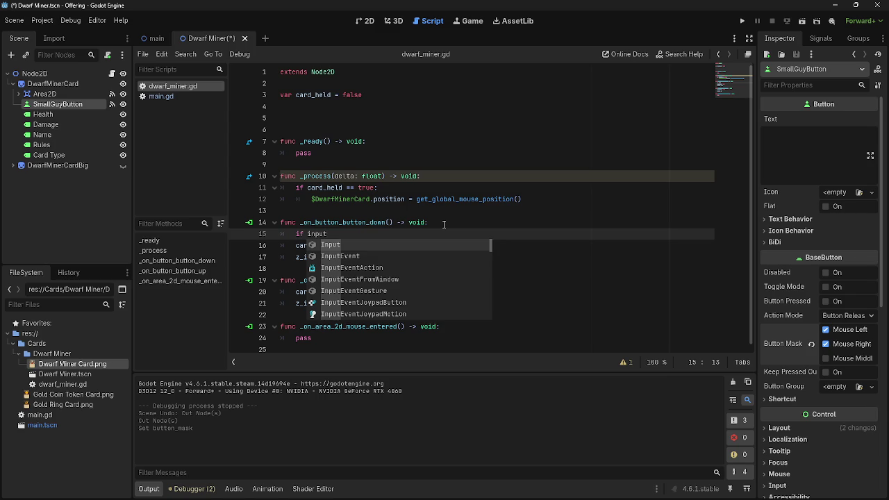
key(Down)
key(Return)
text(/)
key(BackSpace)
text(.mo)
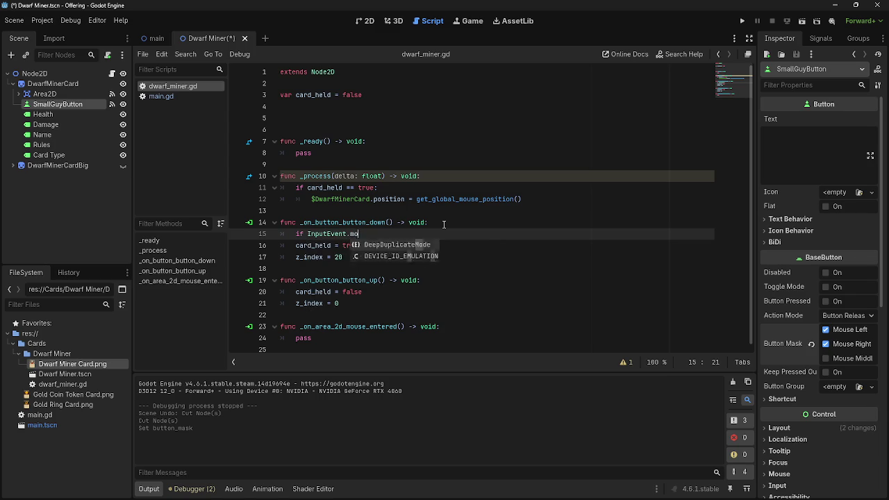
key(BackSpace)
key(BackSpace)
key(BackSpace)
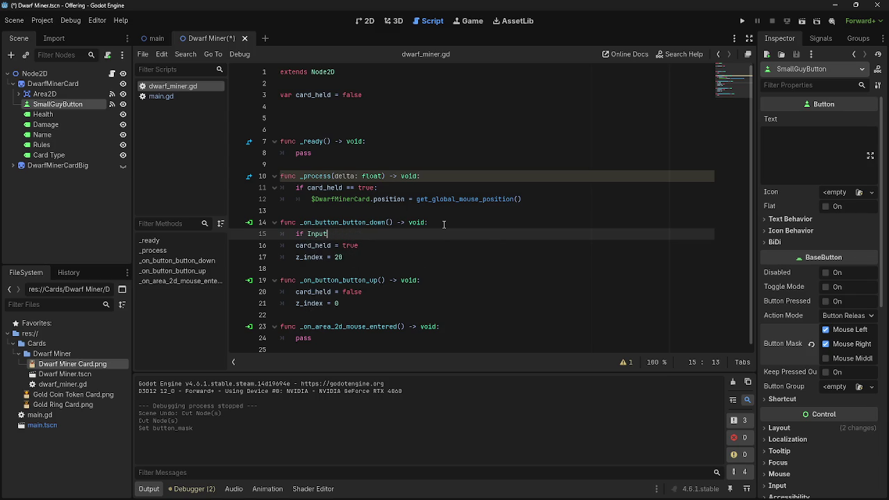
text(.mouse)
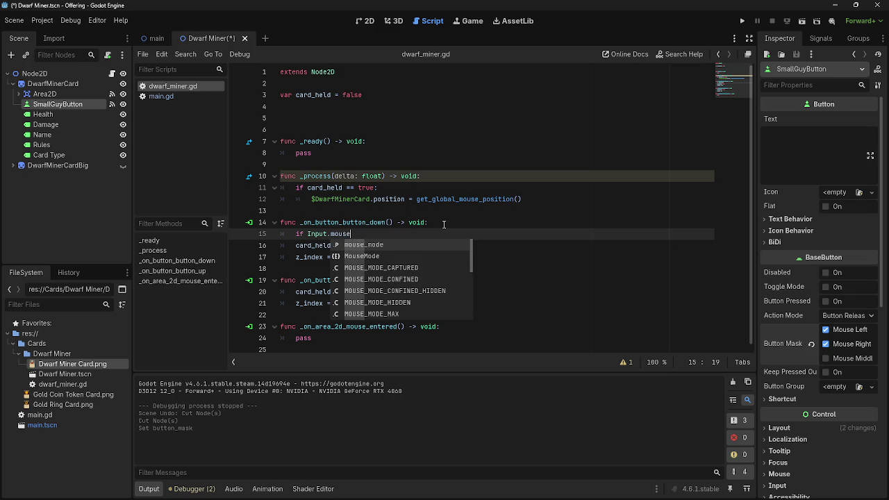
key(Return)
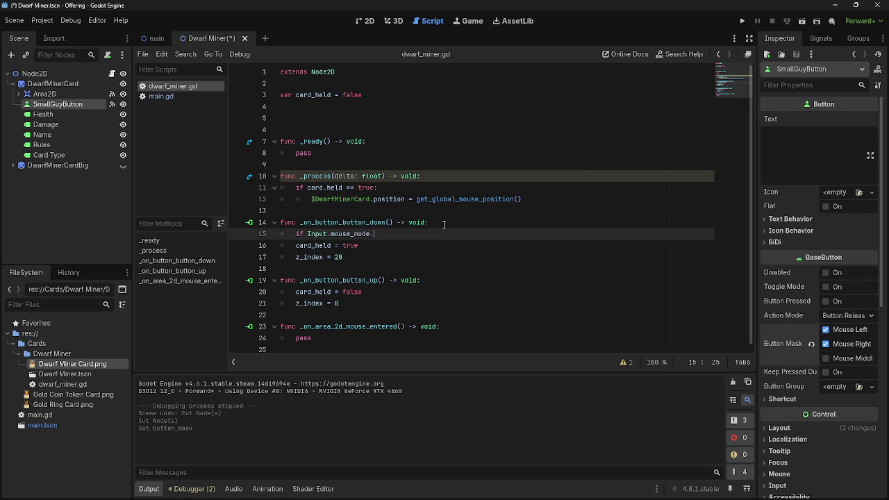
key(BackSpace)
key(BackSpace)
key(BackSpace)
key(BackSpace)
key(BackSpace)
key(BackSpace)
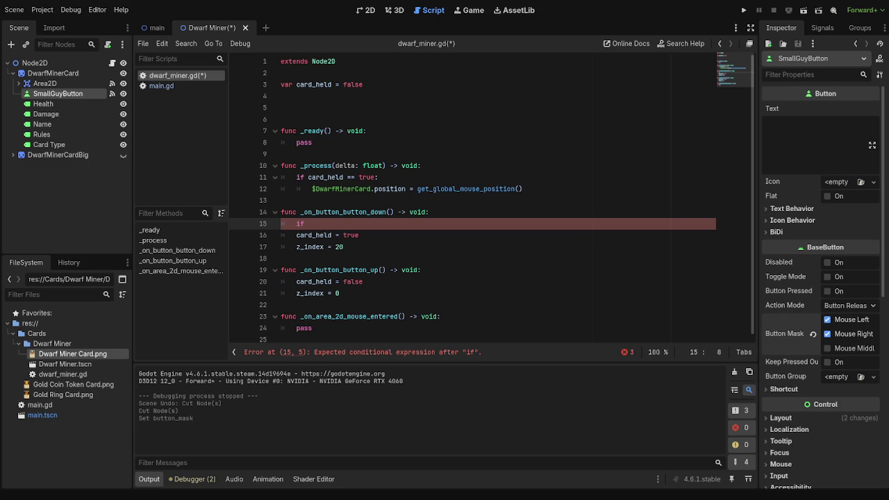
Write the condition 'event.button_index:' with an indented 'left_mouse' line below it.
text(event.button_index)
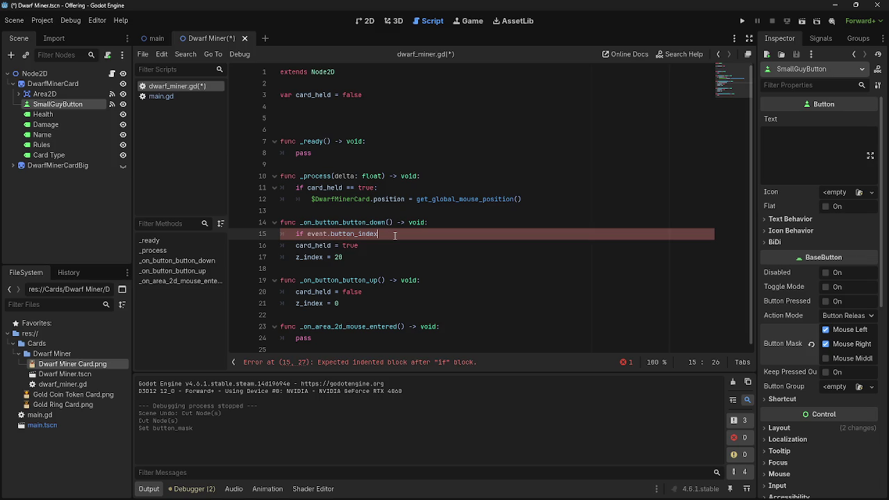
text(:)
key(Return)
text(left)
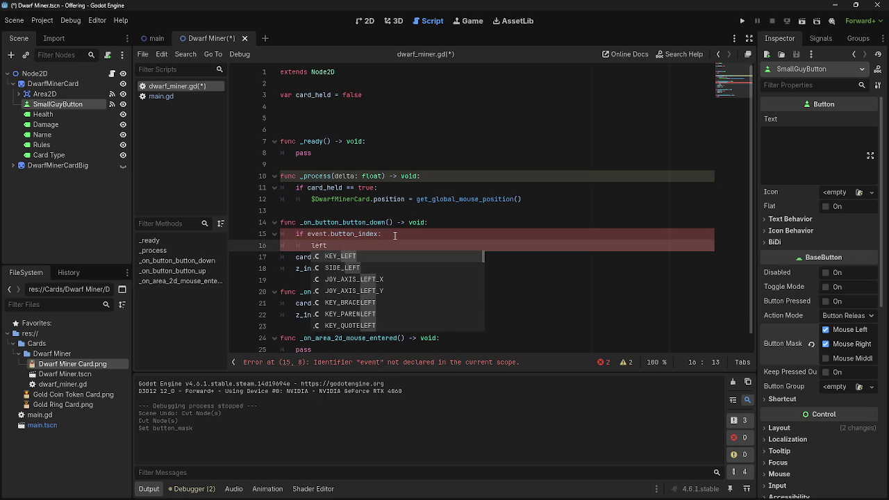
text(_mouse)
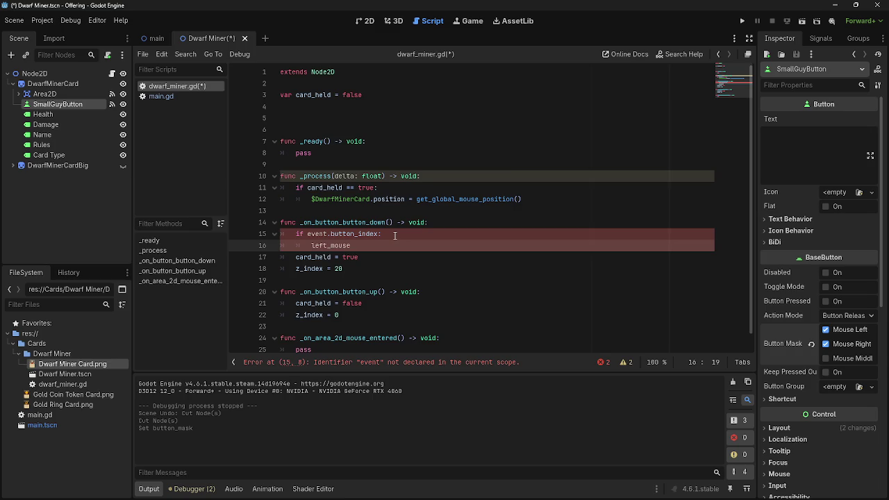
key(alt+Tab)
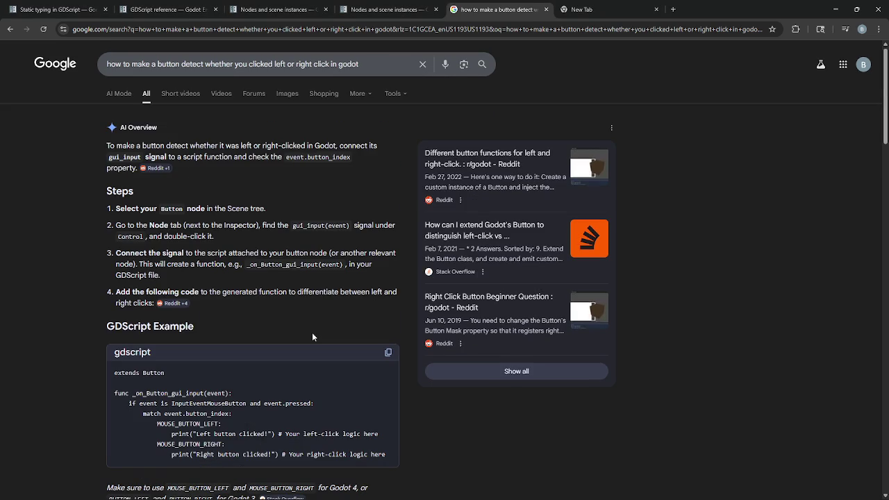
Read the InputEventMouseButton check line in Google's GDScript example.
scroll(278, 333, down, 3)
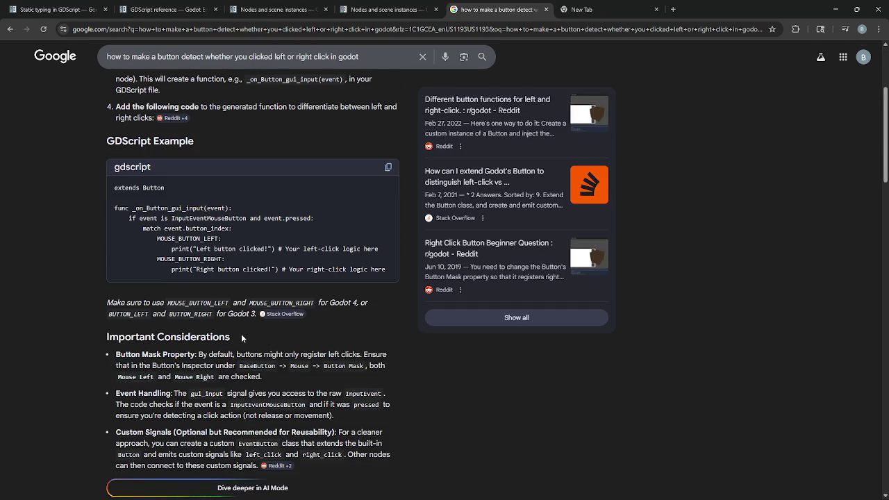
scroll(241, 334, down, 5)
scroll(241, 337, up, 5)
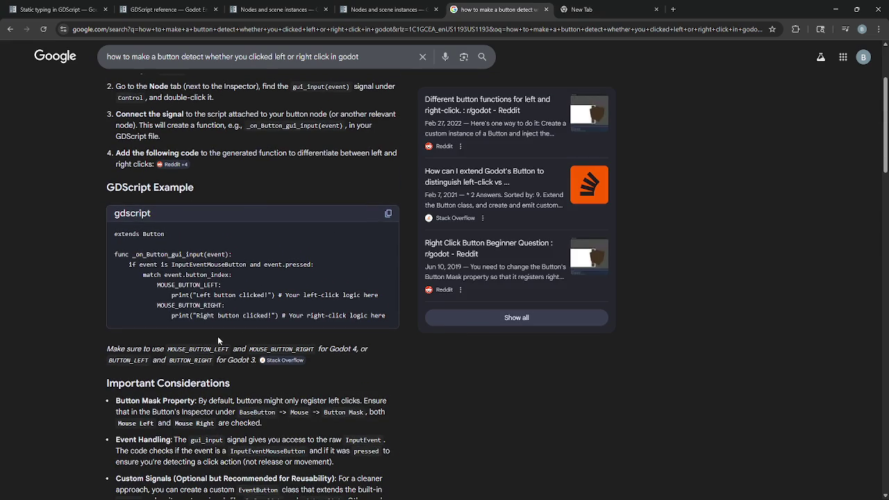
drag(129, 265, 321, 264)
click(322, 264)
drag(129, 264, 327, 261)
click(327, 261)
Read the match event.button_index line, then bring up the Godot documentation page.
drag(142, 274, 231, 277)
click(231, 276)
key(alt+Tab)
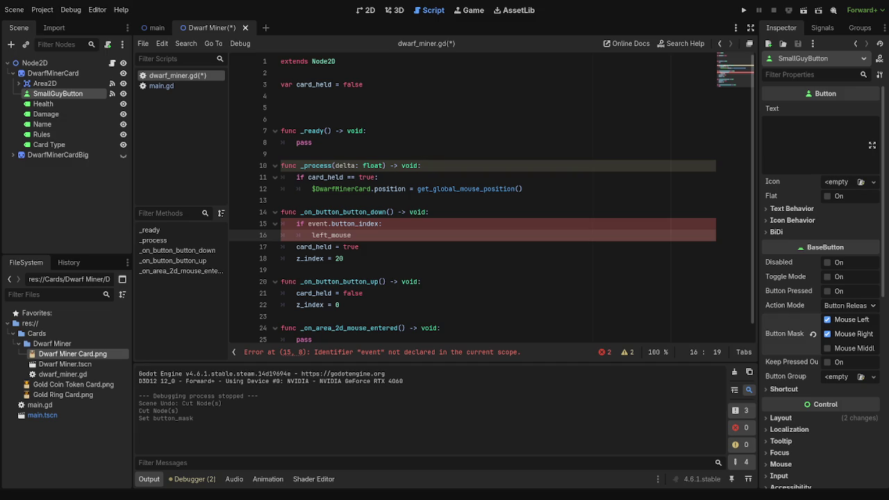
key(alt+Tab)
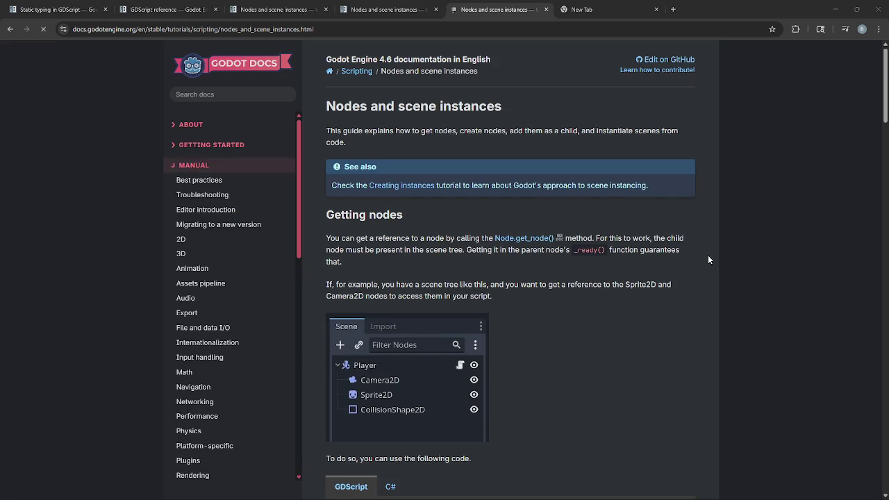
Search the Godot docs for 'mouse input' after trying 'left click' and 'input event'.
click(210, 93)
text(left click)
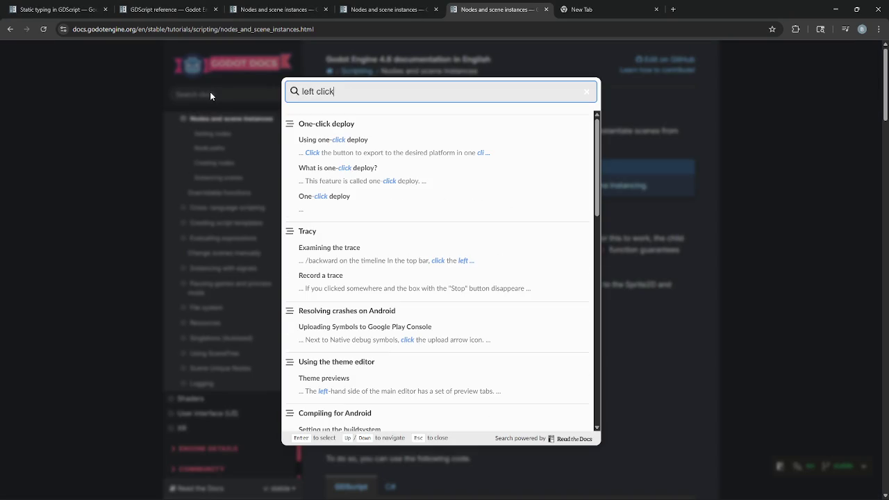
key(BackSpace)
key(BackSpace)
key(BackSpace)
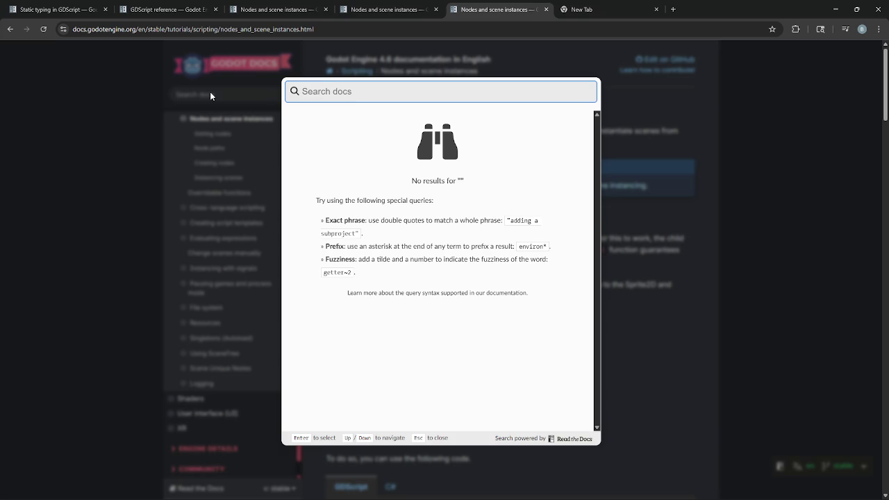
text(inpu)
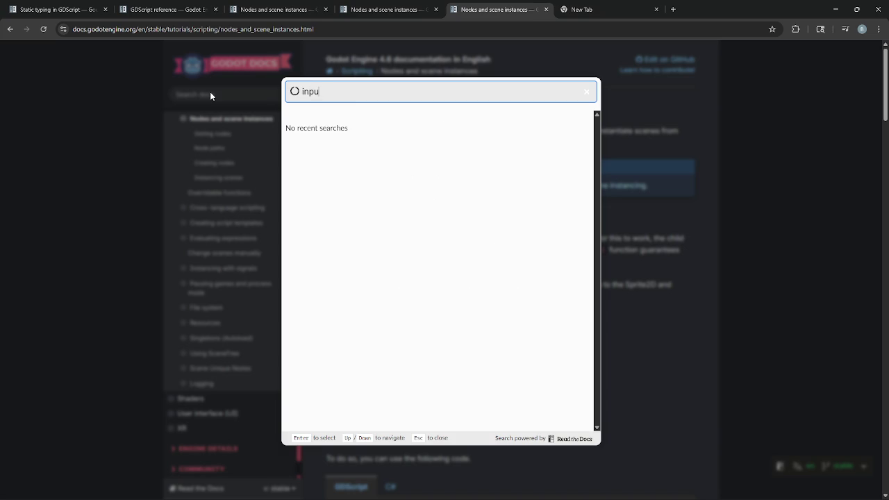
text(t event)
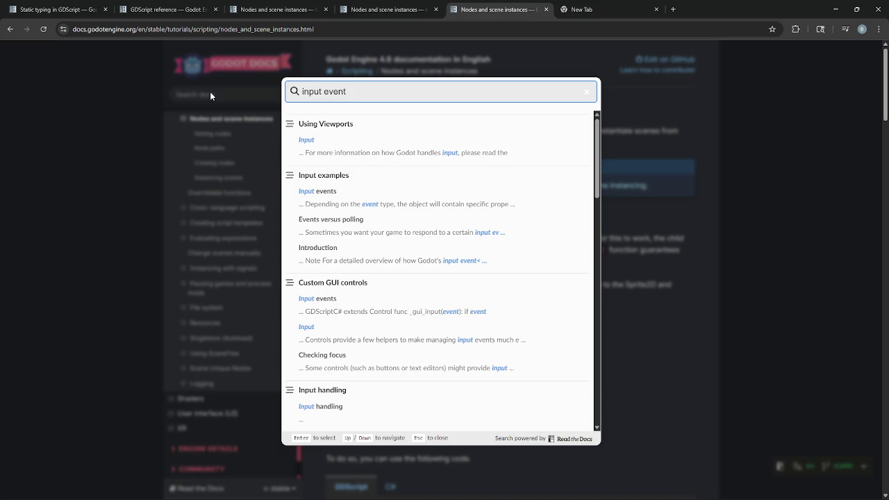
key(ctrl+a)
key(BackSpace)
text(mouse input)
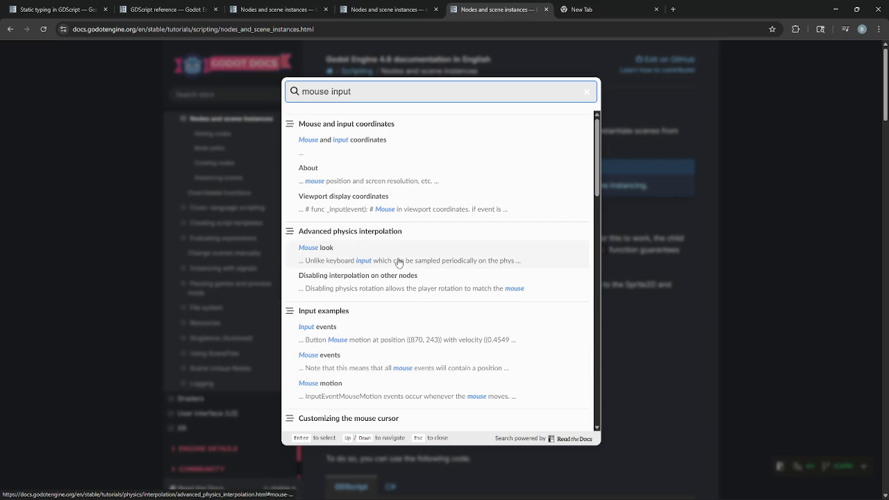
Open the Input examples > Input events result from the search results.
scroll(398, 261, down, 5)
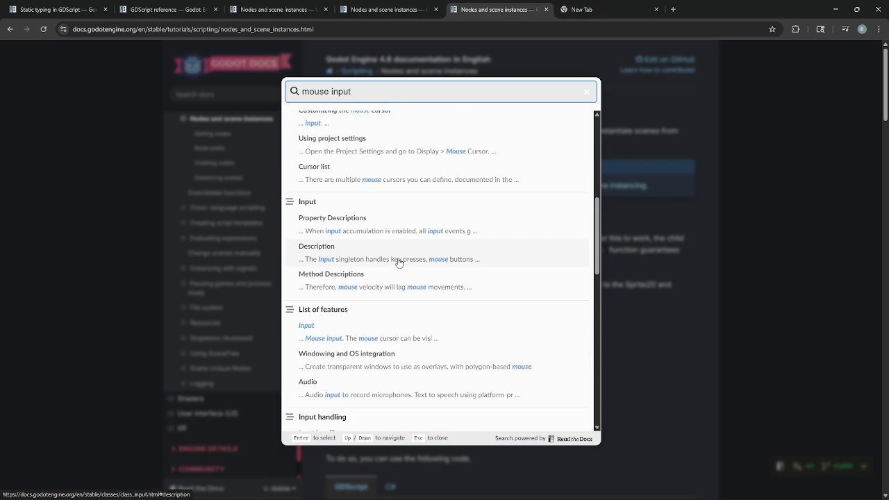
scroll(396, 260, down, 1)
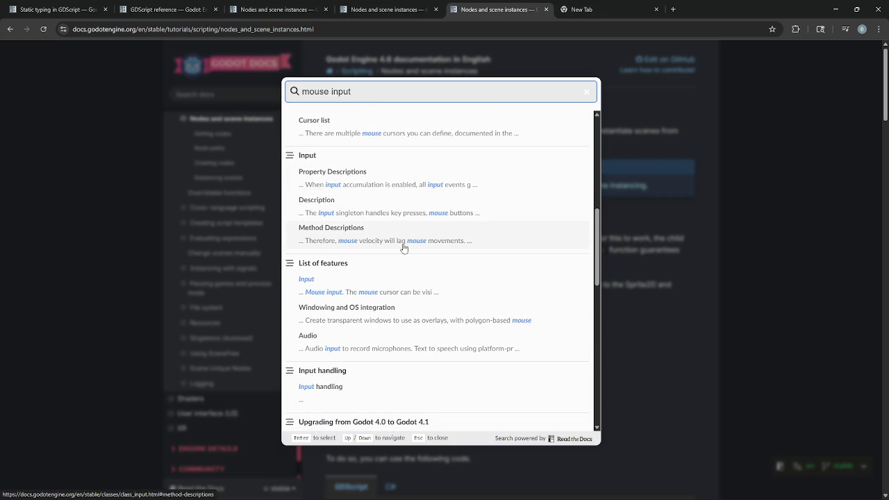
scroll(402, 248, up, 2)
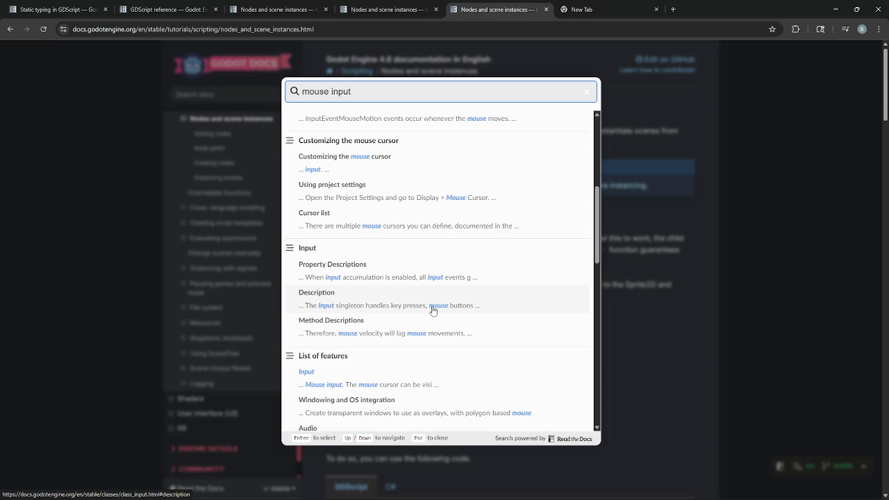
scroll(433, 310, down, 4)
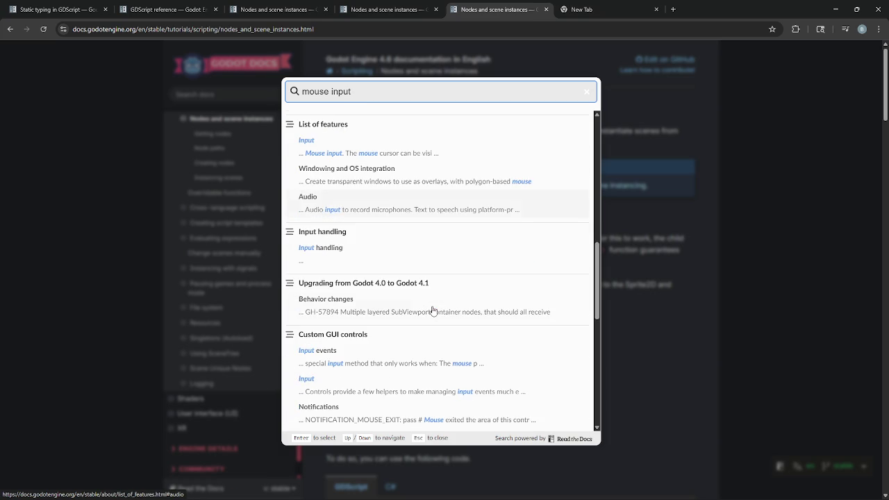
scroll(432, 310, up, 8)
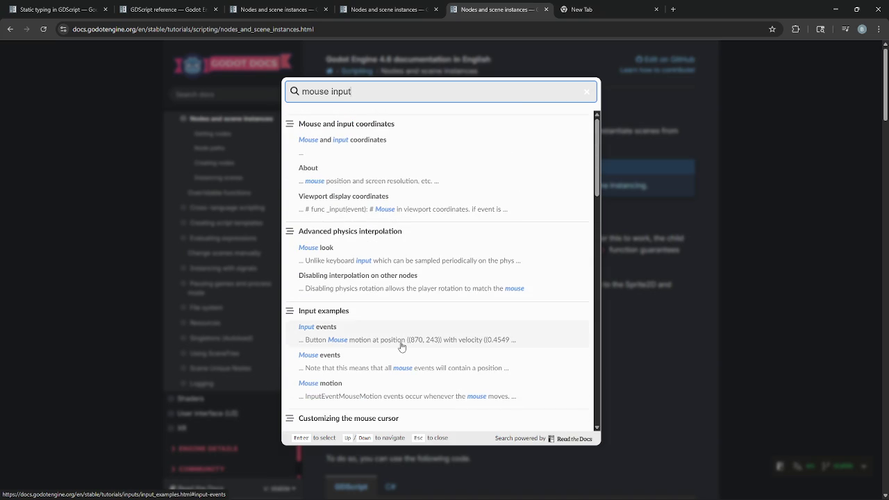
scroll(398, 308, down, 1)
click(393, 292)
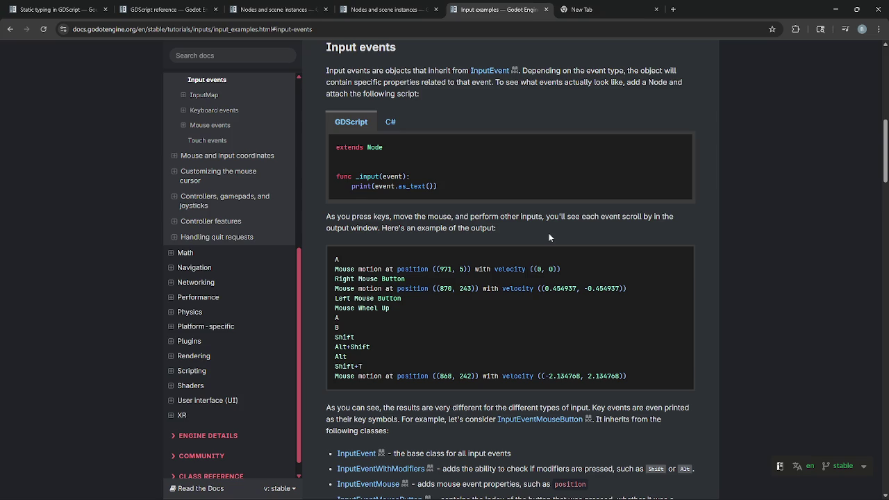
Read the Input examples page past the InputEventMouseButton code down to the InputMap section.
scroll(549, 237, down, 3)
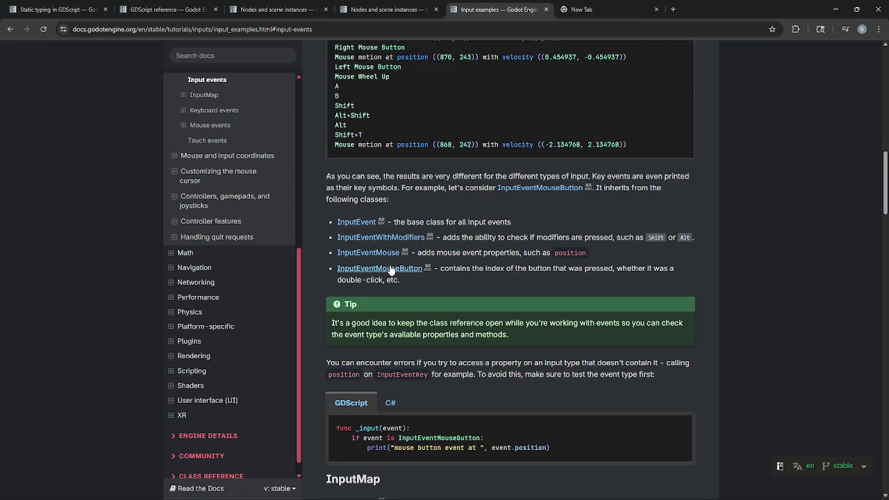
drag(334, 261, 463, 280)
click(462, 280)
scroll(462, 280, down, 2)
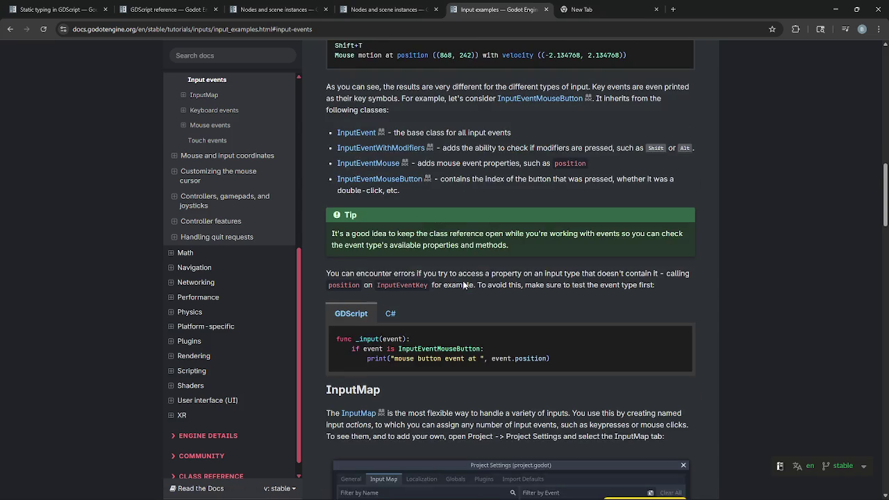
drag(398, 345, 417, 345)
click(434, 354)
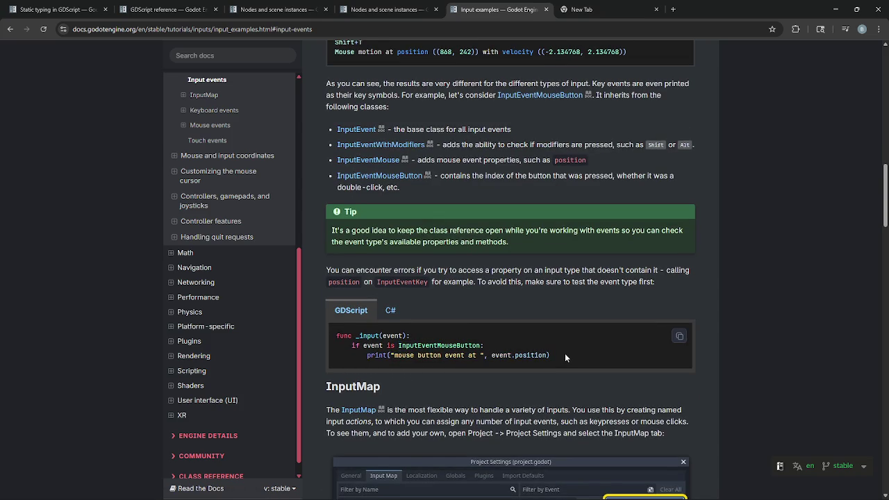
scroll(564, 353, down, 4)
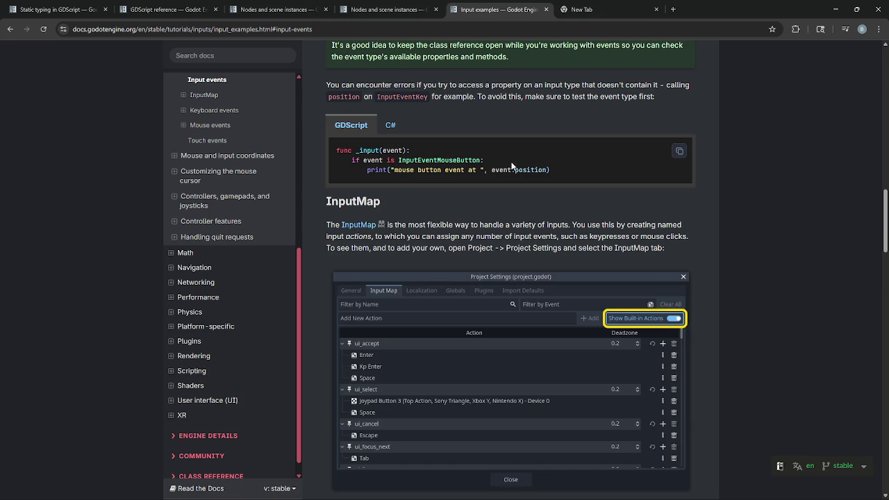
scroll(520, 285, down, 1)
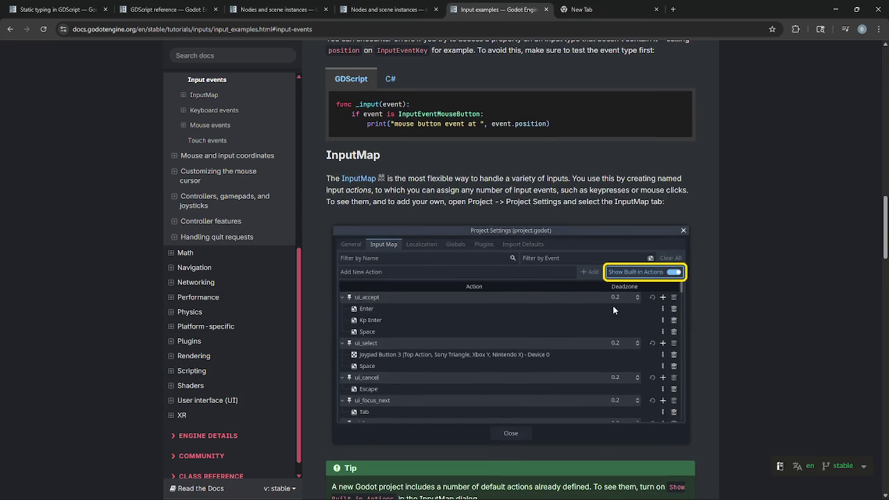
scroll(613, 310, down, 1)
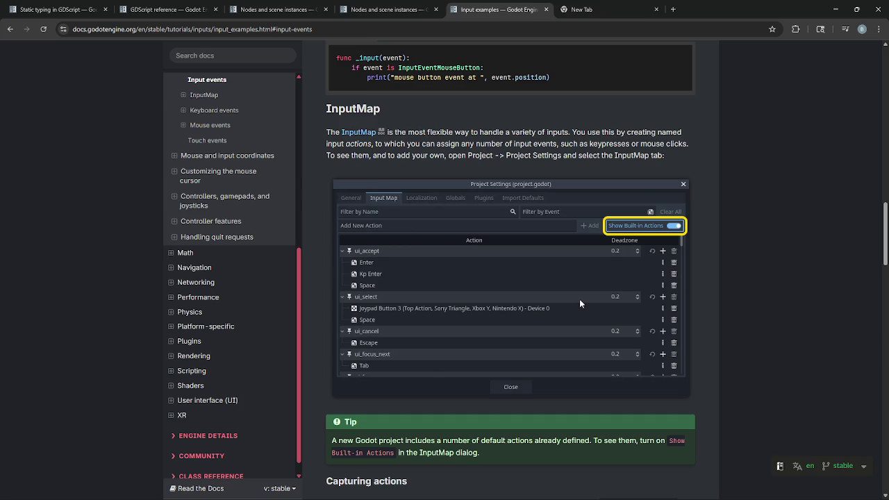
key(alt+Tab)
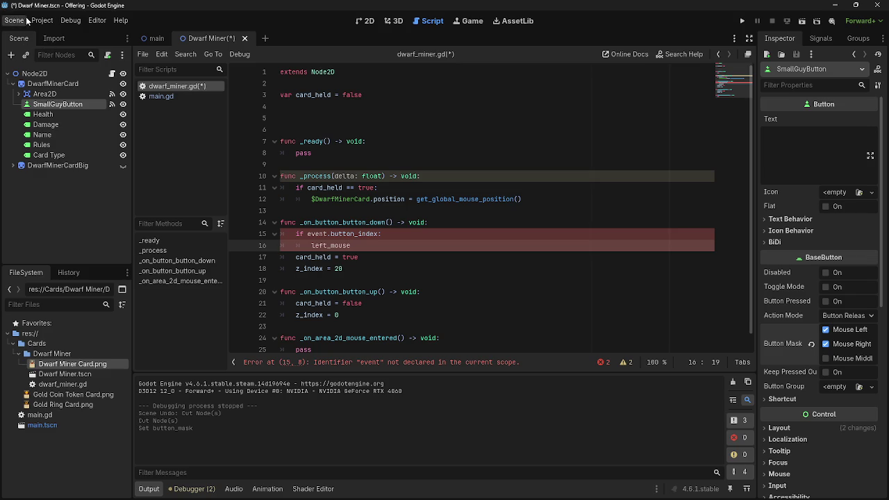
Filter Project Settings' Input Map by 'mouse' and 'butt', finding no mouse actions.
click(42, 21)
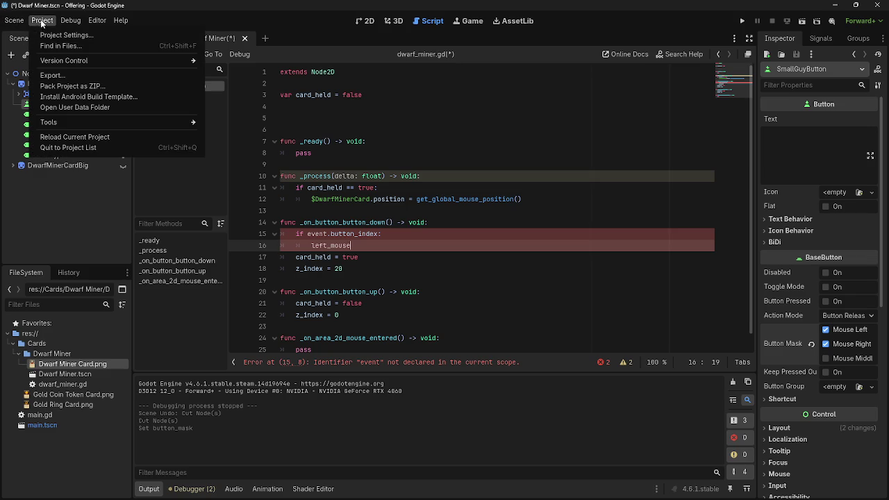
click(41, 33)
click(240, 99)
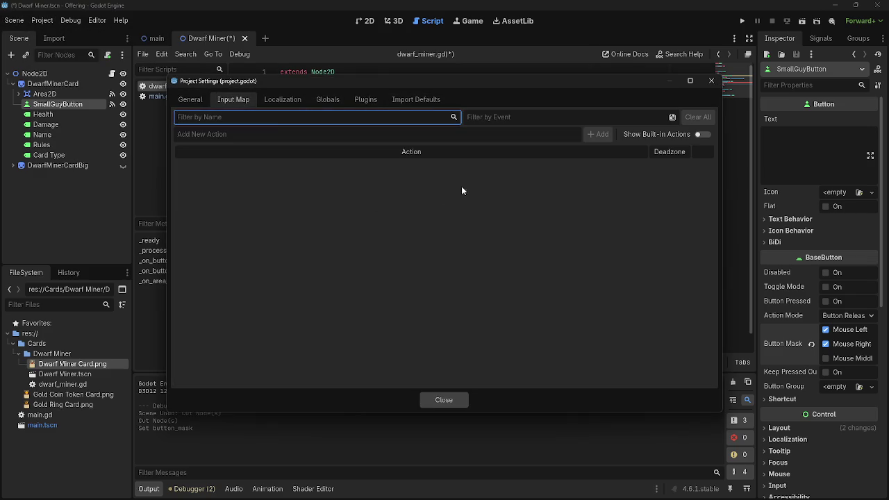
text(mouse)
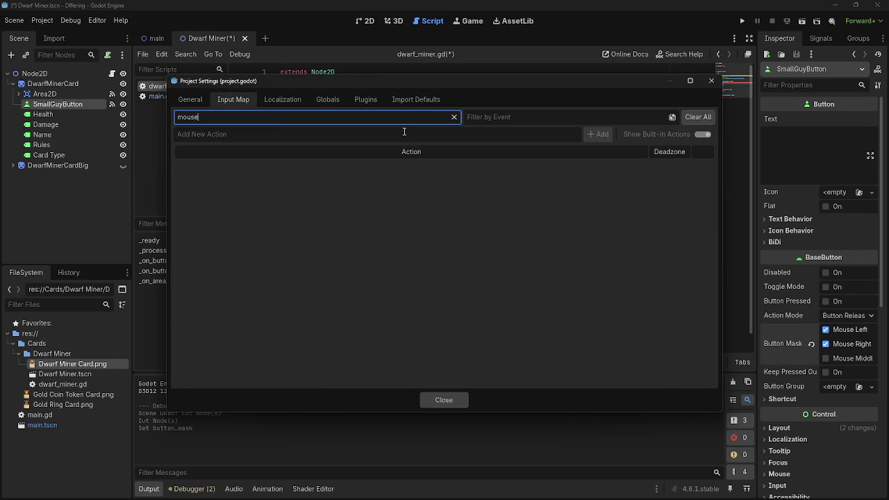
key(BackSpace)
key(BackSpace)
key(BackSpace)
text(b)
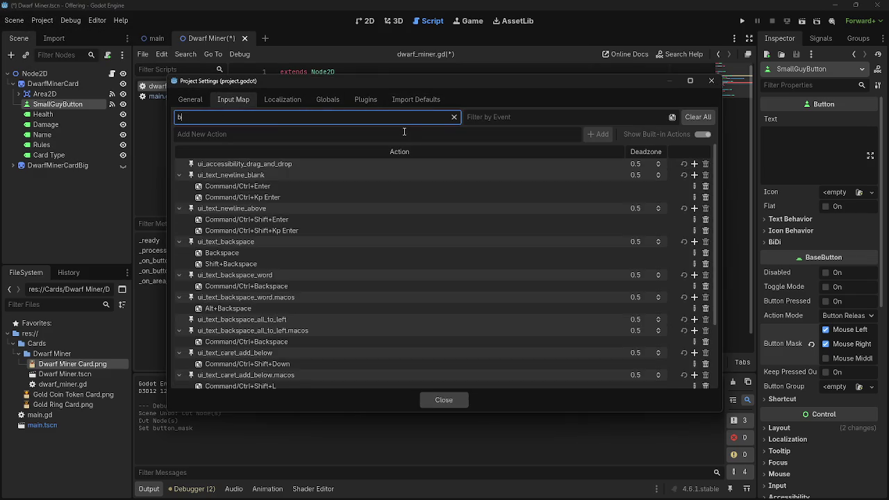
text(utt)
key(BackSpace)
key(BackSpace)
text(mouse)
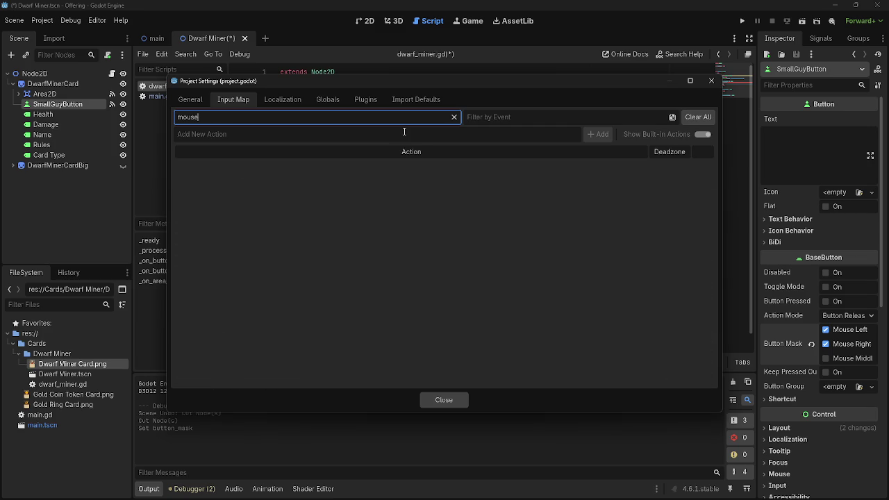
key(ctrl+a)
key(BackSpace)
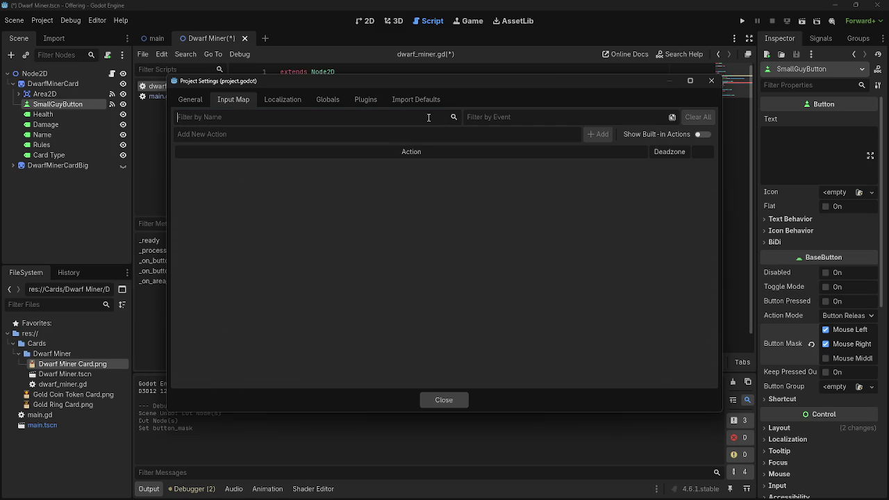
Enable Show Built-in Actions, filter by 'mouse' again, then clear the filter.
key(alt+Tab)
key(alt+Tab)
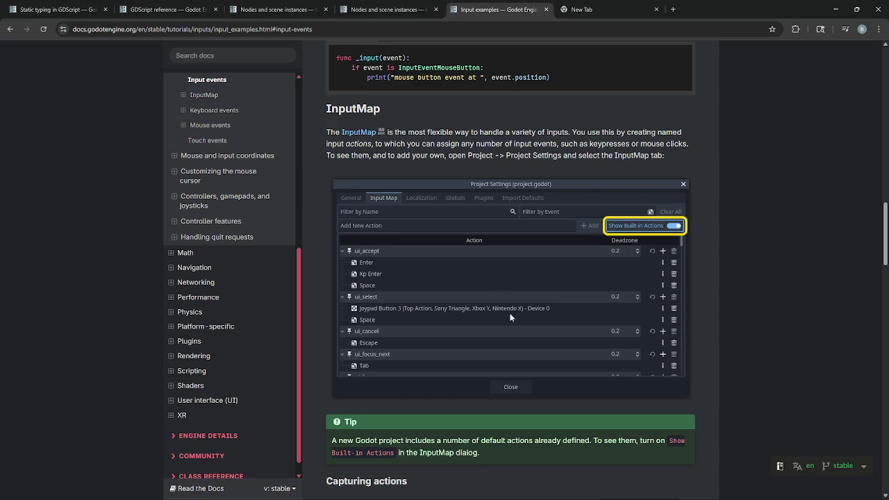
key(alt+Tab)
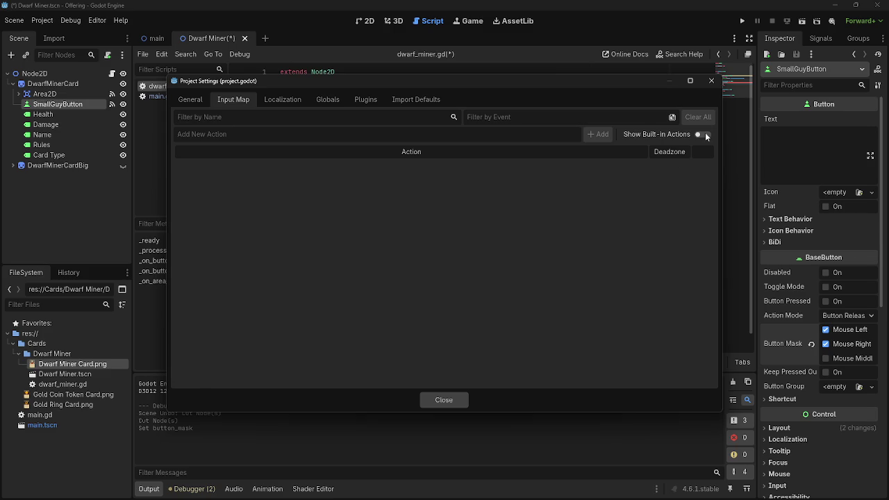
click(703, 133)
click(329, 116)
text(mouse)
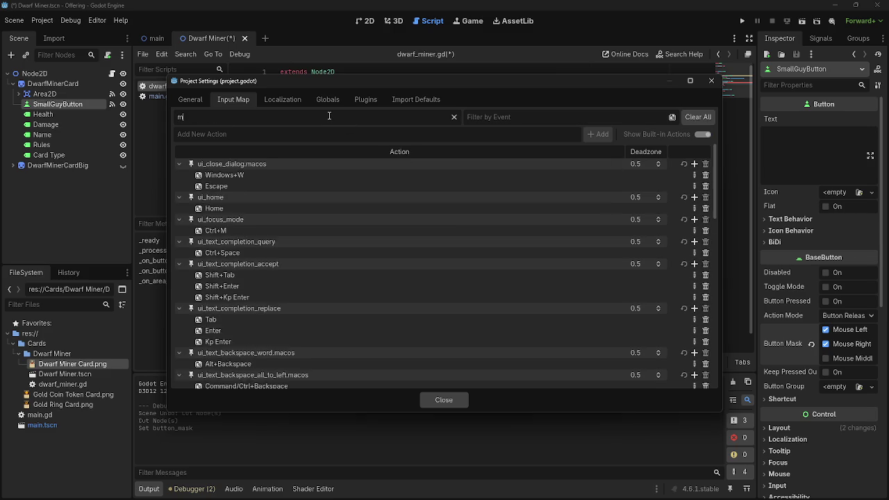
click(454, 117)
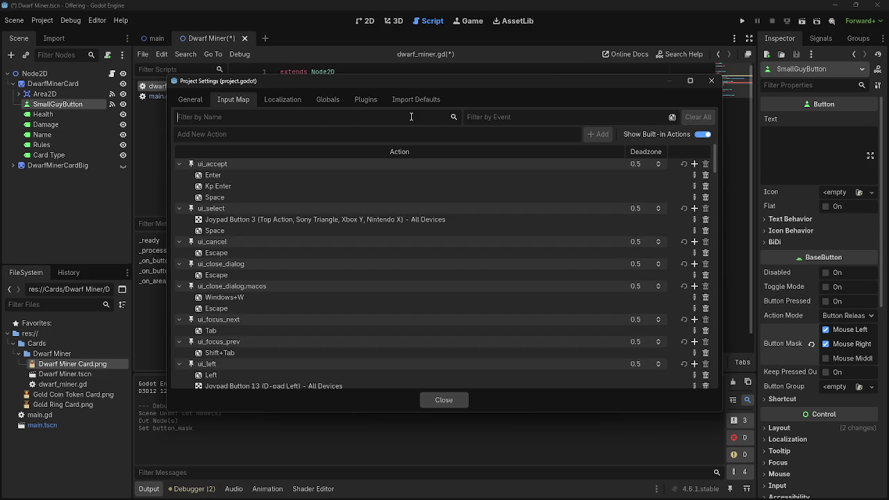
key(alt+Tab)
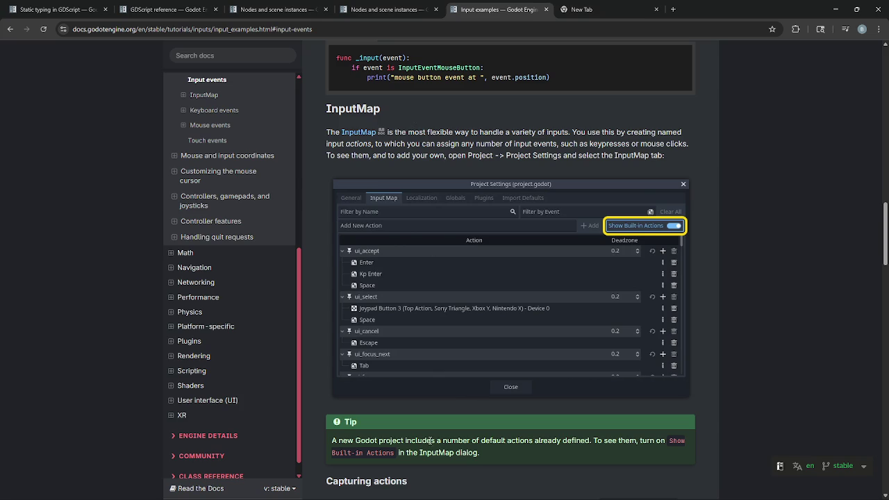
Read the Capturing actions example's is_action_pressed and print lines.
scroll(440, 419, down, 1)
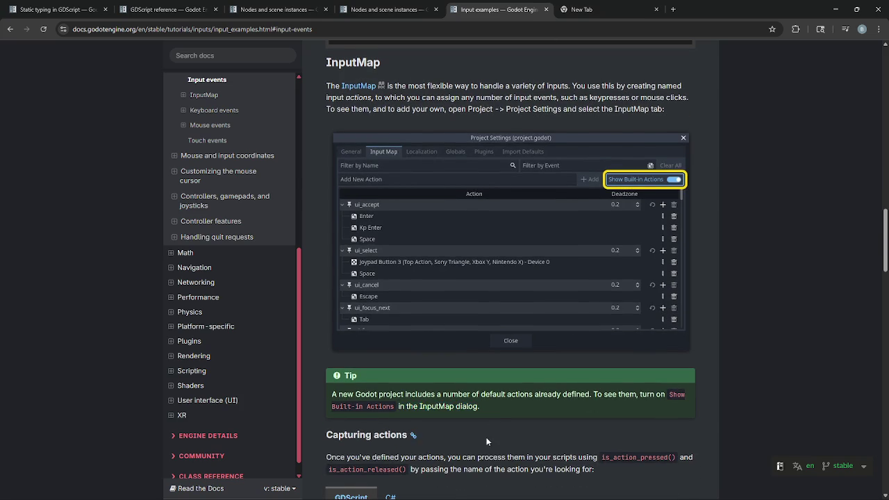
scroll(354, 375, down, 2)
drag(326, 365, 511, 365)
click(513, 365)
scroll(529, 387, up, 1)
scroll(530, 388, down, 1)
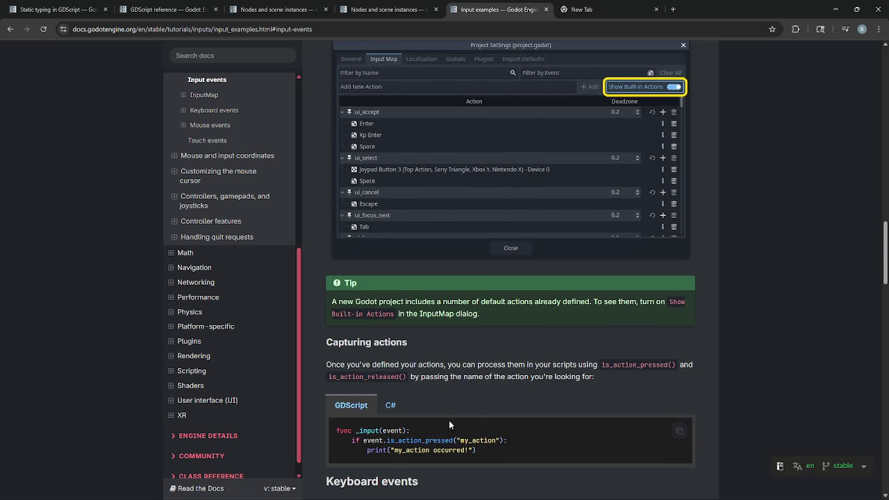
scroll(562, 448, down, 5)
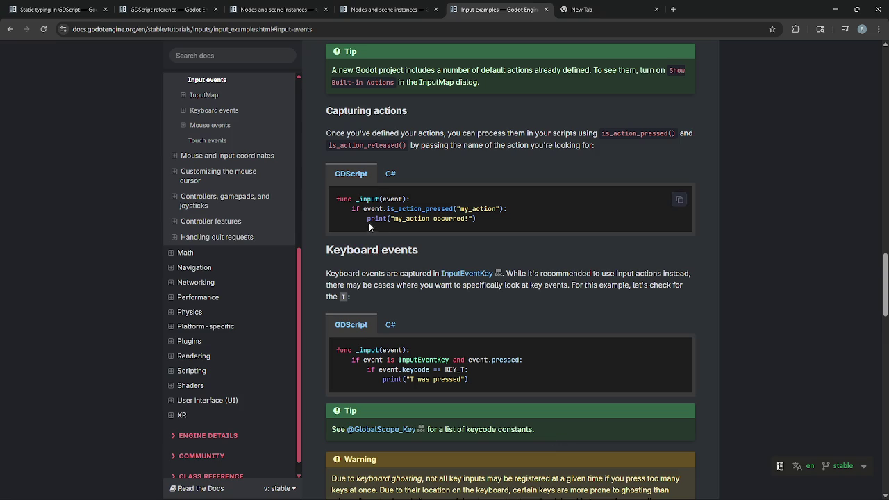
mouse_move(355, 208)
mouse_down()
mouse_move(524, 214)
mouse_move(351, 208)
mouse_move(483, 219)
mouse_up()
click(524, 219)
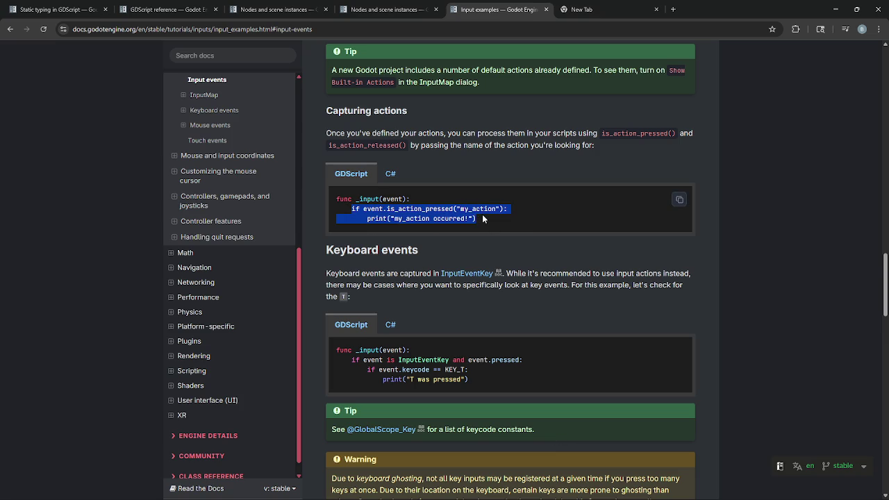
click(483, 219)
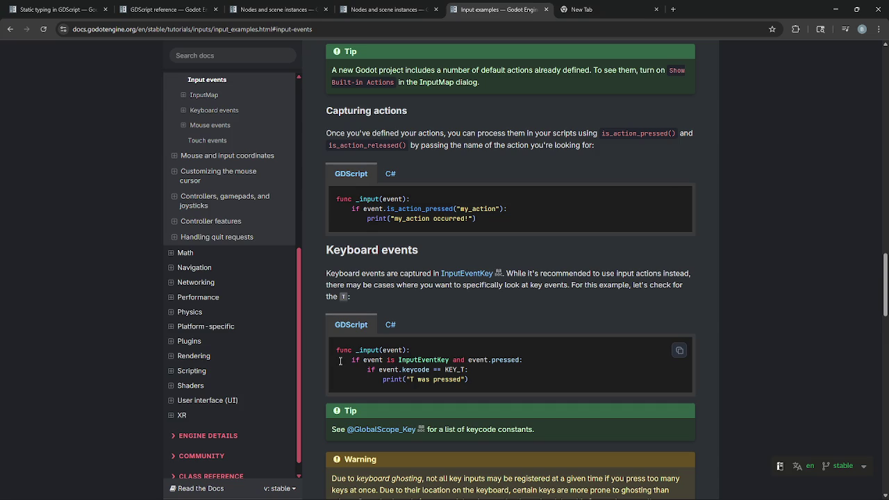
Read the Keyboard events example's InputEventKey check, keycode comparison and print lines.
drag(350, 360, 455, 360)
click(436, 361)
click(458, 359)
drag(371, 369, 484, 376)
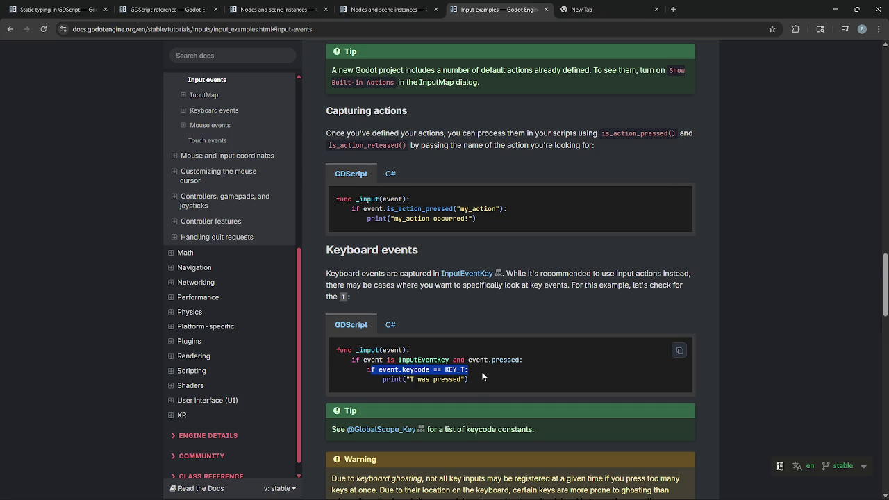
click(483, 376)
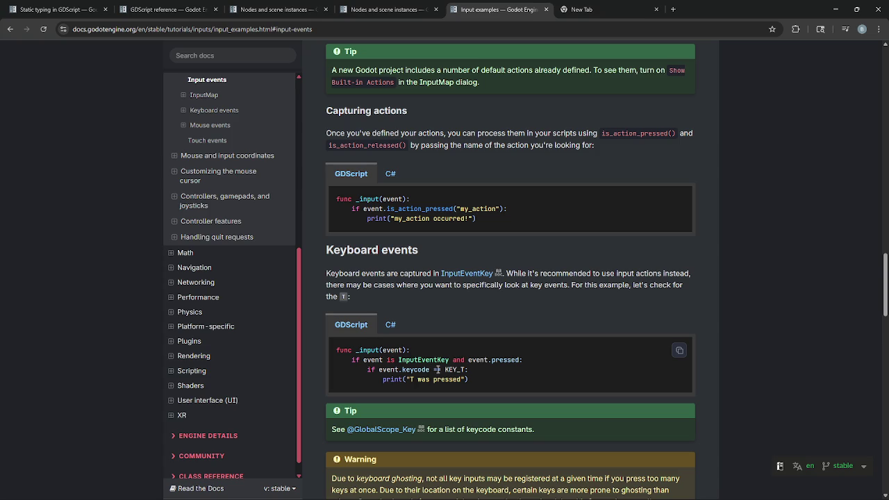
drag(368, 379, 492, 381)
click(491, 380)
Check event.pressed in the keyboard example, then return to the Godot editor.
scroll(429, 308, up, 1)
scroll(429, 309, up, 4)
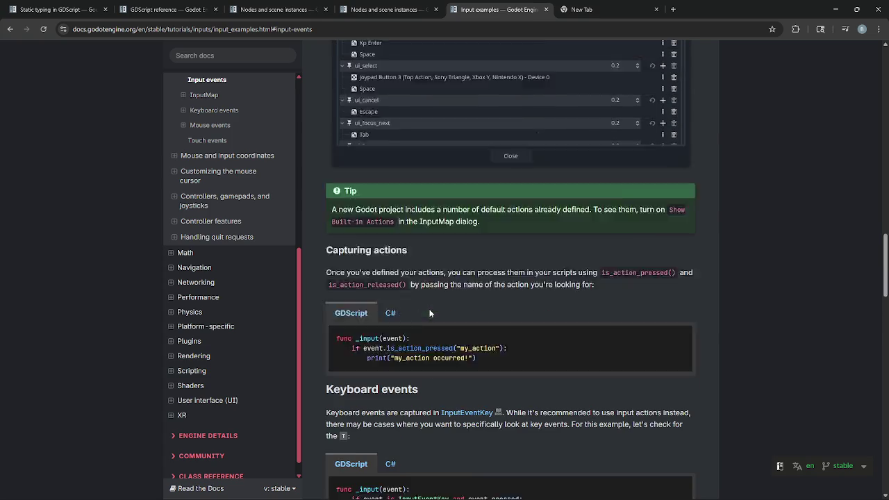
scroll(419, 320, down, 3)
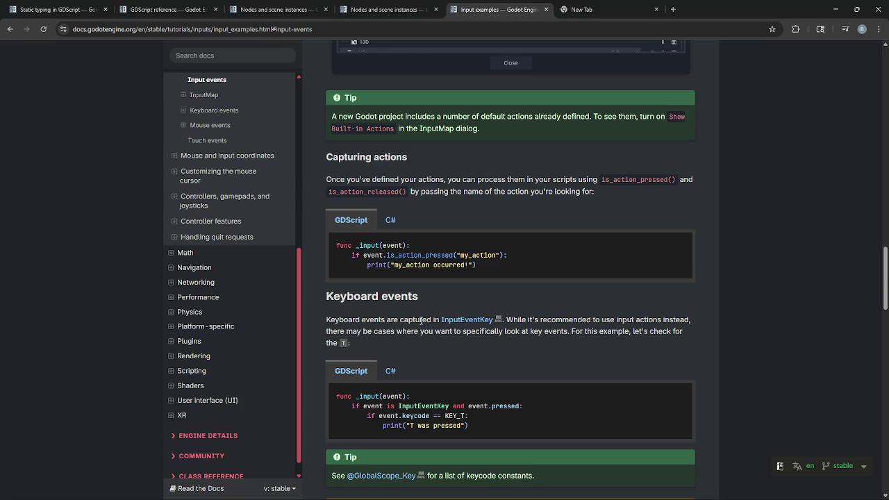
drag(466, 406, 524, 407)
click(528, 407)
mouse_move(458, 497)
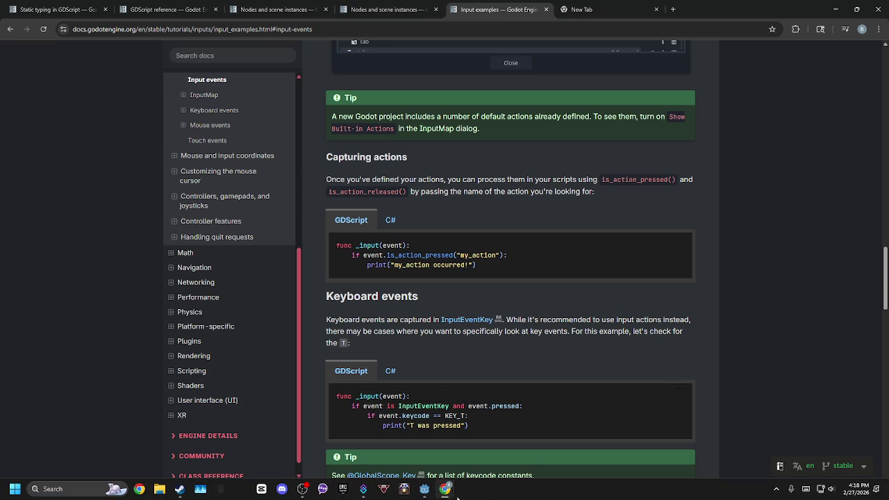
click(424, 489)
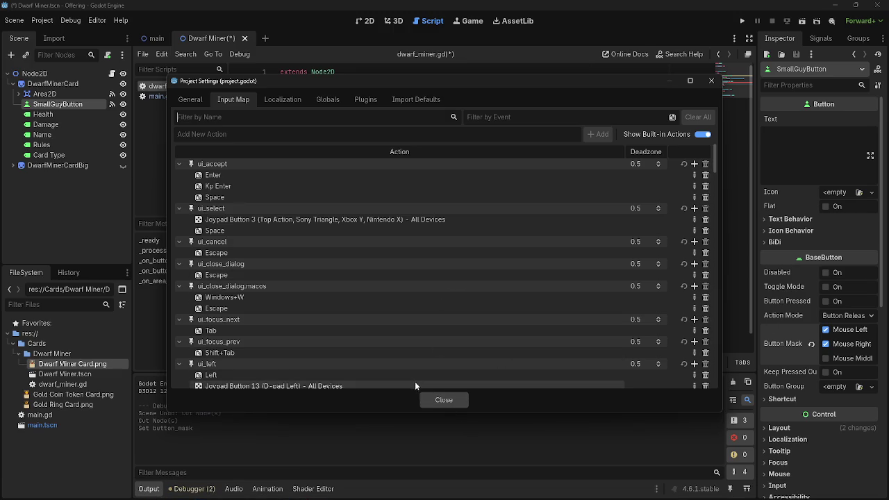
Close Project Settings and start replacing the button-down handler's button_index condition.
click(430, 400)
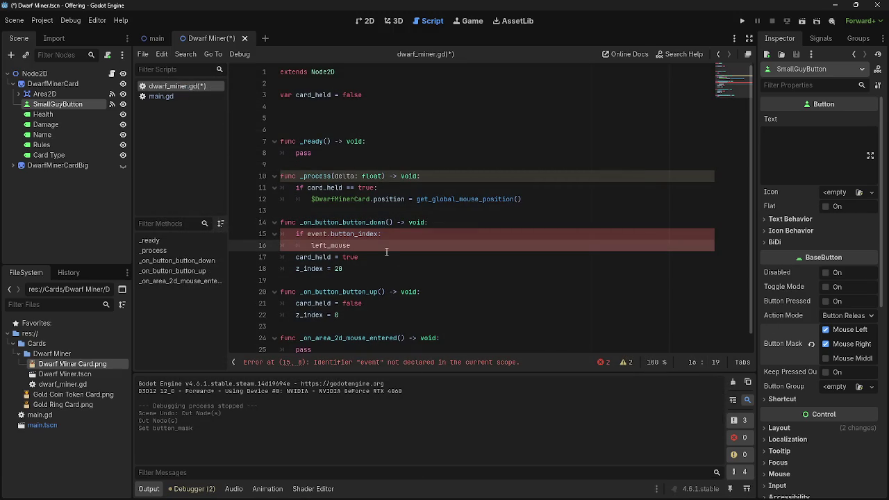
shift+click(304, 234)
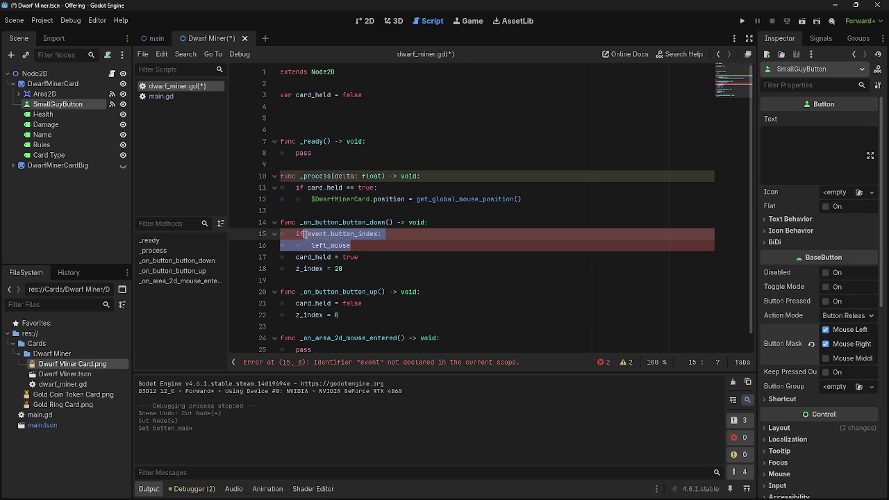
key(alt+Tab)
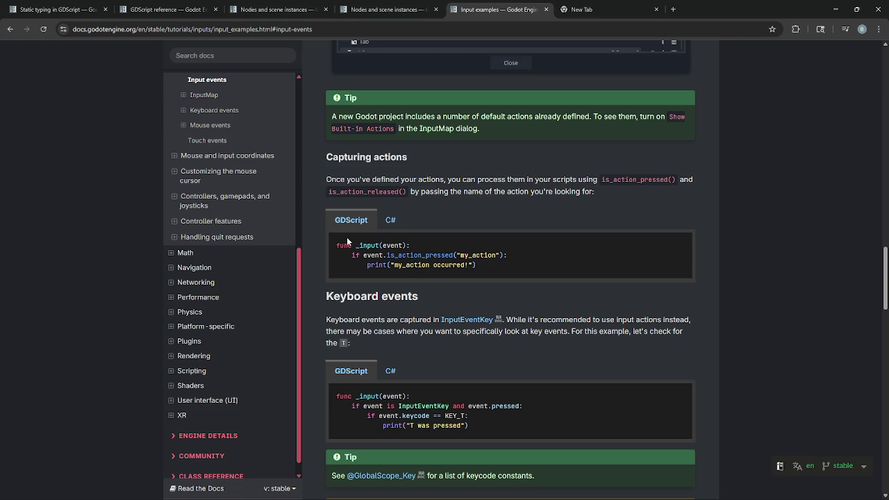
key(alt+Tab)
text(in)
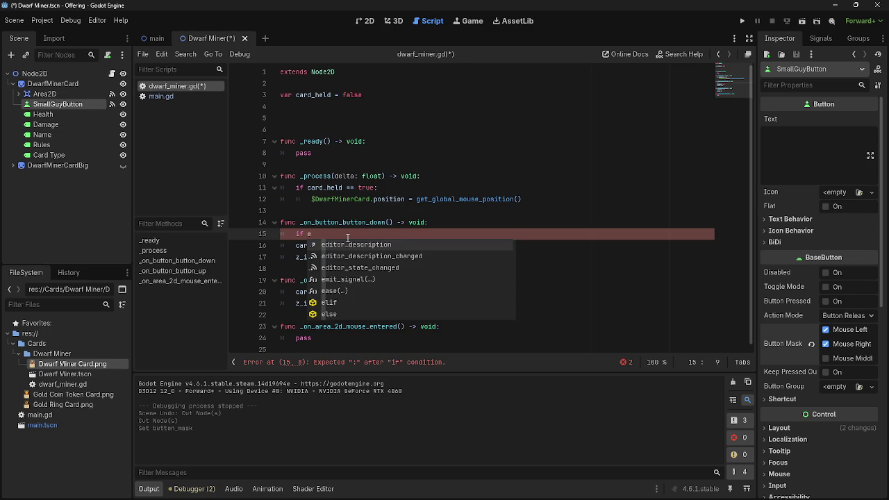
text(putev)
key(alt+Tab)
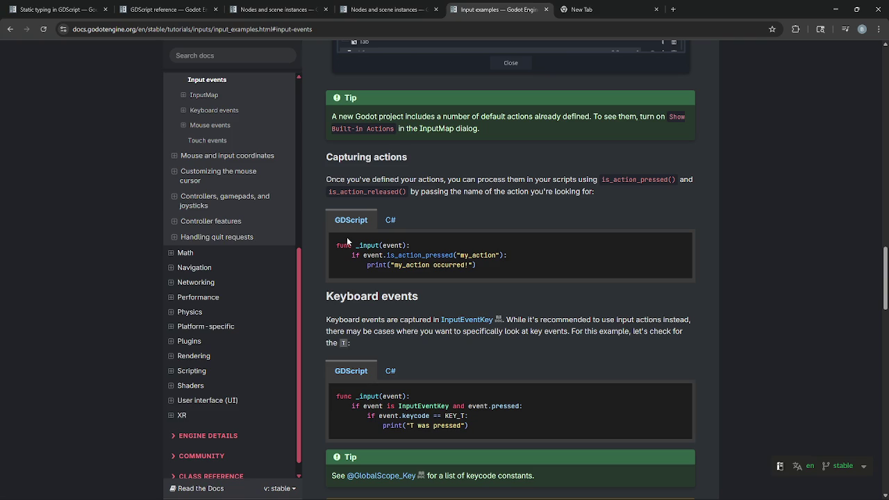
key(alt+Tab)
Complete the condition as Input.is_action_just_pressed() and list available action names.
text(.is)
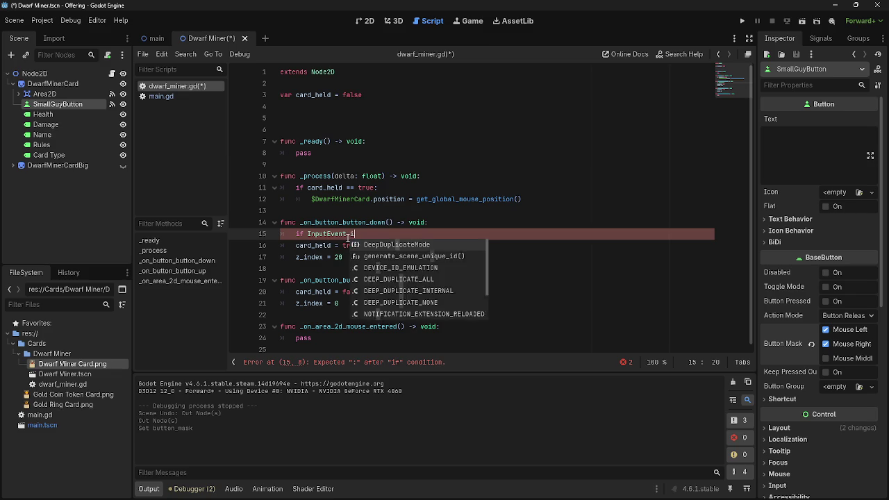
key(BackSpace)
key(BackSpace)
key(BackSpace)
text(.is)
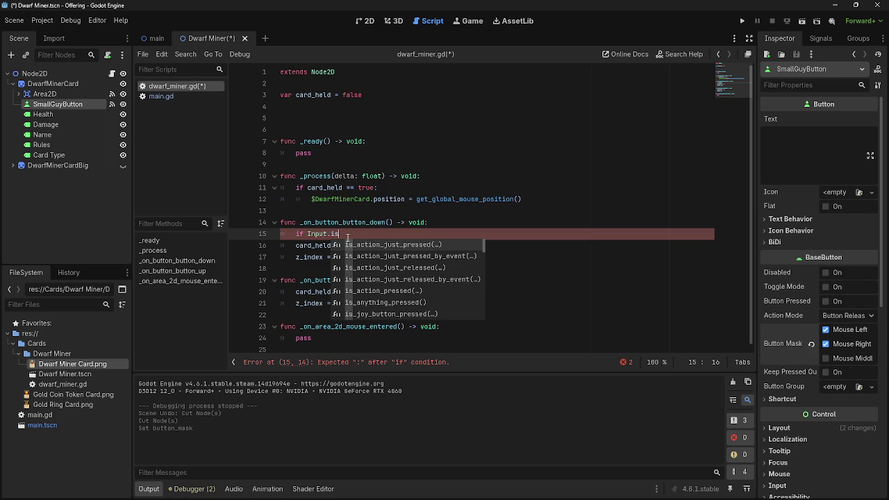
text(_)
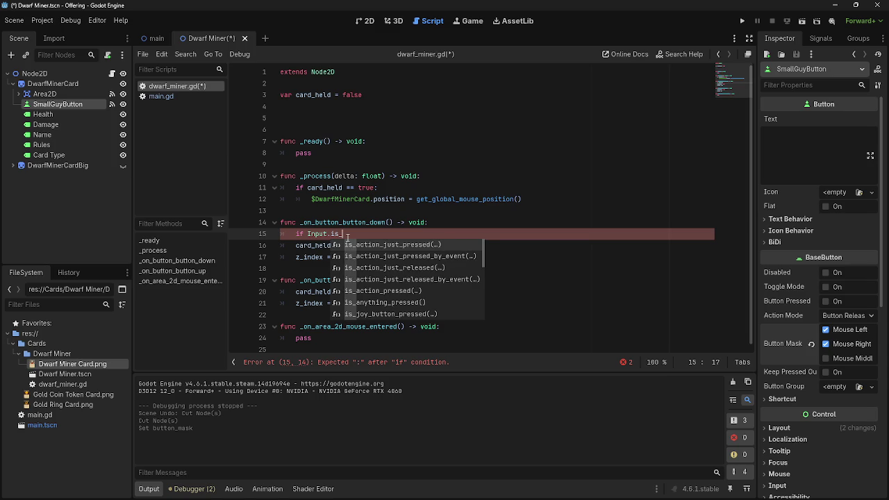
text(action)
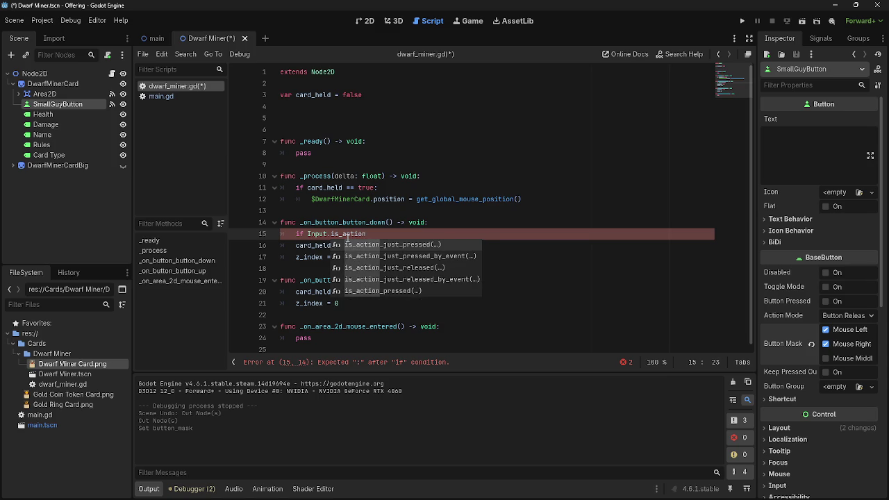
key(Return)
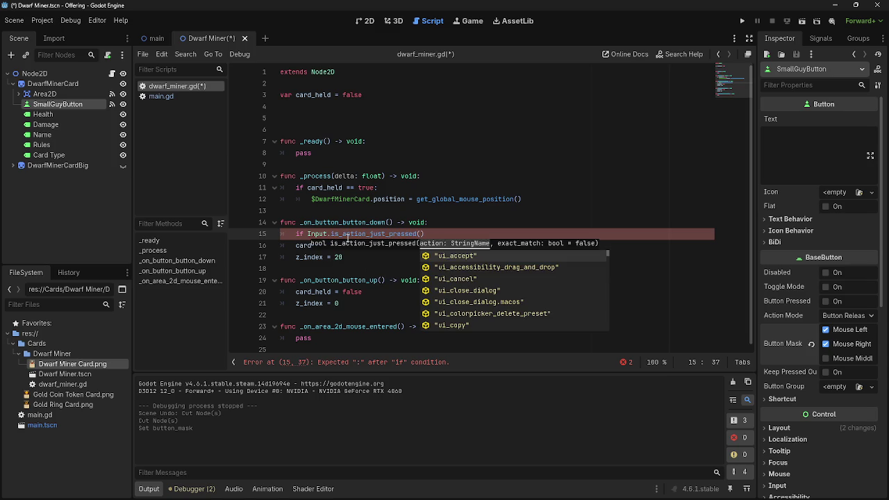
key(alt+Tab)
key(alt+Tab)
key(alt+Tab)
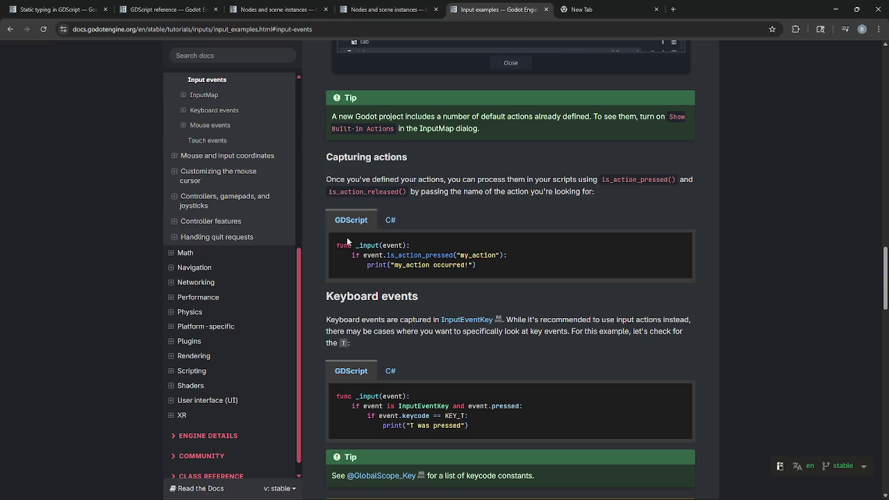
key(alt+Tab)
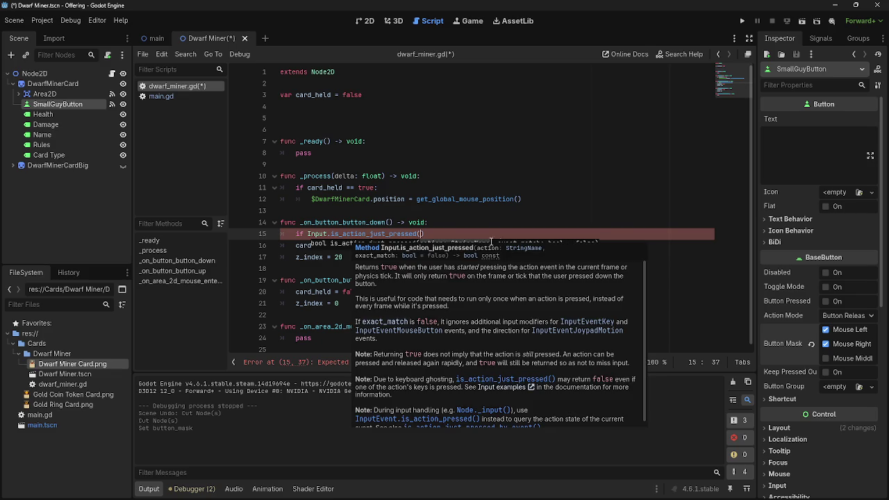
key(ctrl+space)
Browse the suggested action names, then dismiss the list at the end of line 15.
scroll(566, 313, down, 20)
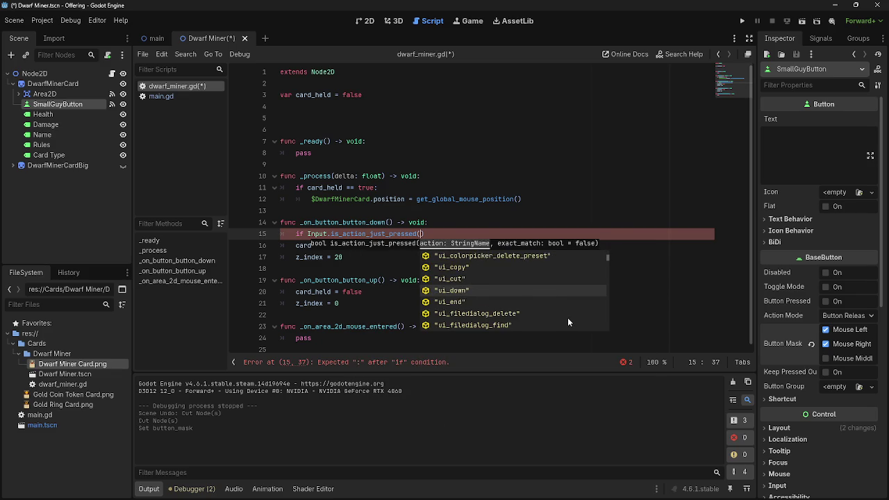
scroll(566, 318, down, 4)
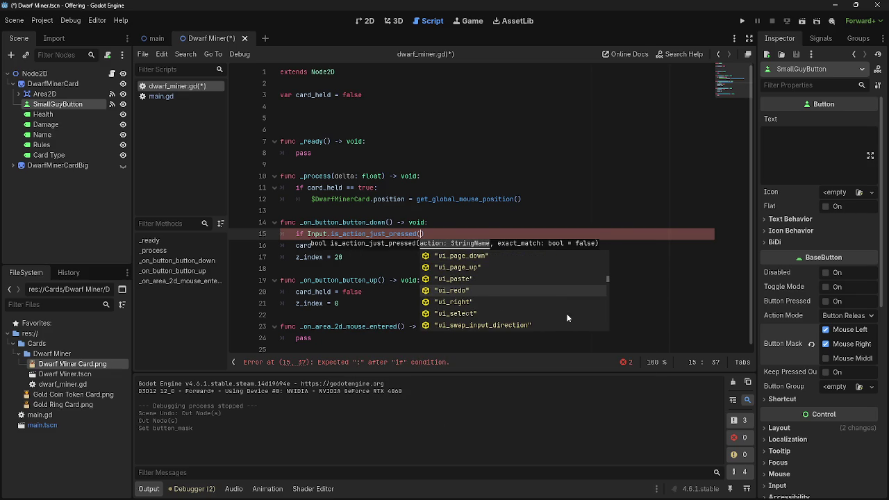
scroll(566, 317, down, 18)
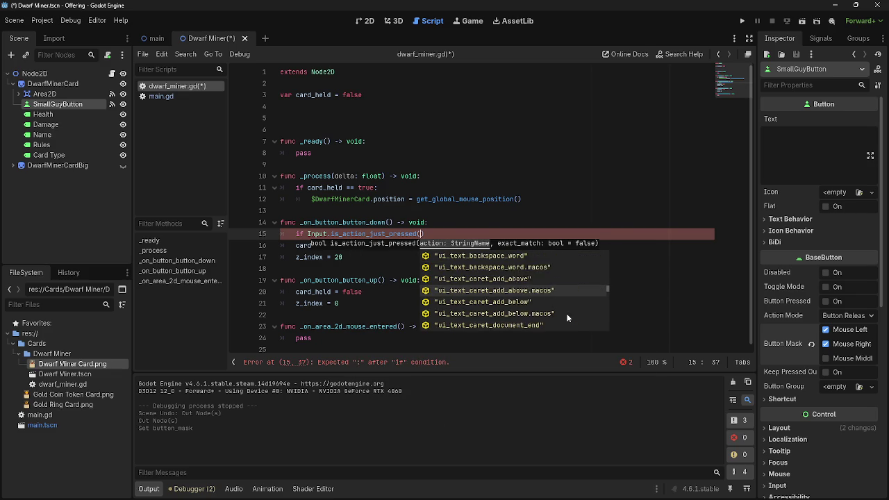
scroll(566, 318, down, 20)
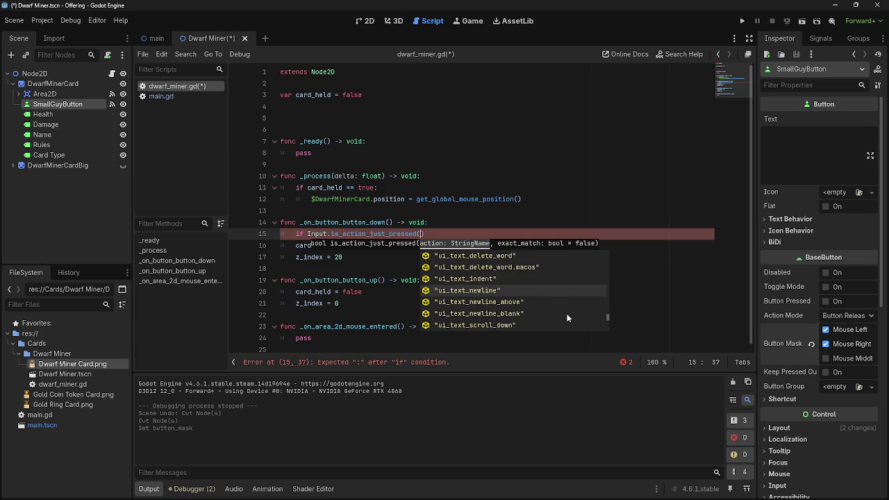
scroll(567, 318, down, 3)
scroll(567, 318, up, 20)
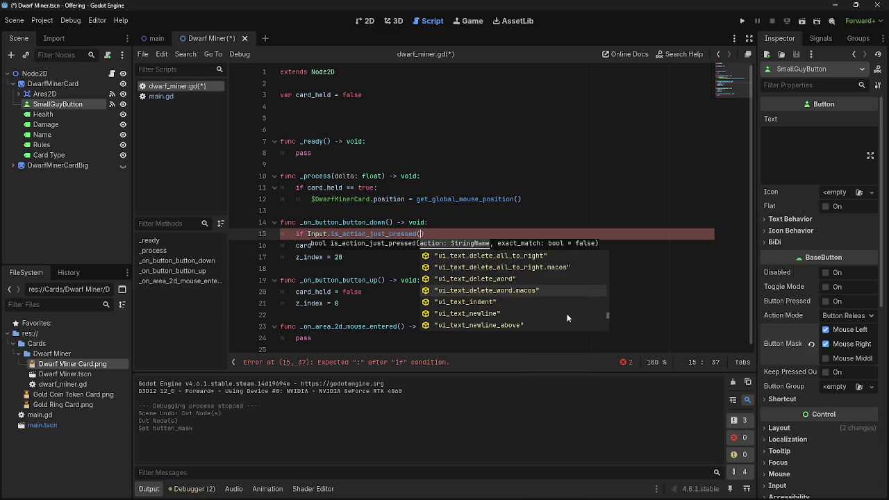
scroll(567, 318, up, 10)
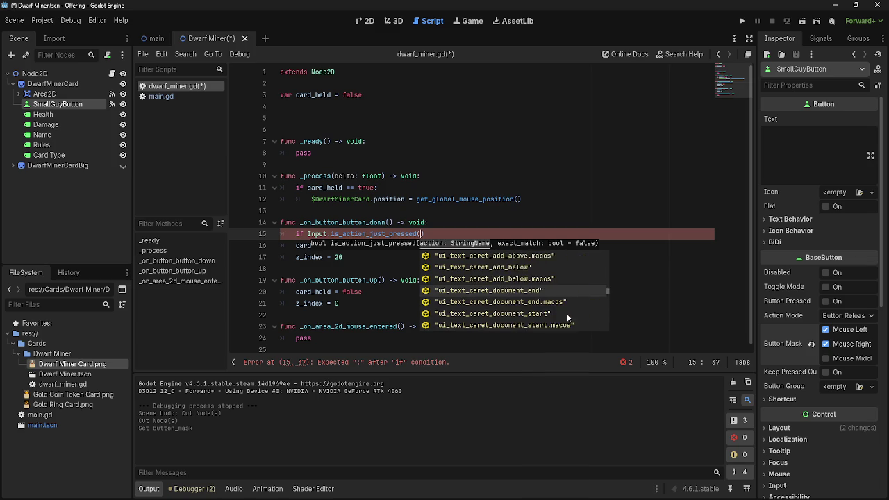
scroll(566, 318, up, 10)
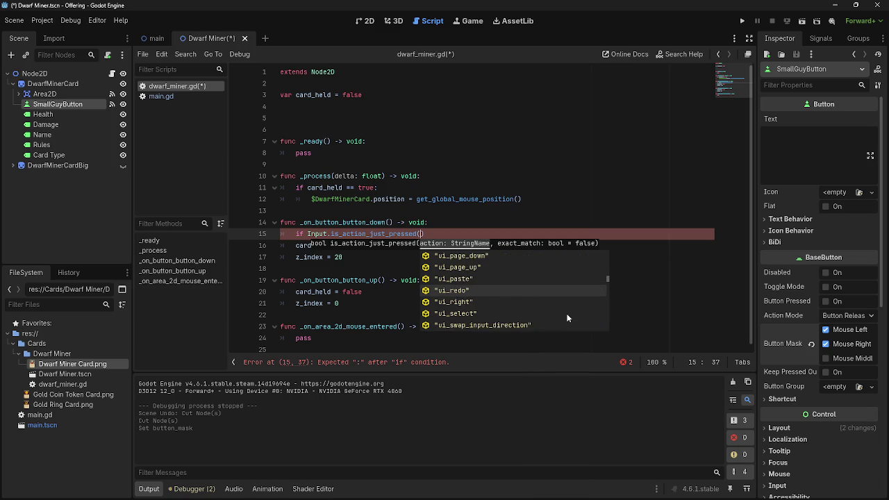
scroll(566, 318, up, 6)
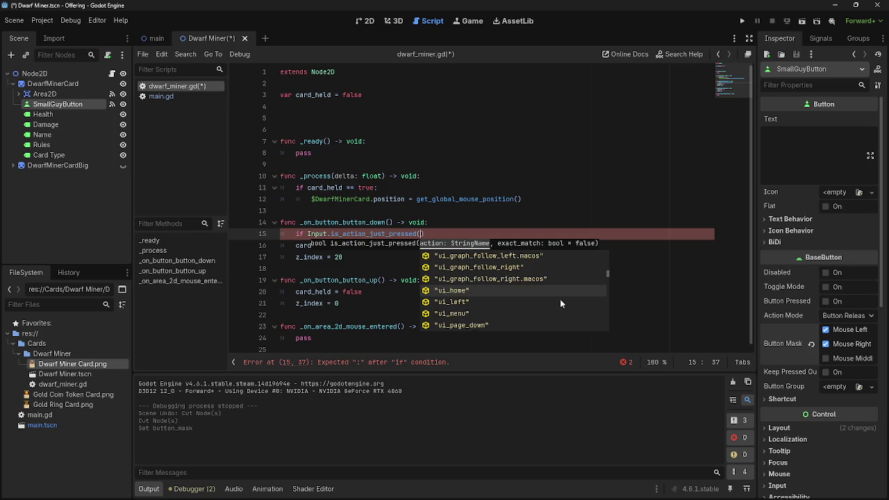
scroll(559, 299, up, 5)
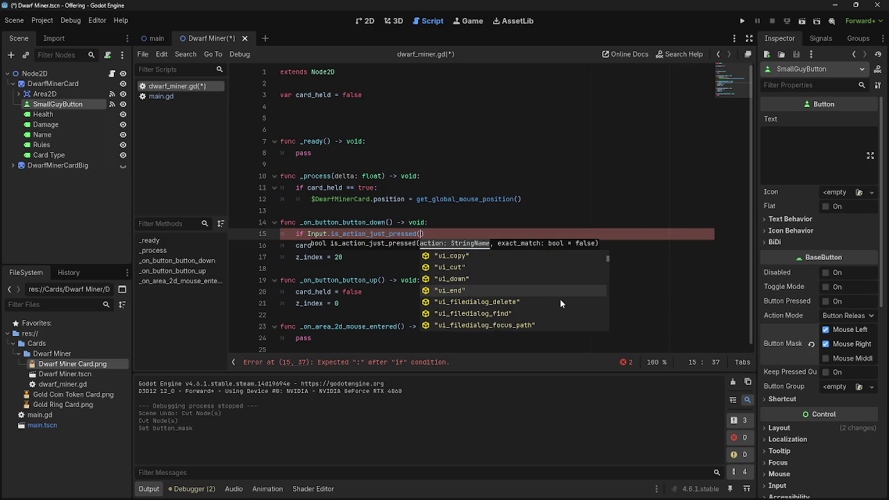
scroll(559, 300, up, 2)
scroll(561, 303, up, 1)
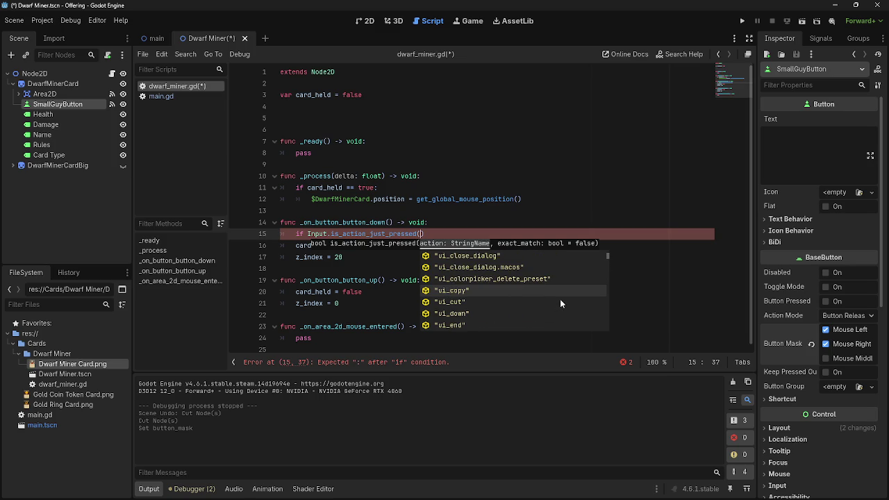
scroll(560, 300, up, 3)
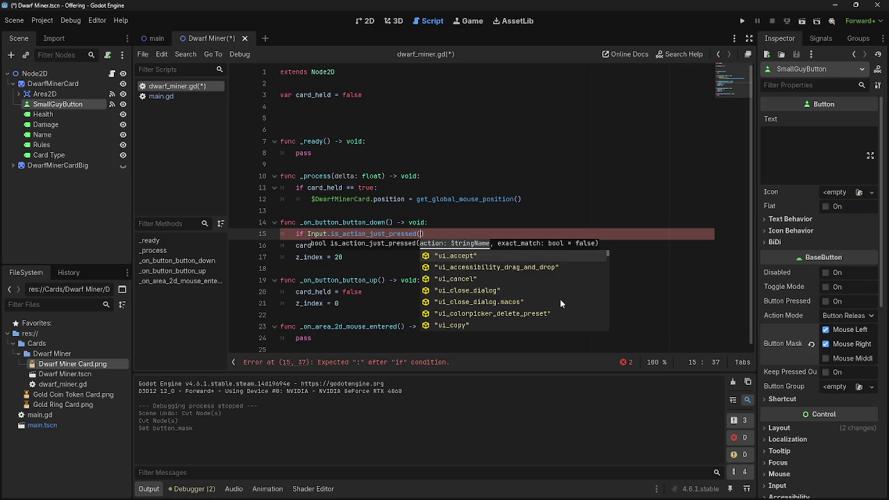
click(474, 229)
End line 15 with a colon and start an indented line 16 inside the if block.
key(alt+Tab)
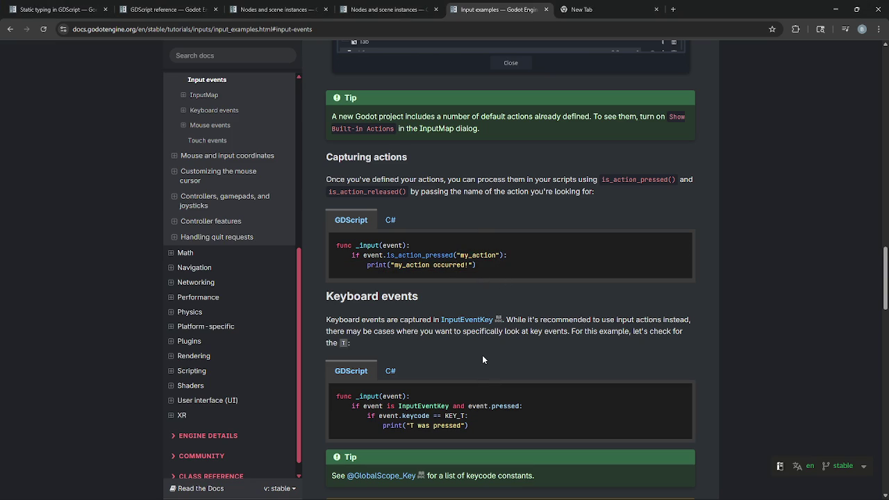
key(alt+Tab)
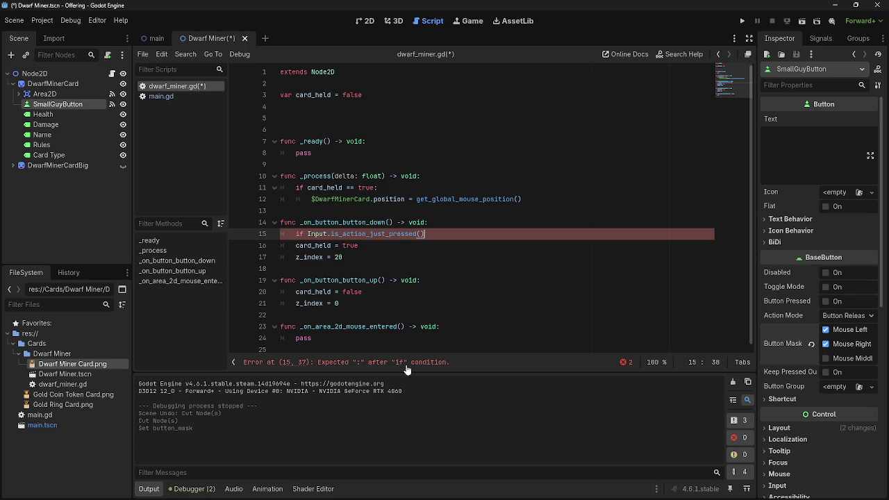
text(:)
key(Return)
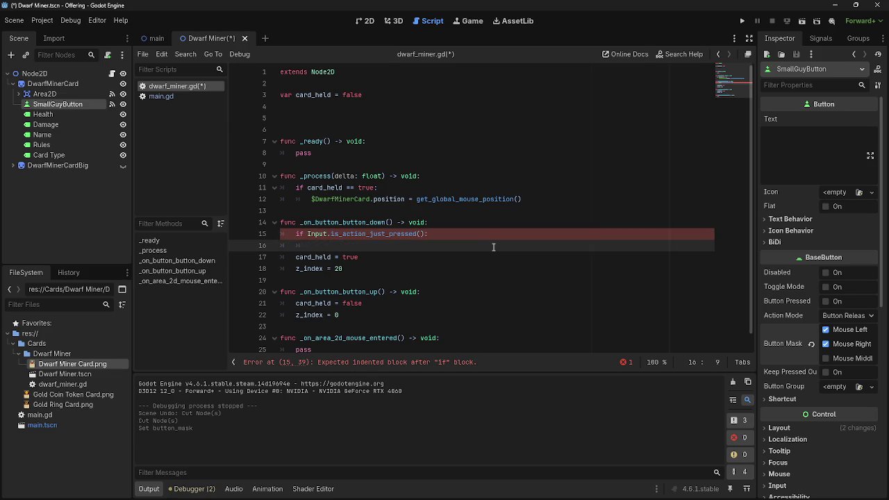
key(alt+Tab)
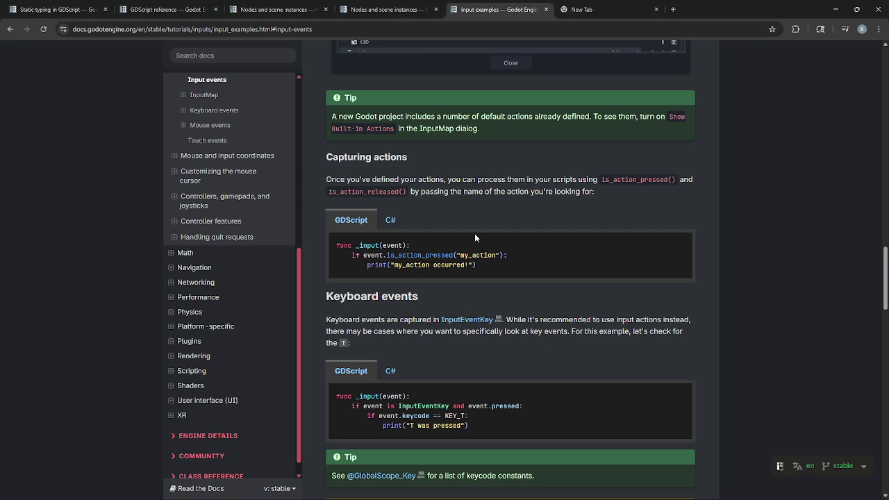
scroll(474, 238, down, 2)
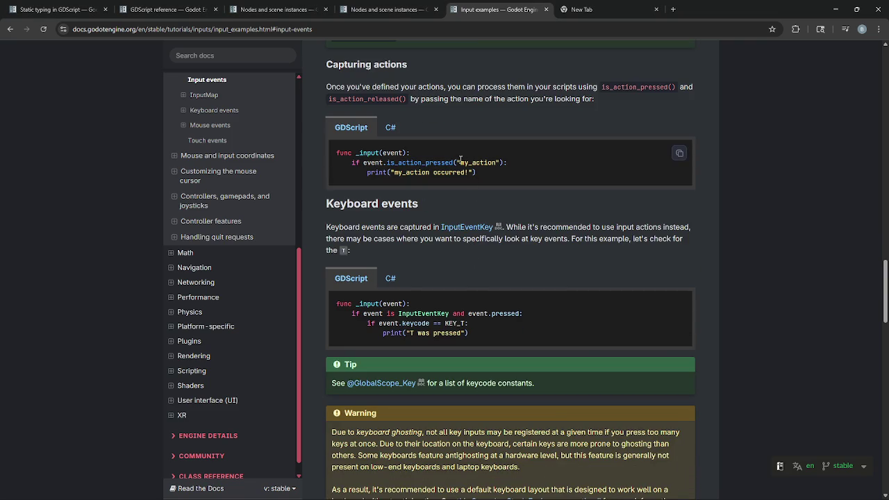
key(alt+Tab)
click(42, 20)
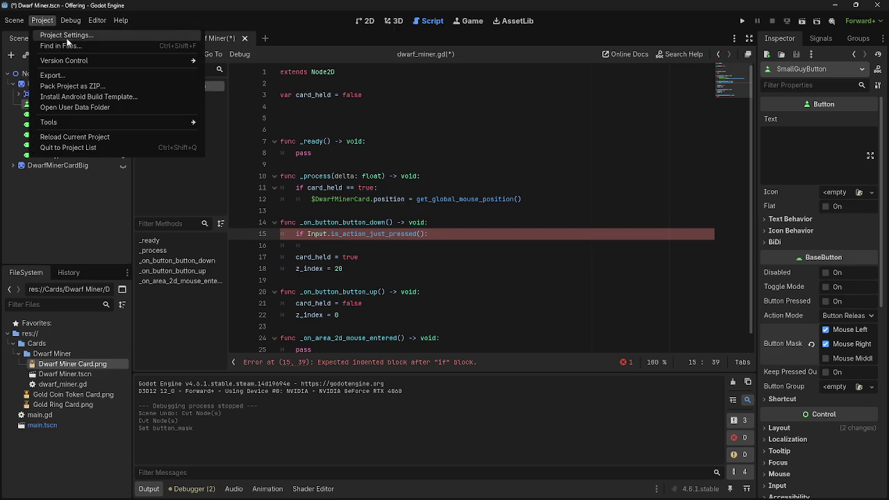
click(66, 35)
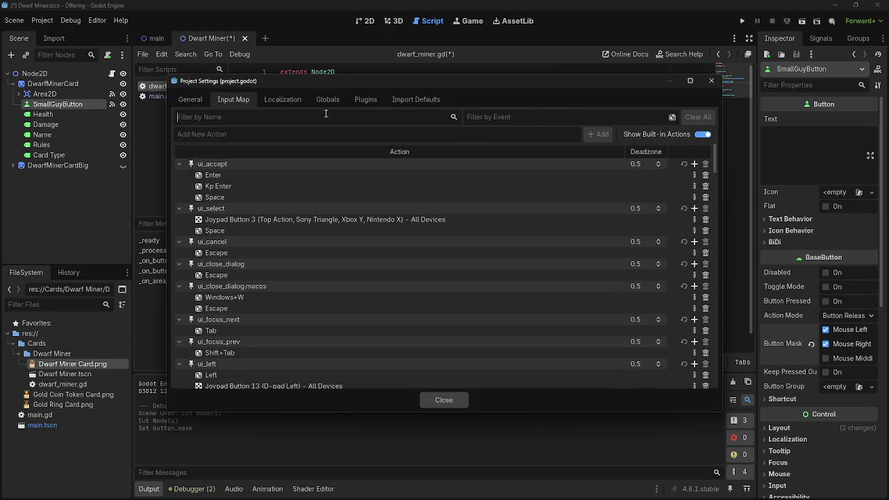
click(515, 119)
key(BackSpace)
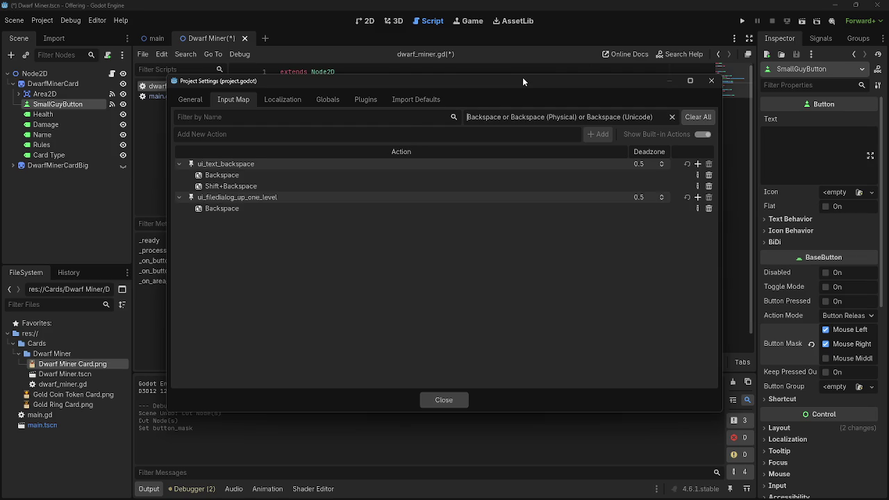
drag(522, 77, 524, 77)
click(500, 114)
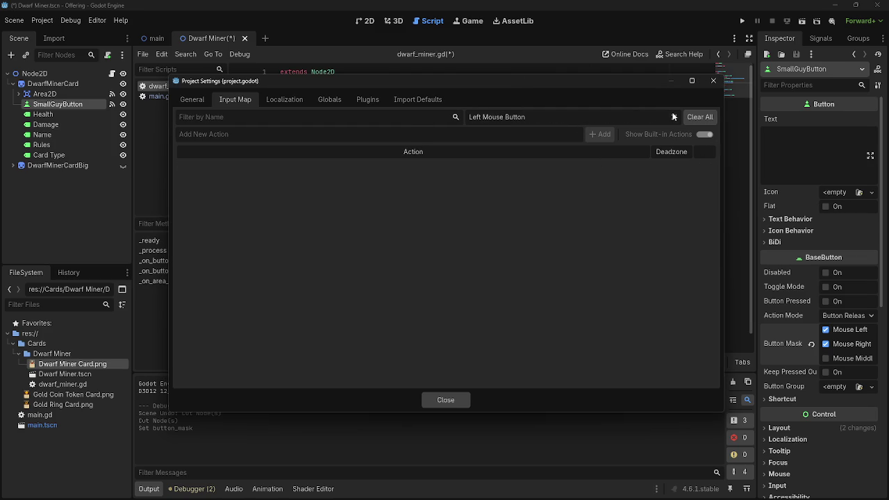
click(700, 116)
click(332, 117)
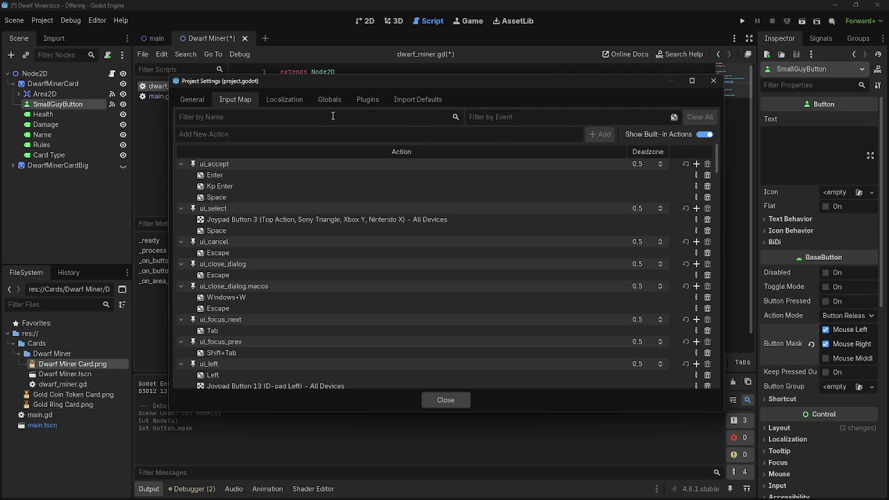
text(key)
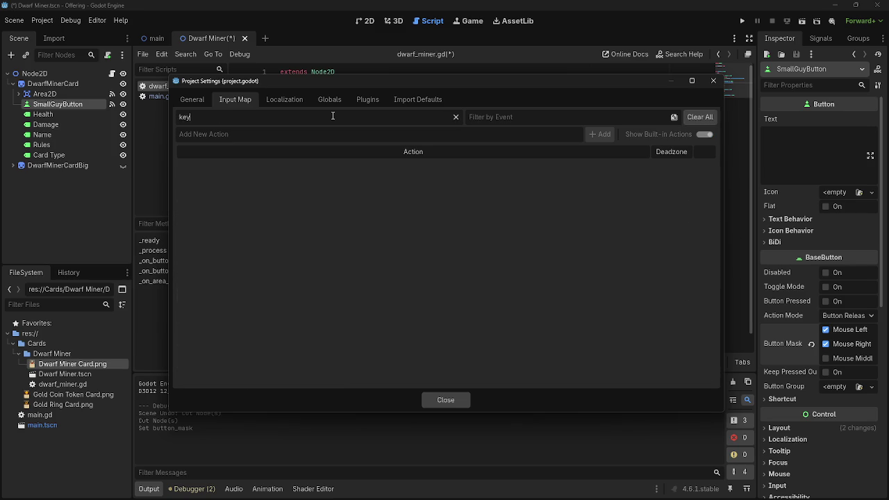
key(BackSpace)
key(BackSpace)
key(BackSpace)
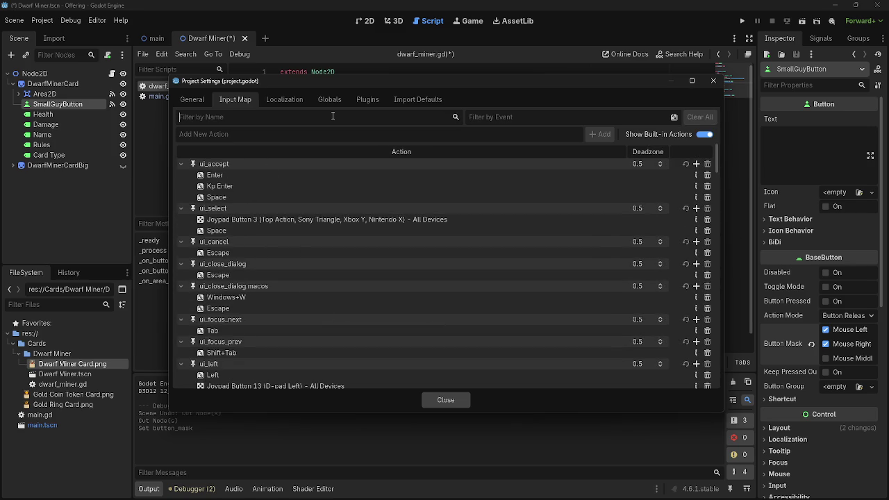
scroll(324, 305, down, 10)
scroll(316, 250, down, 10)
click(446, 399)
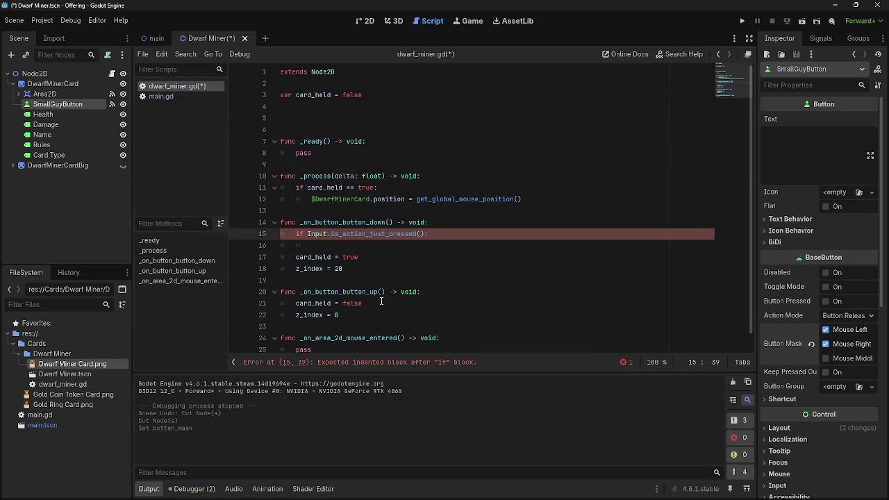
Read the docs' Mouse buttons example on checking which button was pressed.
key(alt+Tab)
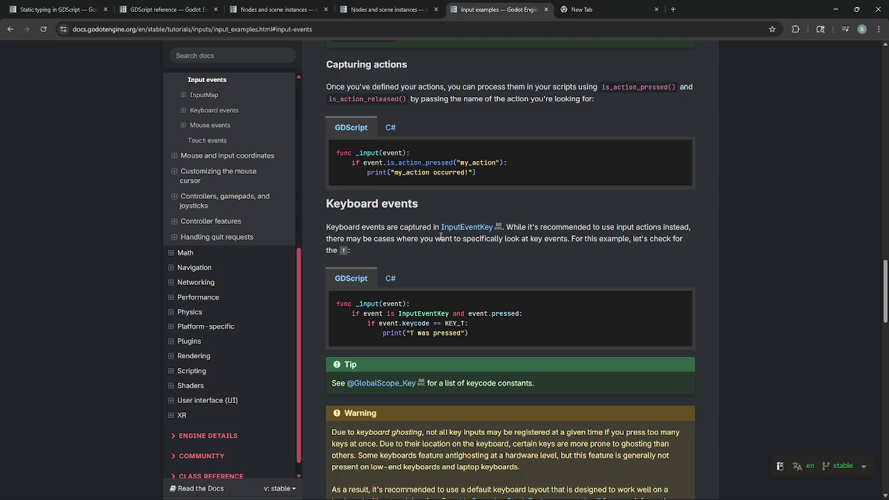
scroll(455, 263, down, 5)
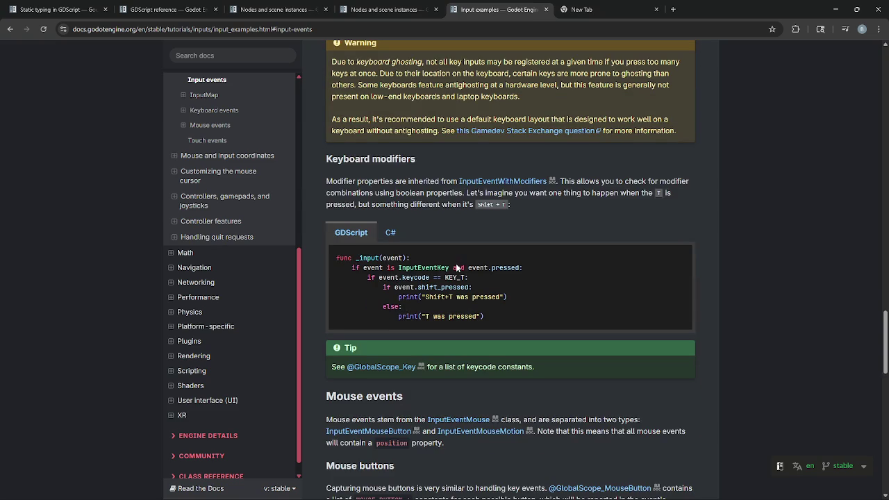
scroll(457, 265, down, 4)
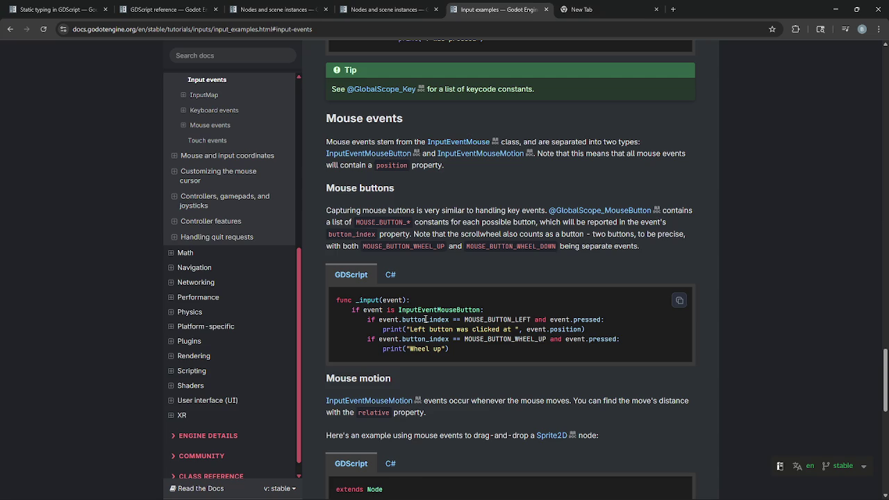
click(532, 319)
drag(613, 318, 339, 310)
click(347, 308)
scroll(496, 316, down, 1)
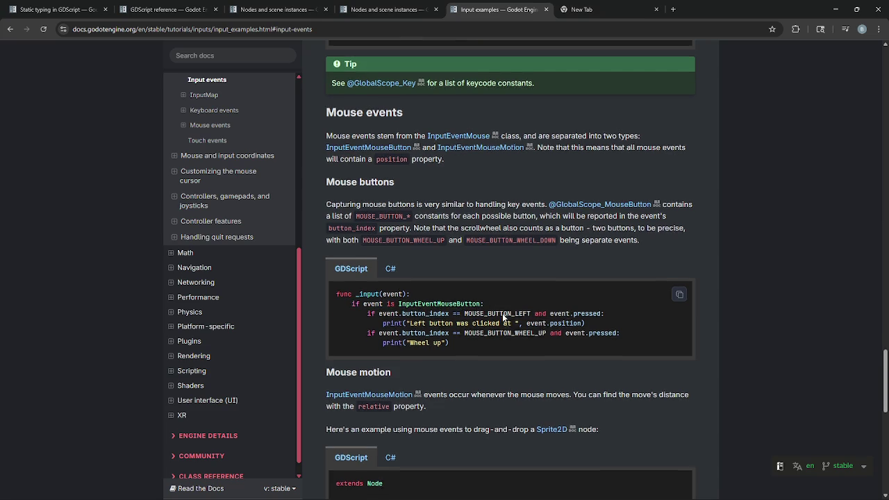
Return to dwarf_miner.gd and select the if Input.is_action_just_pressed() line.
key(alt+Tab)
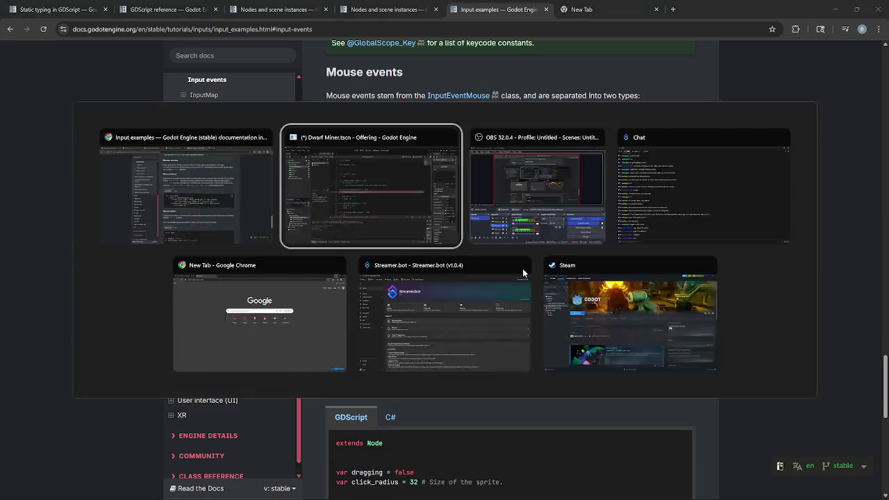
key(alt+Tab)
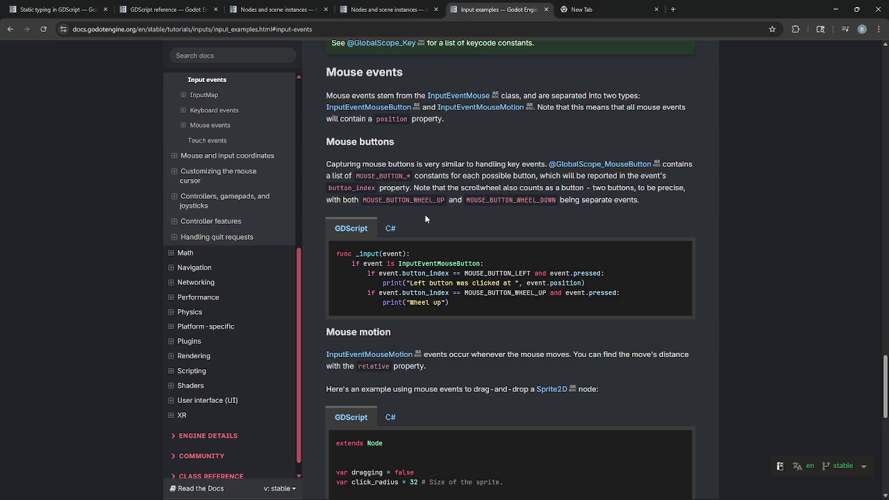
key(alt+Tab)
drag(428, 234, 294, 235)
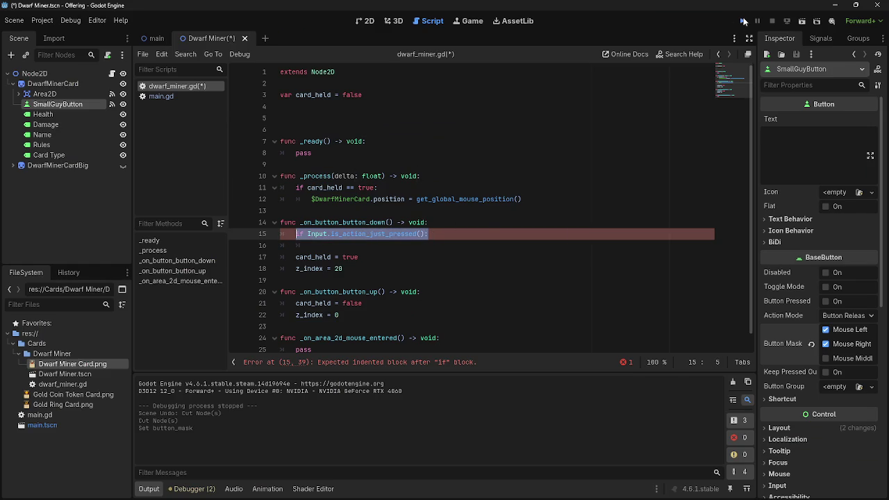
Delete the unfinished if Input.is_action_just_pressed(): line from dwarf_miner.gd.
click(742, 21)
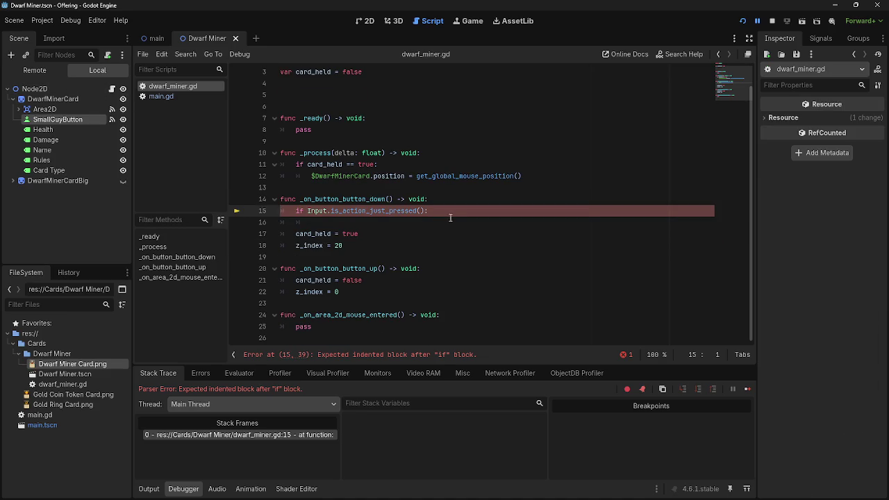
drag(311, 222, 284, 211)
key(BackSpace)
key(BackSpace)
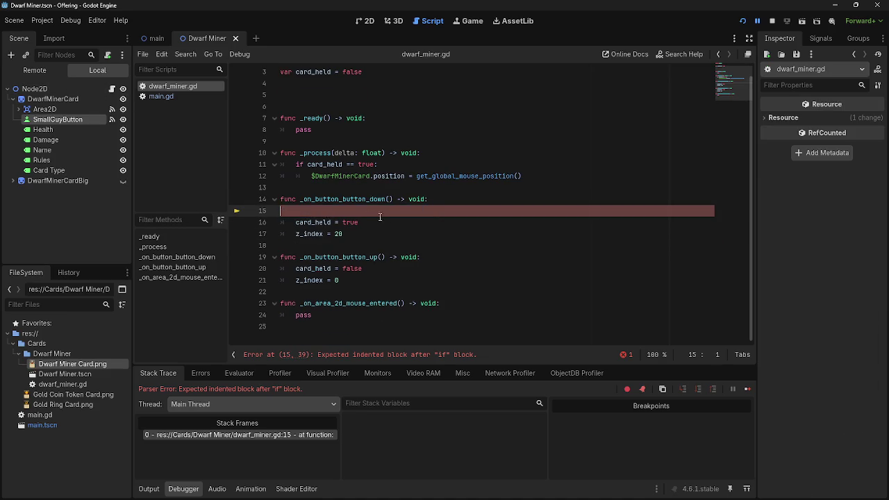
Run the game, drag the Dwarf Miner card to the centre, then stop it.
click(741, 21)
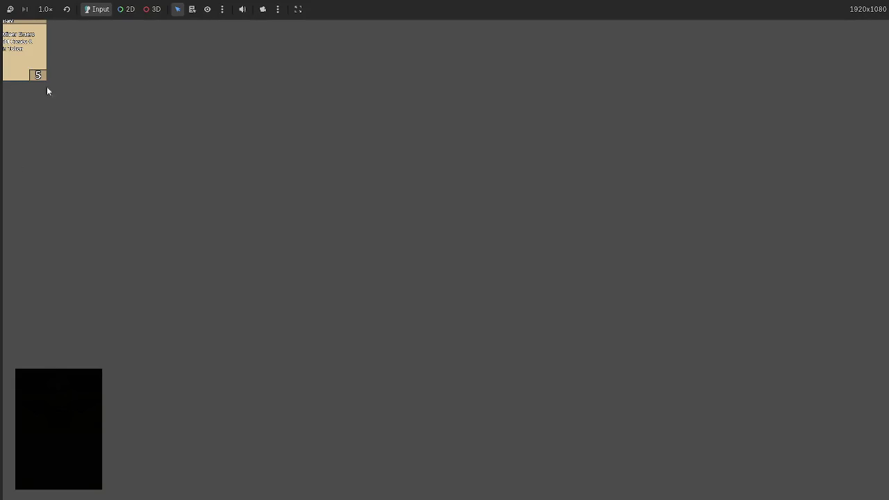
mouse_move(38, 78)
mouse_down()
mouse_move(481, 192)
mouse_move(475, 235)
mouse_move(370, 207)
mouse_move(490, 167)
mouse_move(233, 234)
mouse_move(563, 326)
mouse_up()
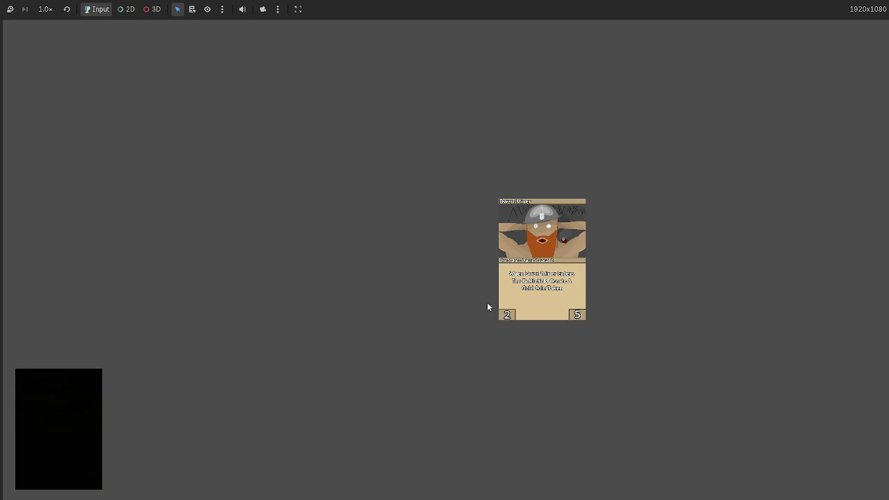
key(F8)
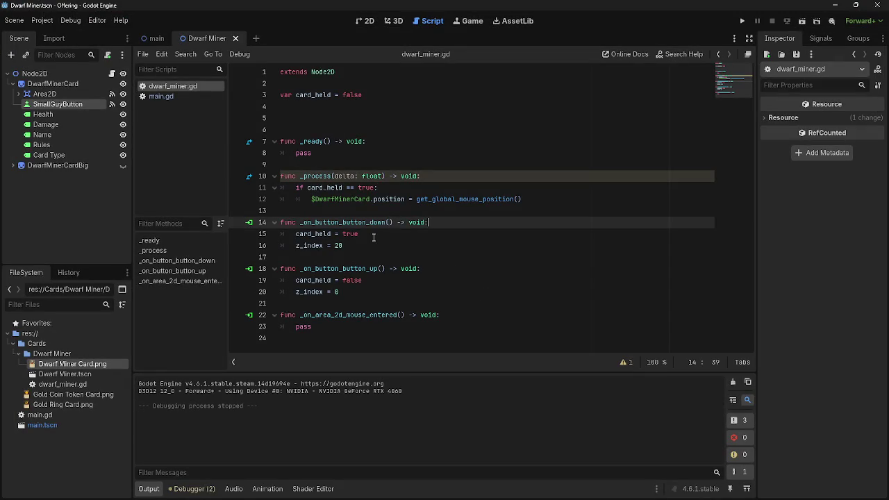
Above card_held = true, start a condition by typing 'event.button_index', checking the docs along the way.
click(413, 236)
key(Return)
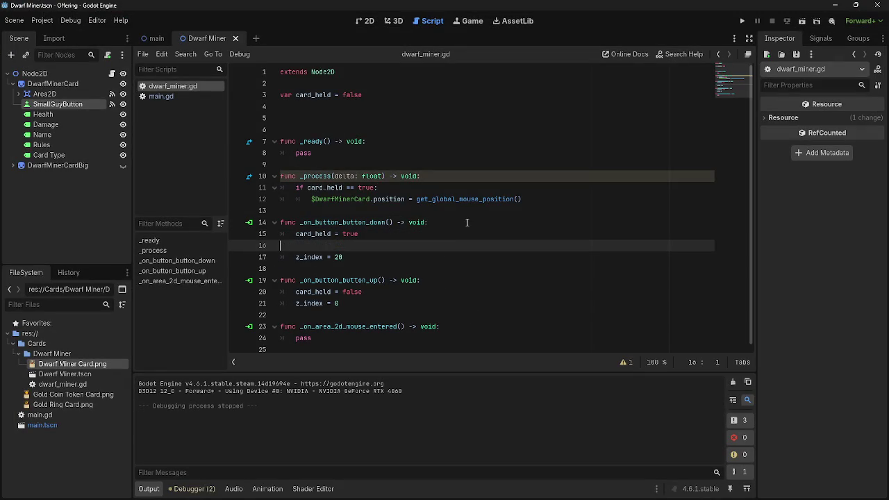
key(alt+Up)
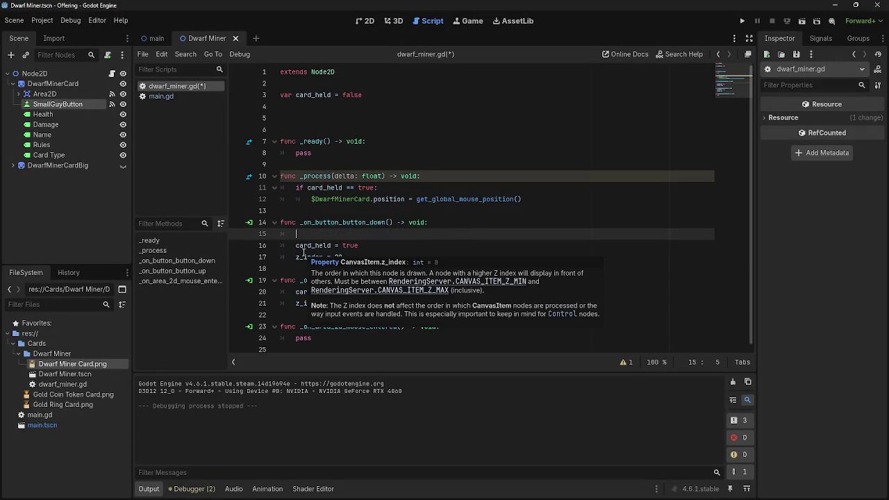
key(alt+Tab)
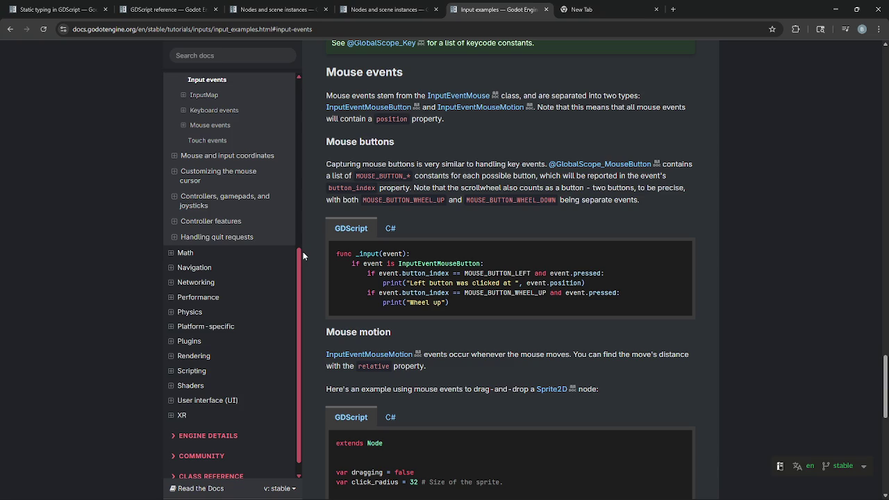
key(alt+Tab)
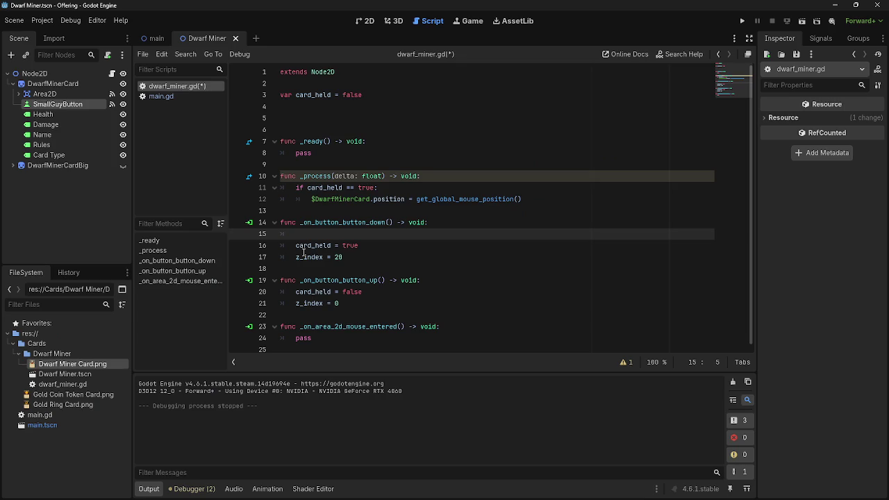
text(if eve)
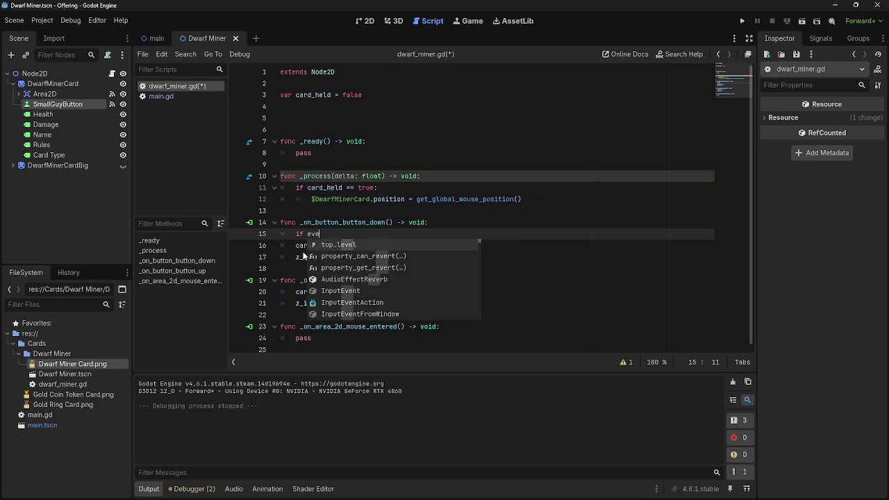
text(nt.)
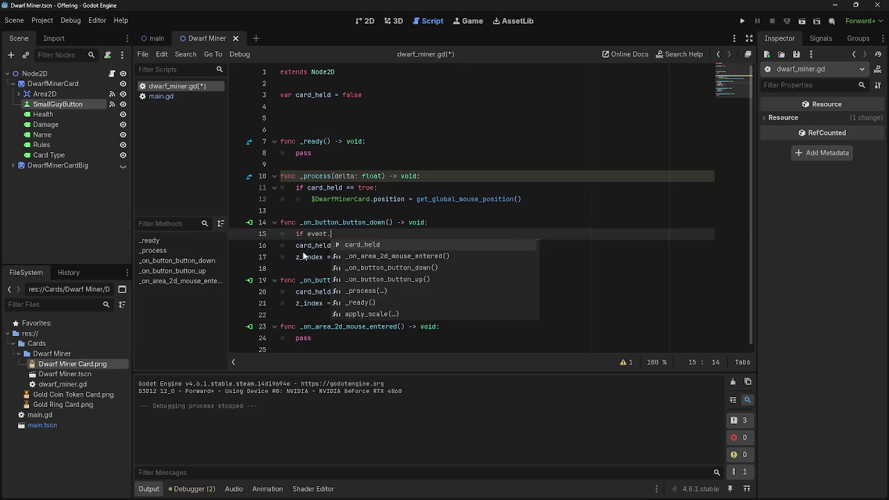
key(alt+Tab)
key(alt+Tab)
text(button)
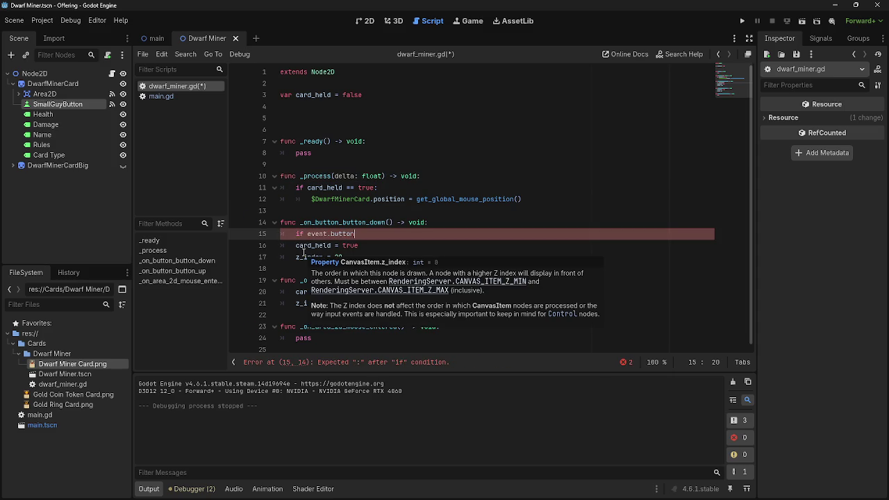
key(alt+Tab)
key(alt+Tab)
text(_)
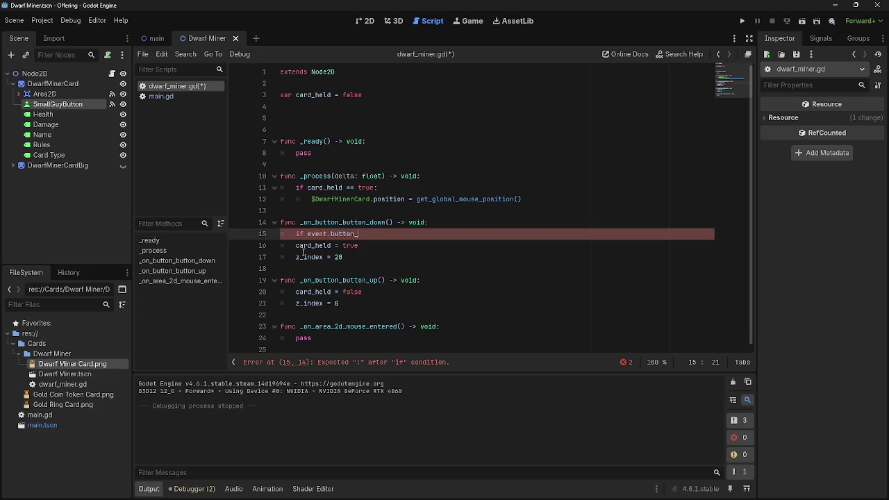
text(index)
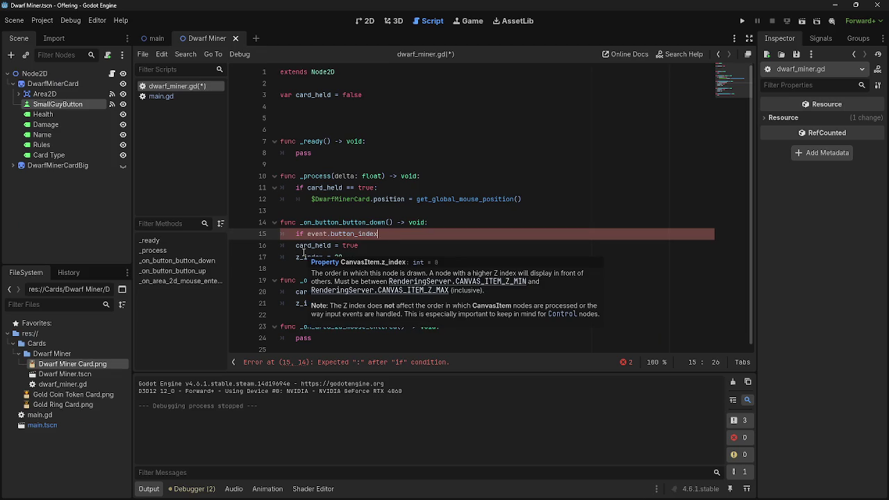
Insert an indented line above the button_index check and select the docs' 'if event is InputEventMouseButton:' line.
key(Home)
key(Return)
key(Tab)
key(alt+Tab)
drag(350, 263, 487, 264)
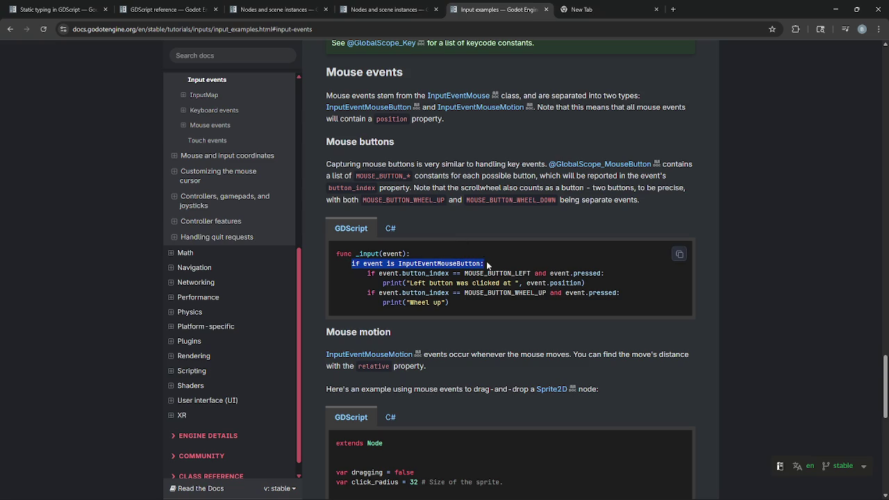
Paste the InputEventMouseButton check into line 15 and autocomplete button_index on line 16.
key(ctrl+c)
key(alt+Tab)
key(ctrl+v)
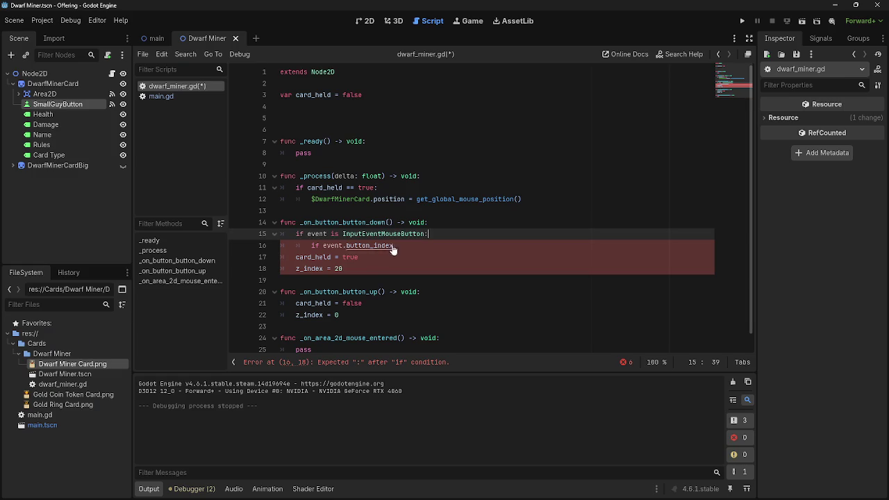
click(418, 245)
key(BackSpace)
key(BackSpace)
key(BackSpace)
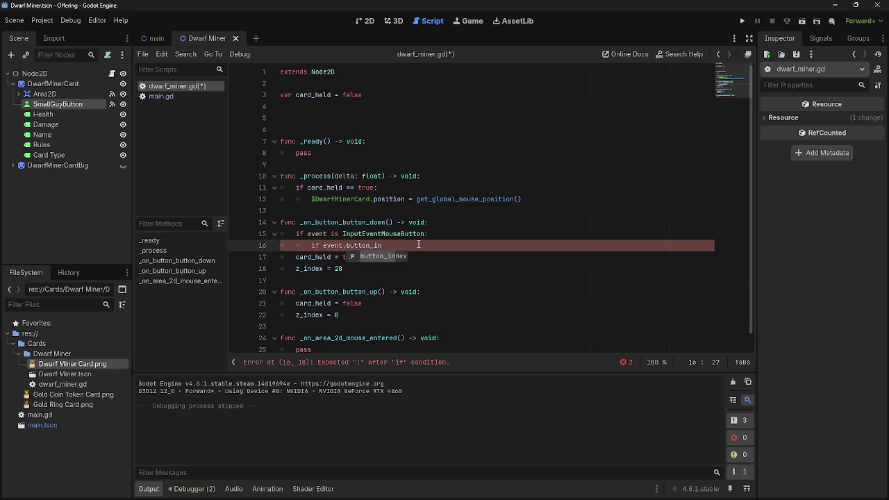
key(Return)
Complete the line 16 condition with MOUSE_BUTTON_LEFT from the suggestions.
mouse_move(339, 234)
mouse_down()
mouse_move(447, 235)
mouse_move(343, 234)
mouse_up()
click(447, 235)
click(396, 245)
click(448, 245)
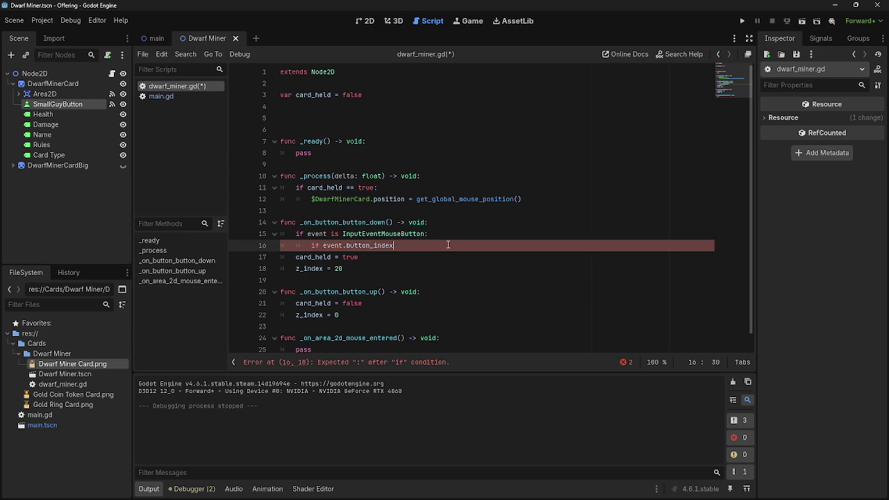
key(alt+Tab)
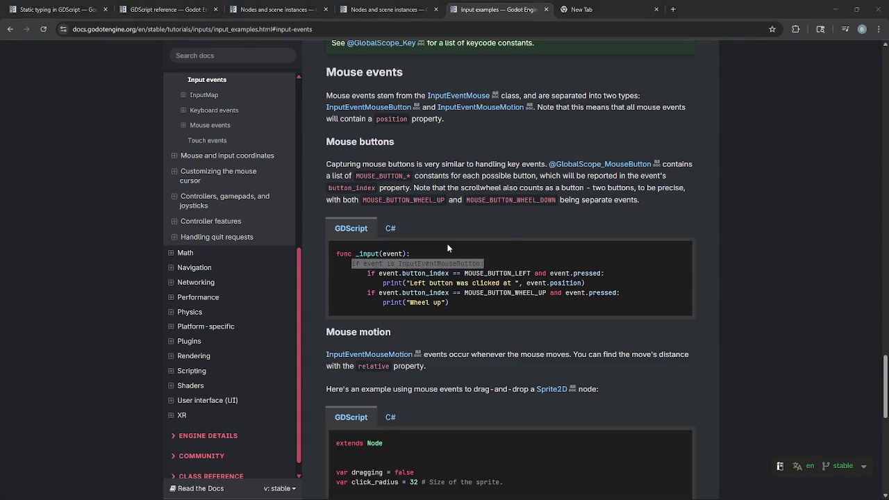
key(alt+Tab)
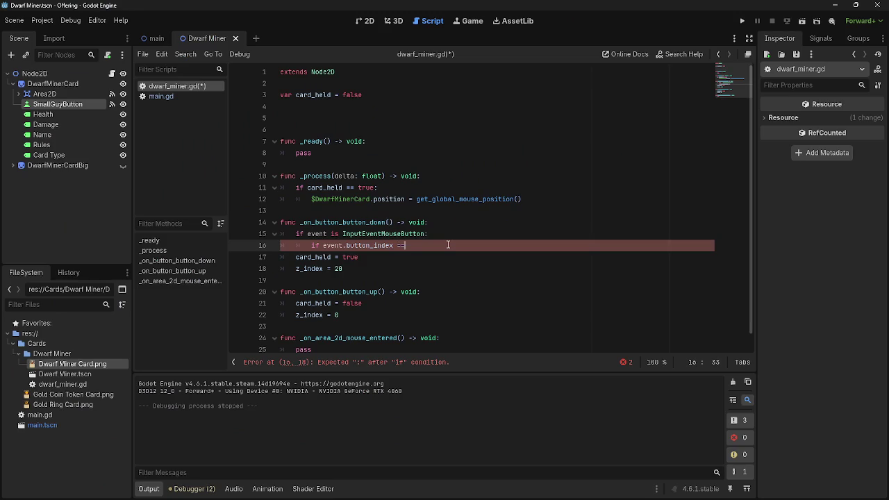
key(alt+Tab)
key(alt+Tab)
text(Mouse)
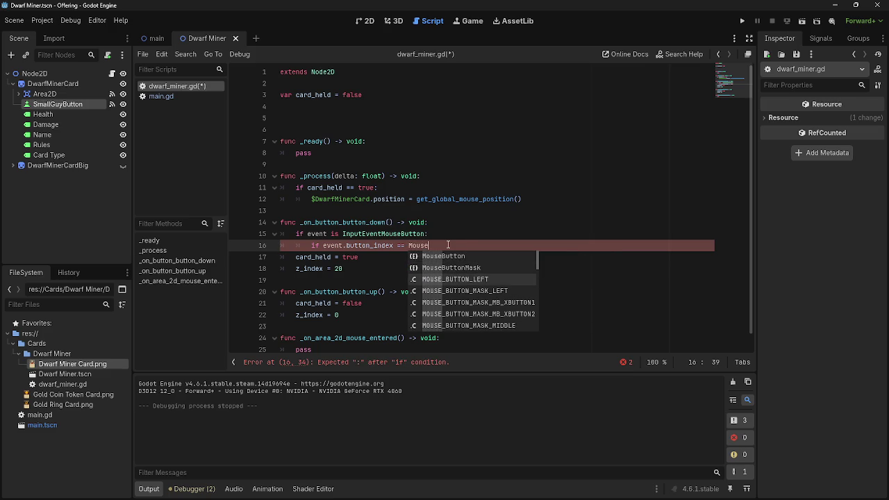
key(Return)
Try adding an 'and event.pressed' condition to line 16, then delete it again.
text(and )
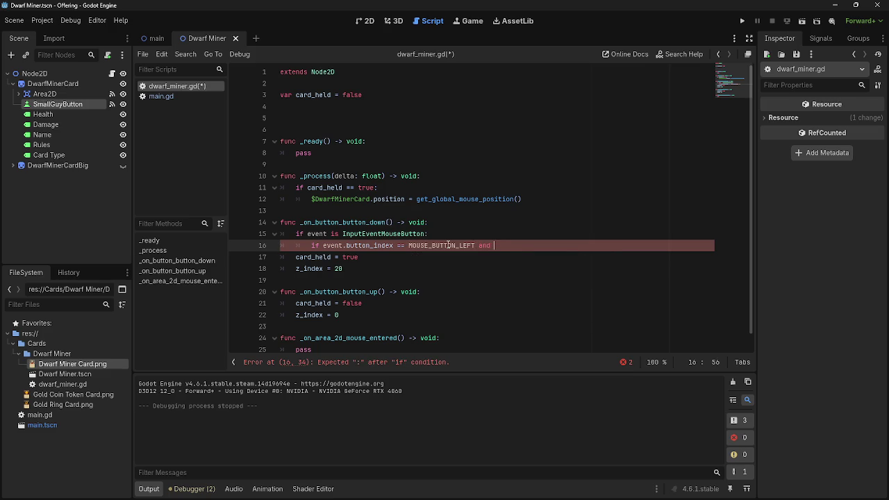
text(event.release)
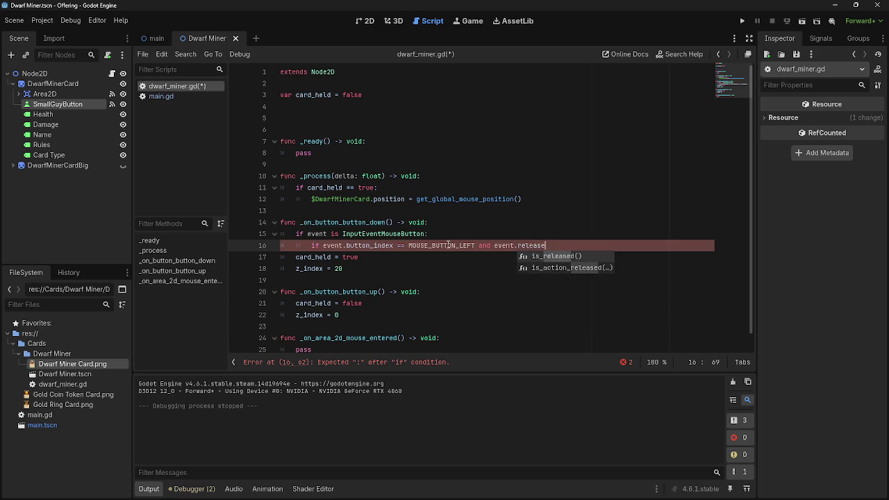
key(alt+Tab)
key(alt+Tab)
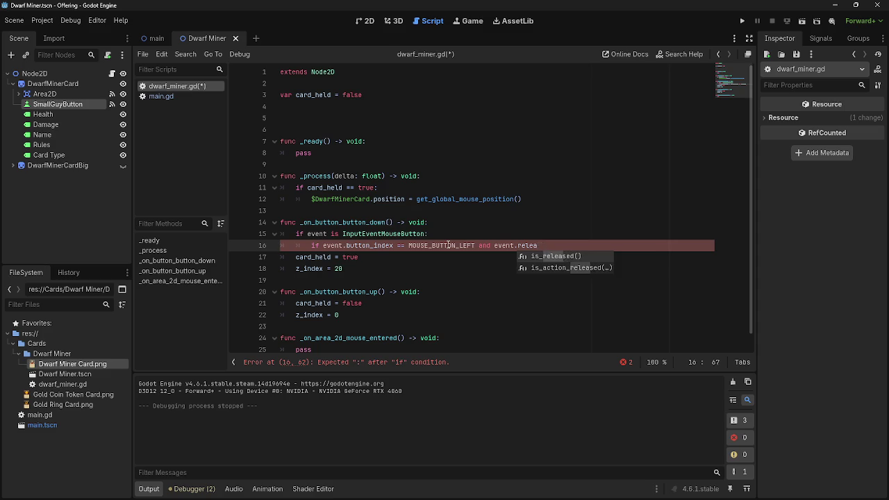
key(BackSpace)
key(BackSpace)
key(BackSpace)
text(press)
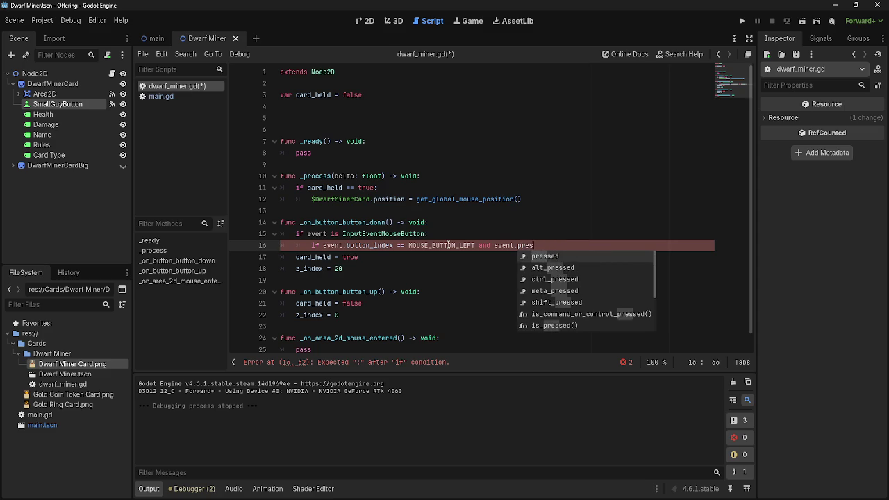
key(Return)
key(alt+Tab)
key(alt+Tab)
scroll(467, 251, down, 1)
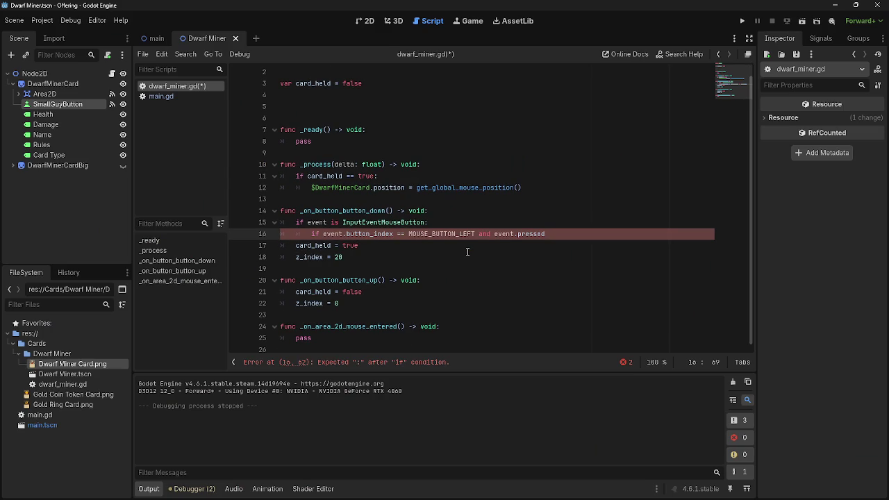
shift+click(476, 234)
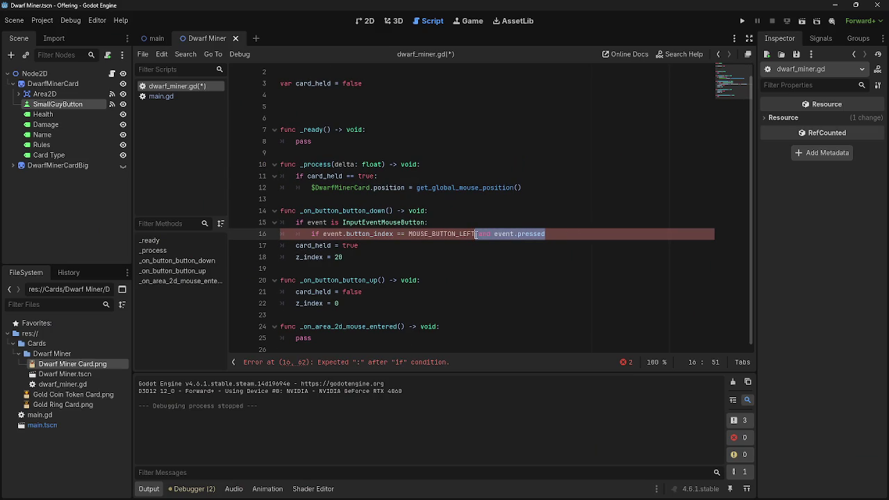
key(BackSpace)
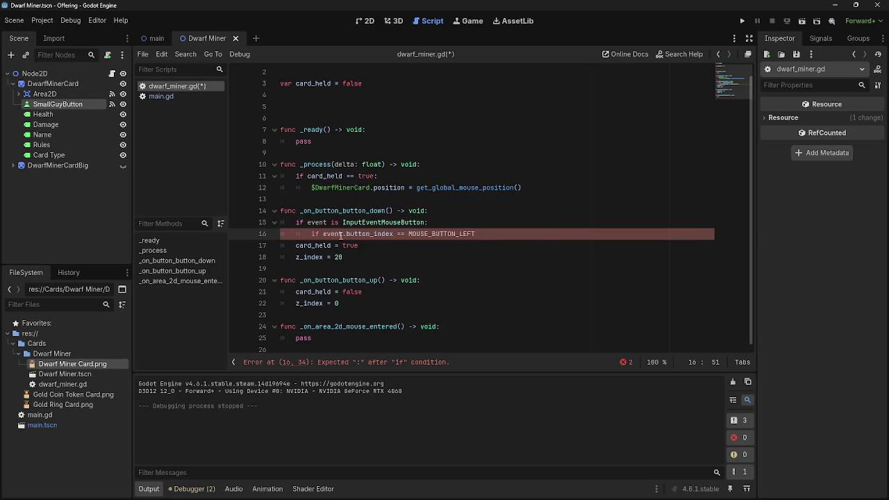
Indent card_held = true and z_index = 20 under the mouse button condition.
drag(366, 250, 290, 248)
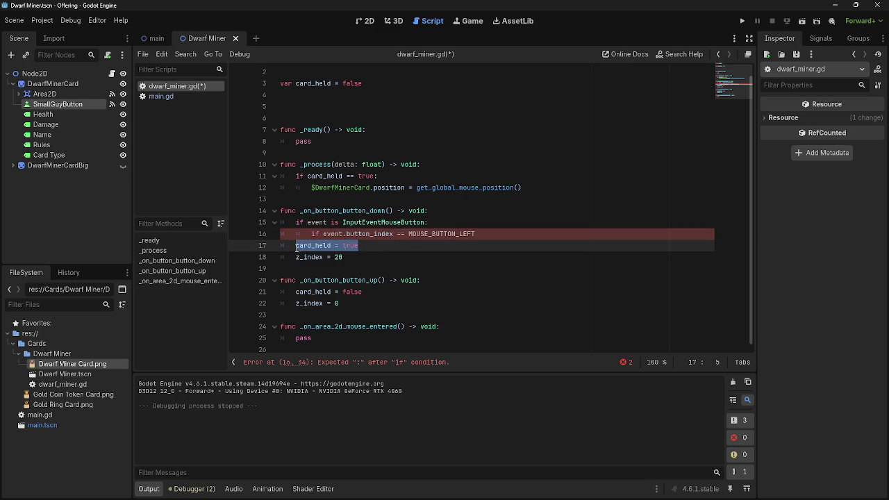
click(290, 248)
key(Tab)
click(295, 258)
key(Tab)
key(Up)
key(Tab)
click(307, 258)
key(Tab)
click(524, 233)
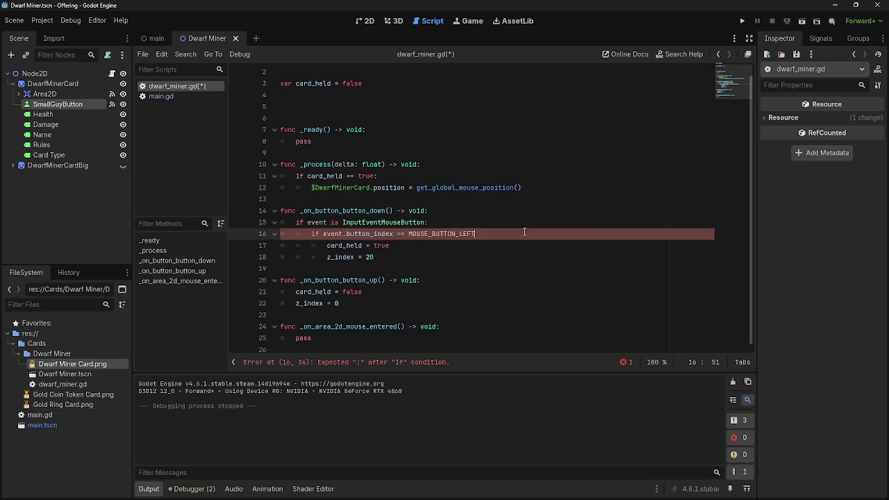
text(:)
click(397, 261)
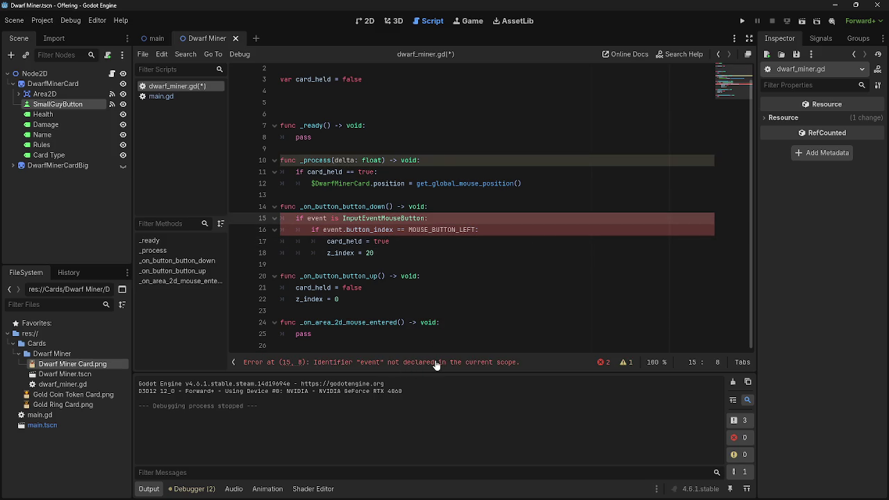
Delete the InputEventMouseButton check line and dedent the nested lines one level.
key(alt+Tab)
click(442, 293)
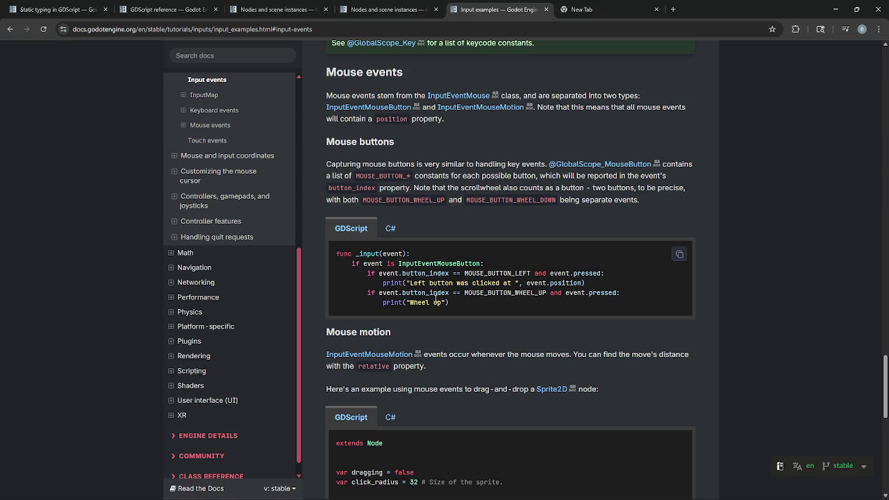
key(alt+Tab)
click(389, 207)
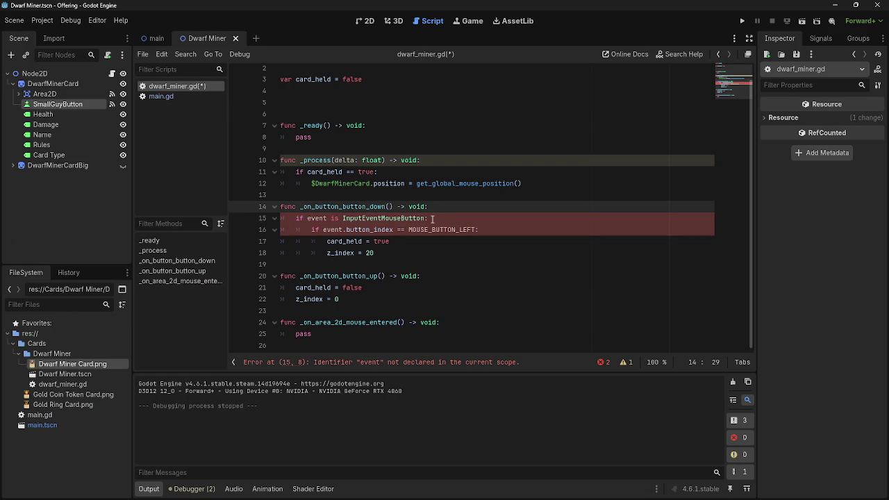
drag(444, 219, 284, 218)
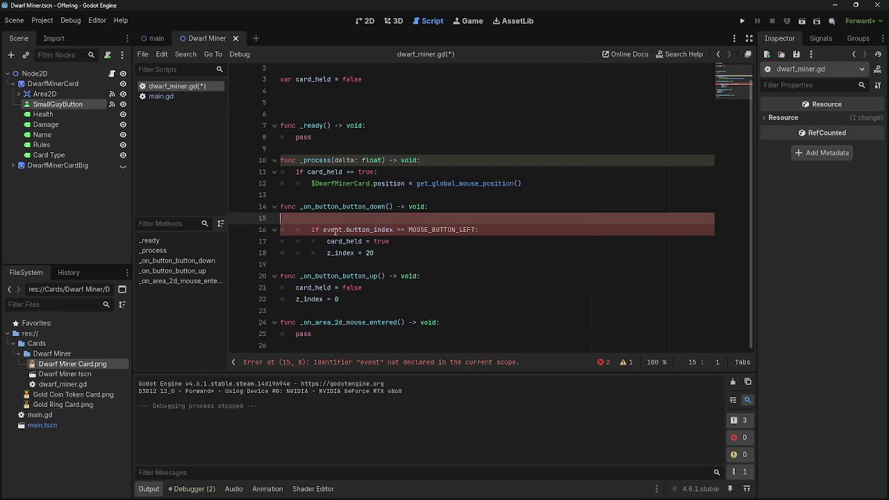
key(Delete)
key(Delete)
key(shift+Tab)
key(Down)
key(shift+Tab)
key(Down)
key(shift+Tab)
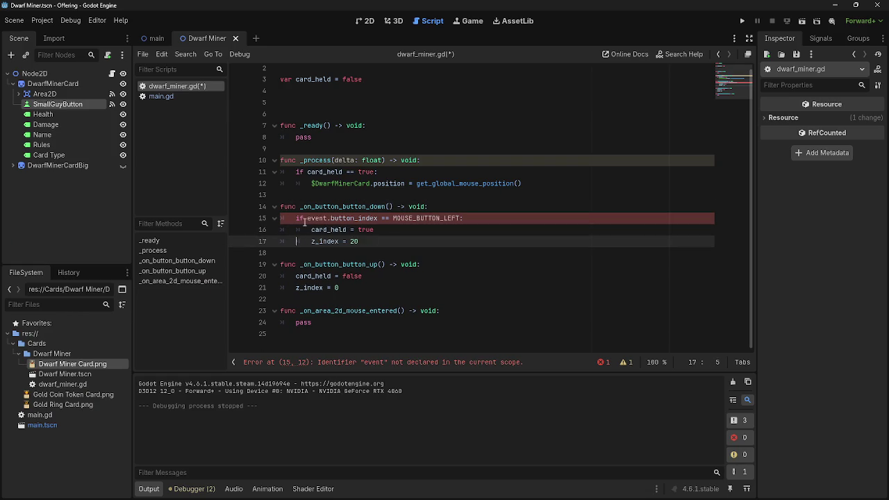
Rewrite the line 15 condition as 'if MouseButton.MOUSE_BUTTON_LEFT:', dropping event.button_index and the == comparison.
click(377, 218)
drag(377, 217, 307, 218)
key(BackSpace)
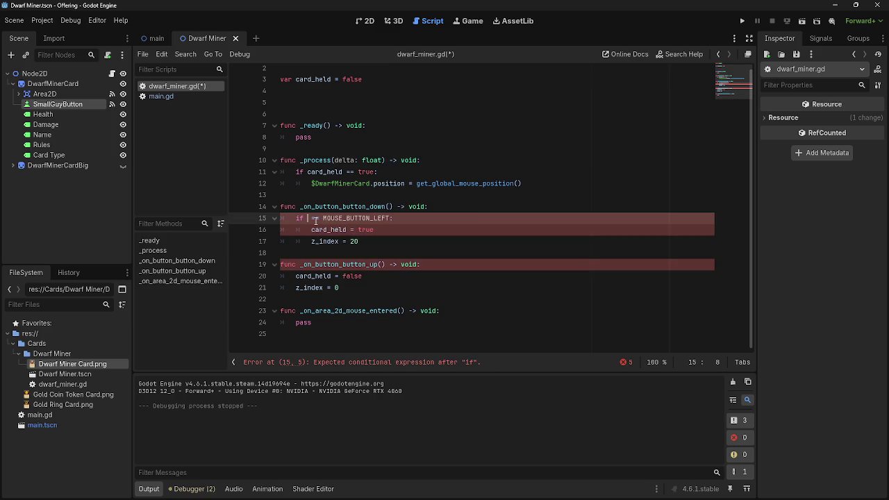
text(mouse)
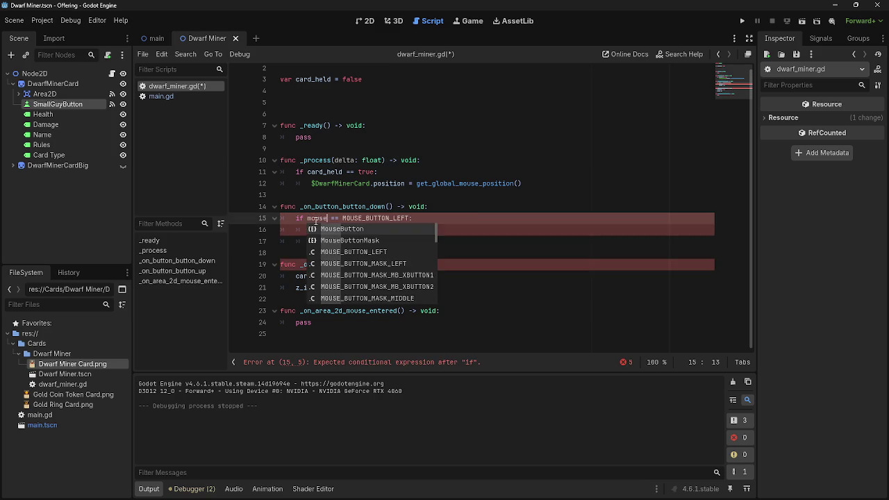
key(Return)
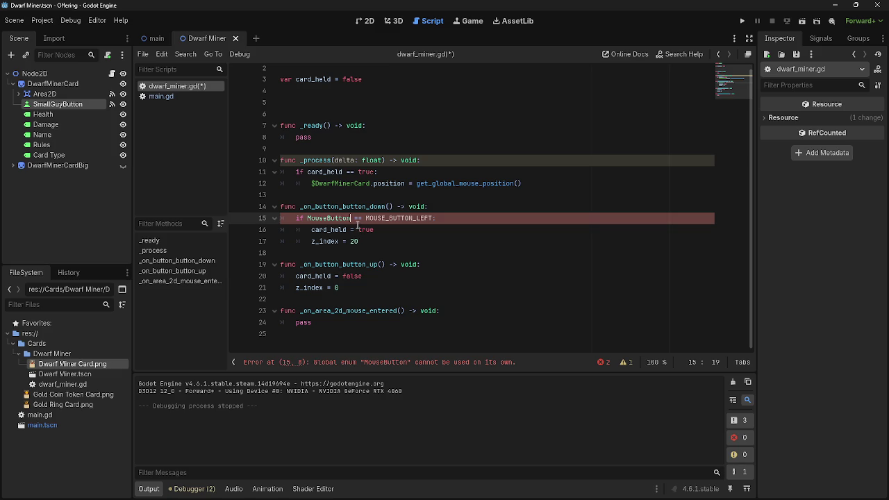
text(.i)
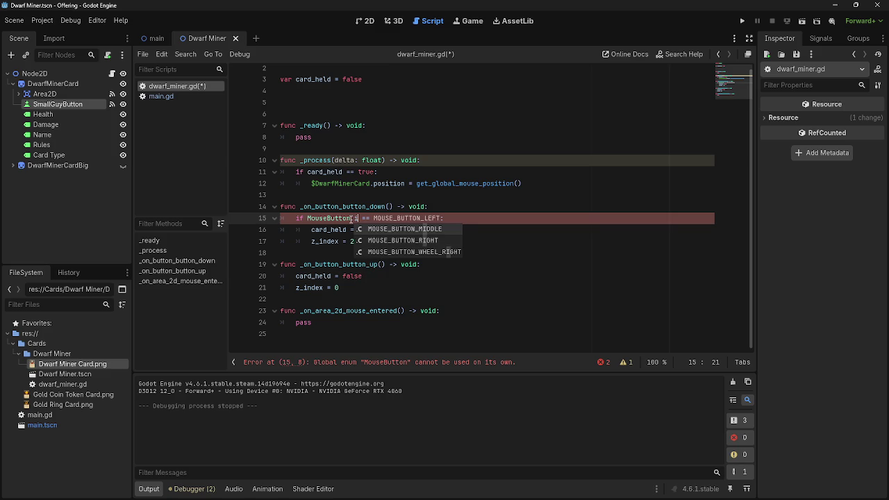
key(BackSpace)
key(Return)
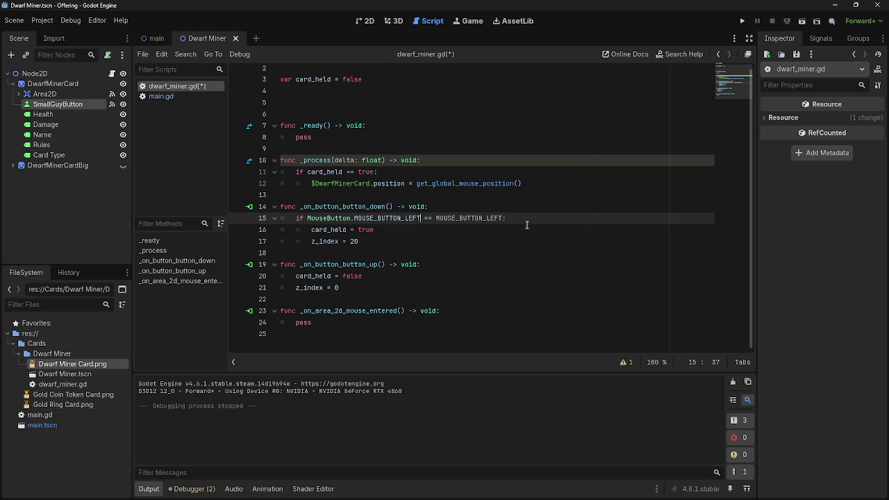
drag(422, 218, 504, 218)
key(BackSpace)
key(BackSpace)
Add an outdented line after z_index = 20 and run the project.
click(464, 229)
click(459, 244)
key(Return)
key(BackSpace)
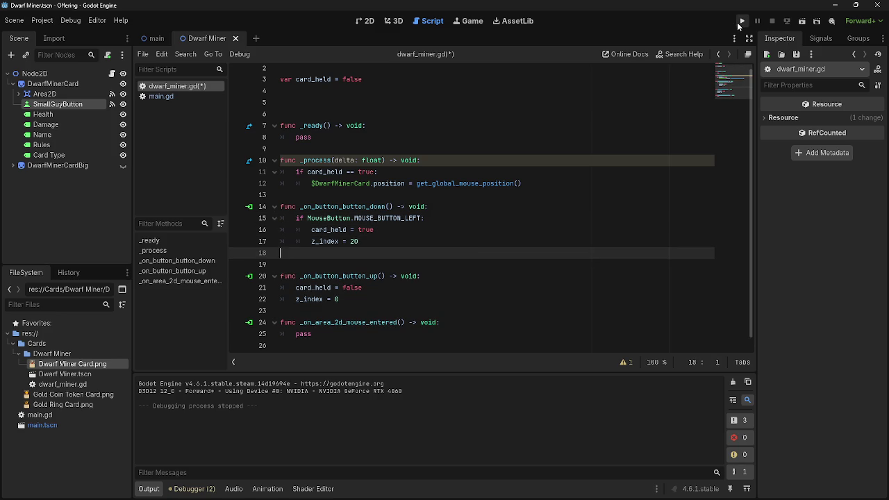
click(741, 22)
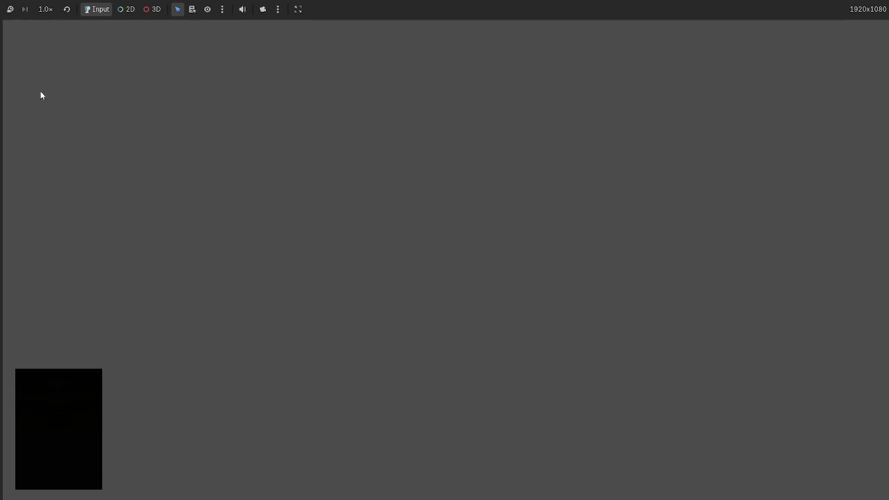
Drag the Dwarf Miner card across the game window, then stop the game with F8.
mouse_move(446, 230)
mouse_down()
mouse_move(569, 263)
mouse_move(394, 251)
mouse_move(347, 262)
mouse_up()
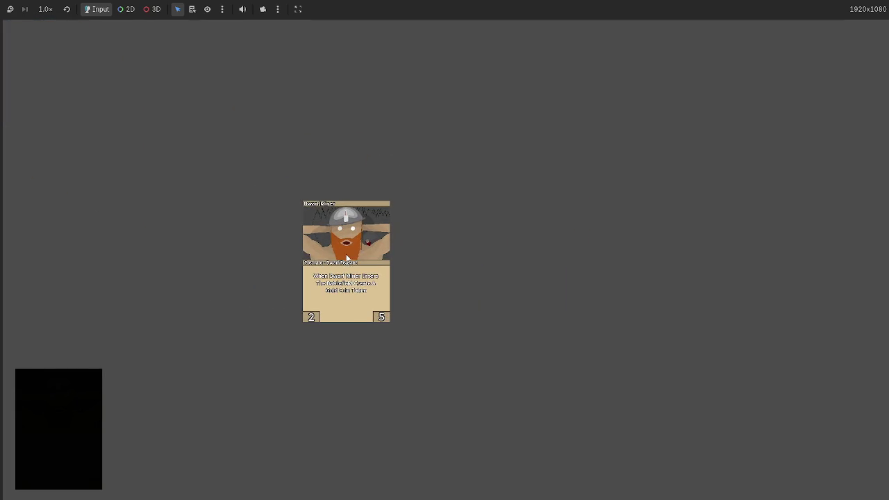
key(F8)
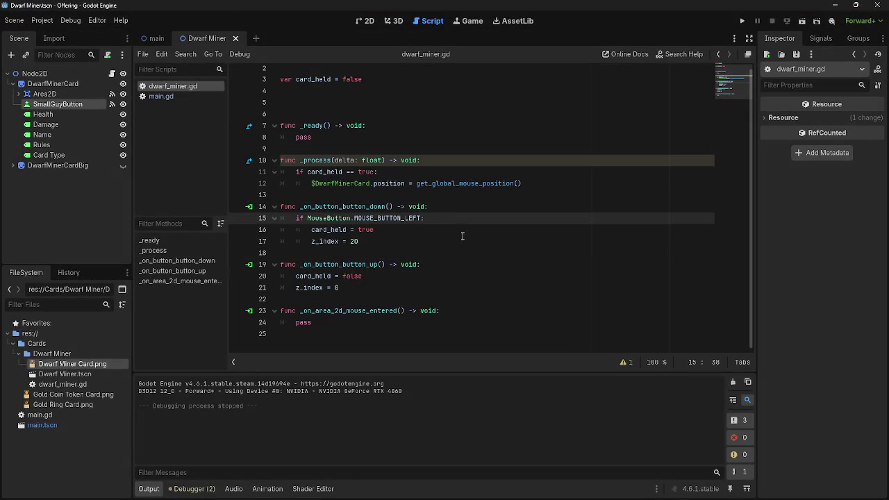
Add an else: branch after the z_index = 20 line.
click(399, 247)
key(Return)
key(BackSpace)
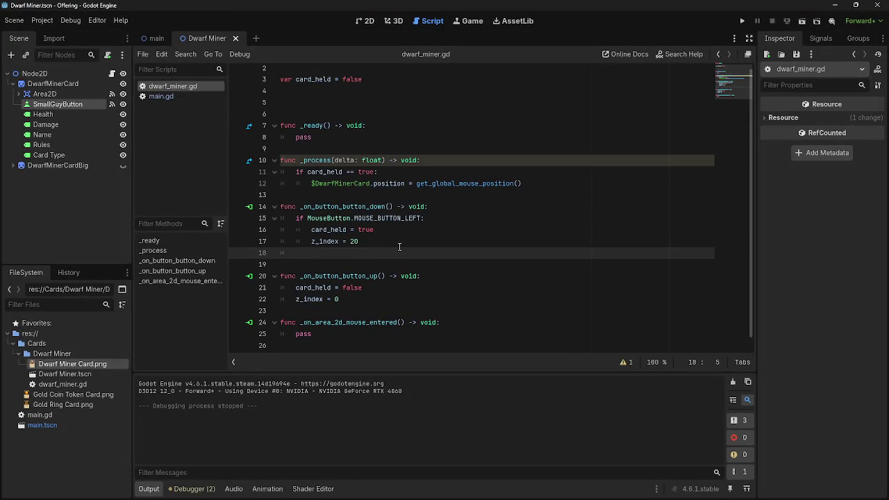
text(else)
text(:)
key(Return)
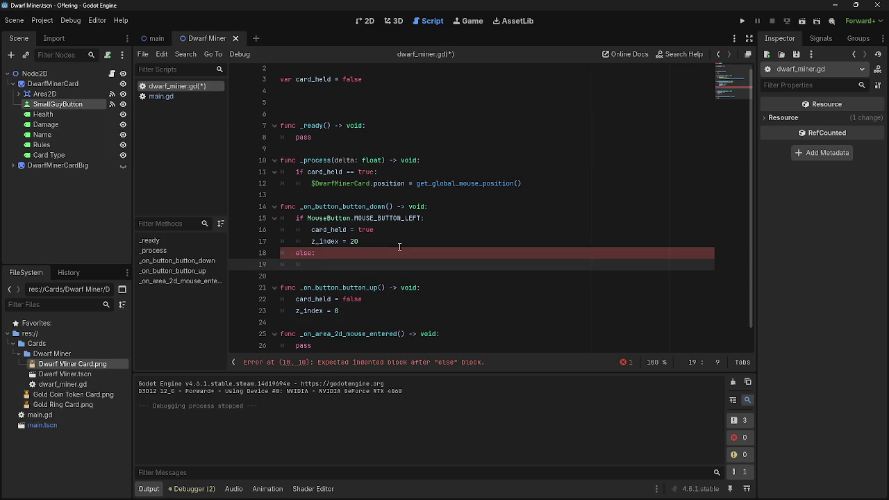
Under else:, write $DwarfMinerCardBig.visible = true by dragging the node into the script.
click(50, 154)
click(57, 165)
drag(249, 235, 347, 265)
text(.)
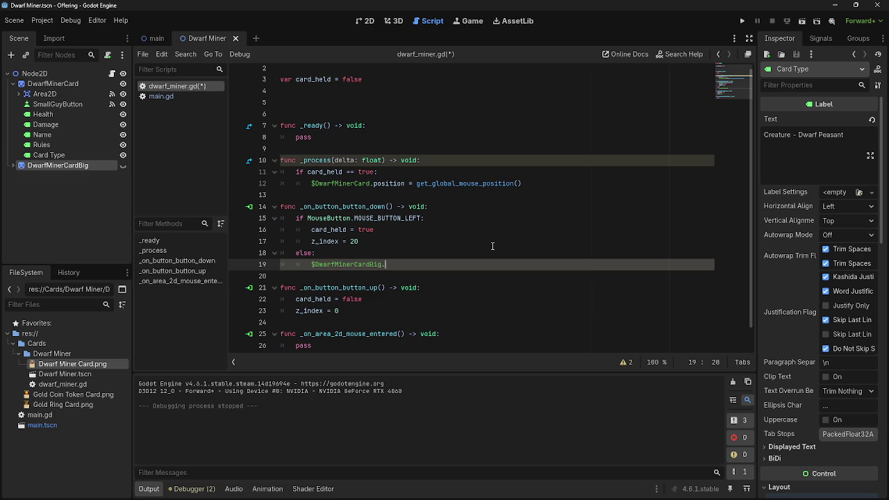
text(vis)
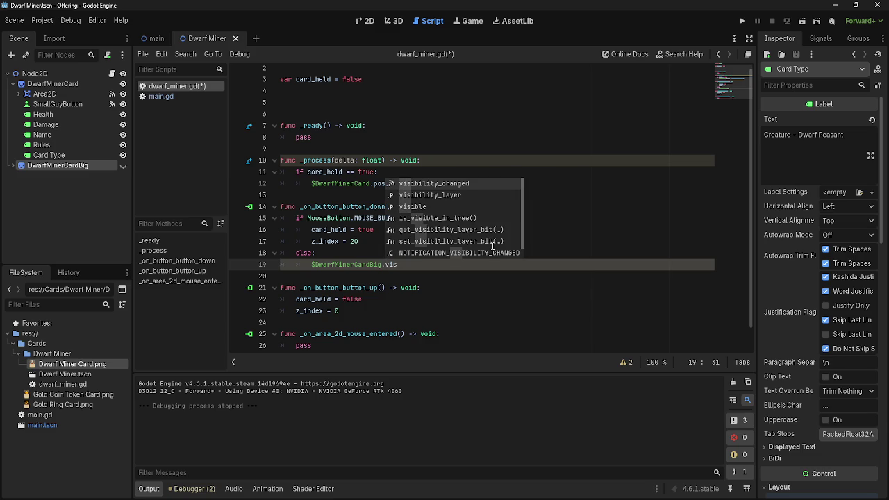
text(ible = t)
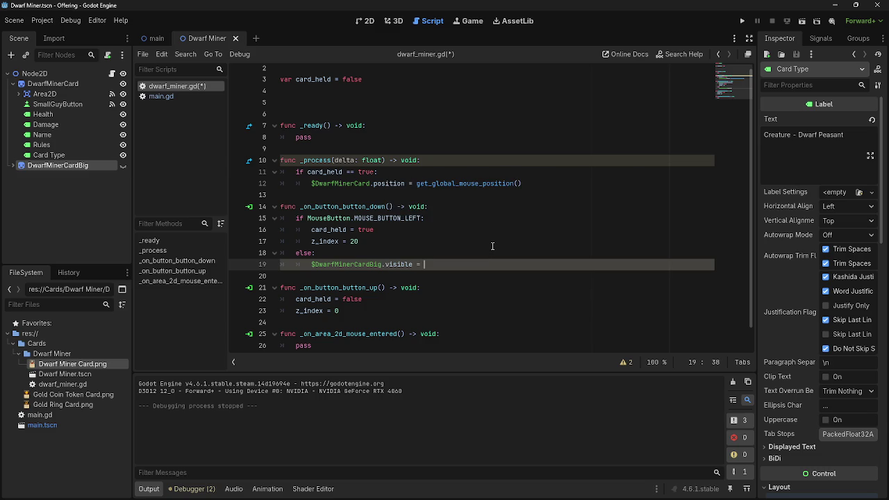
text(rue)
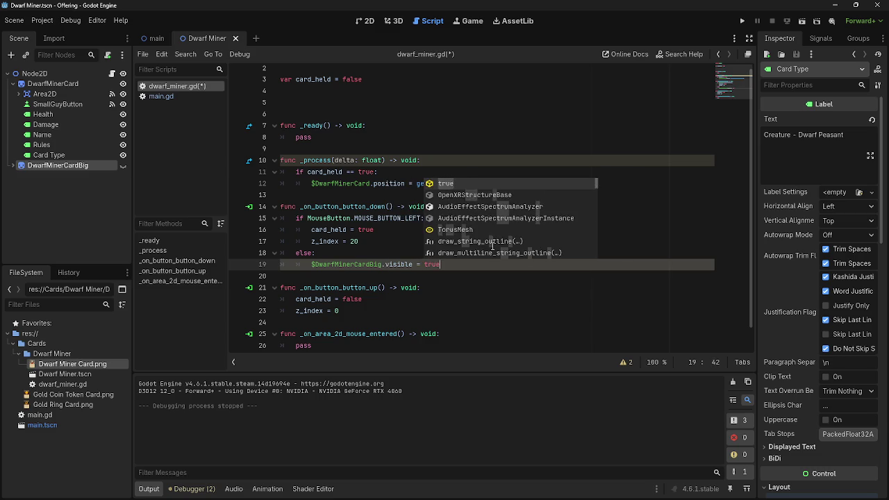
right_click(462, 251)
click(382, 253)
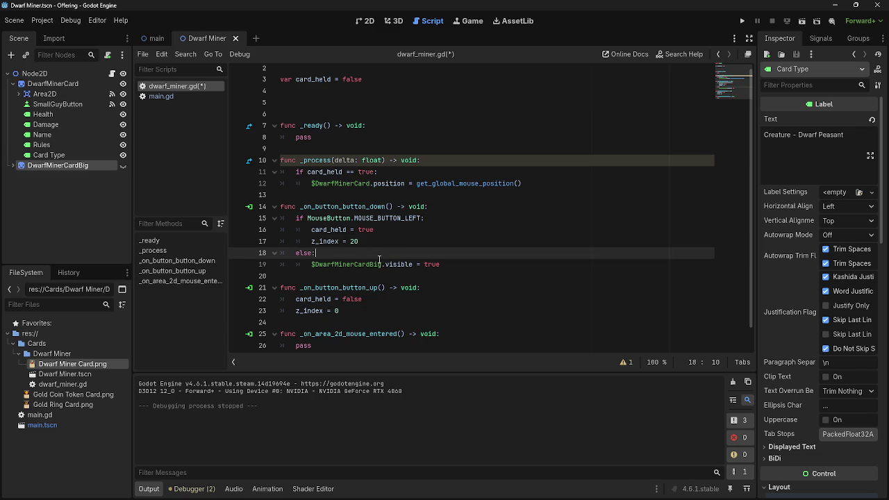
click(485, 264)
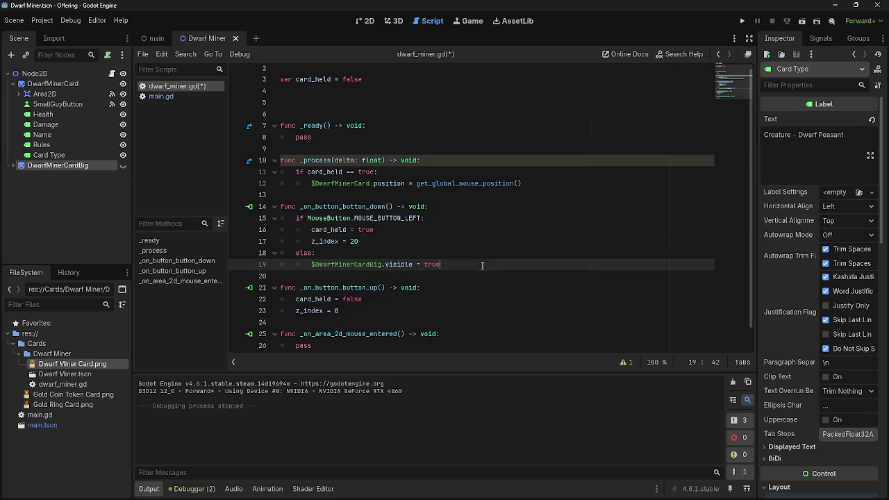
drag(485, 264, 308, 264)
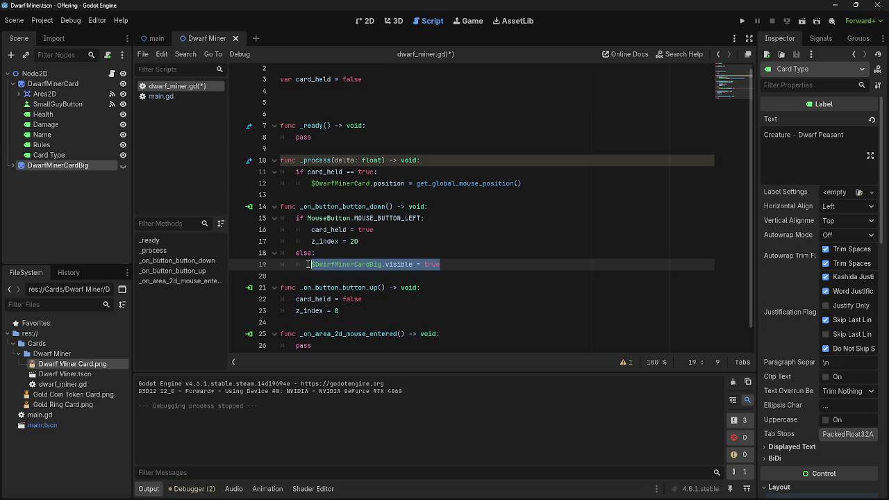
click(741, 21)
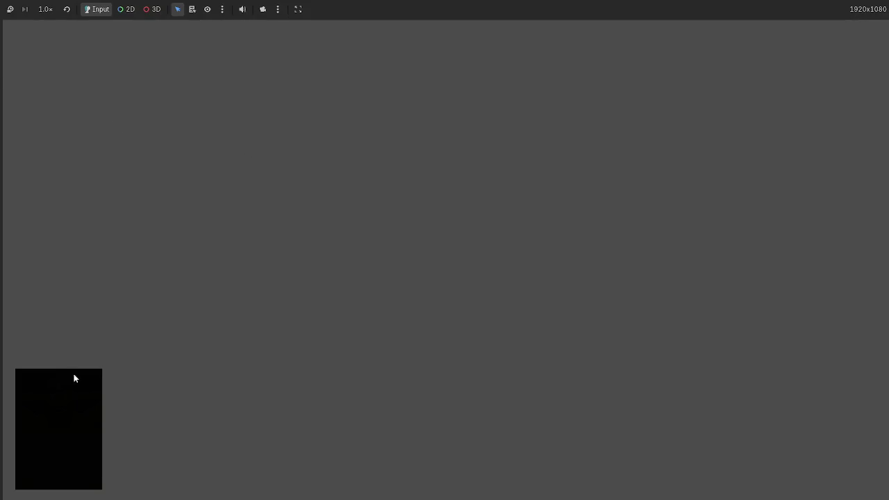
Drag the Dwarf Miner card up in the running game, then stop it with F8.
click(76, 382)
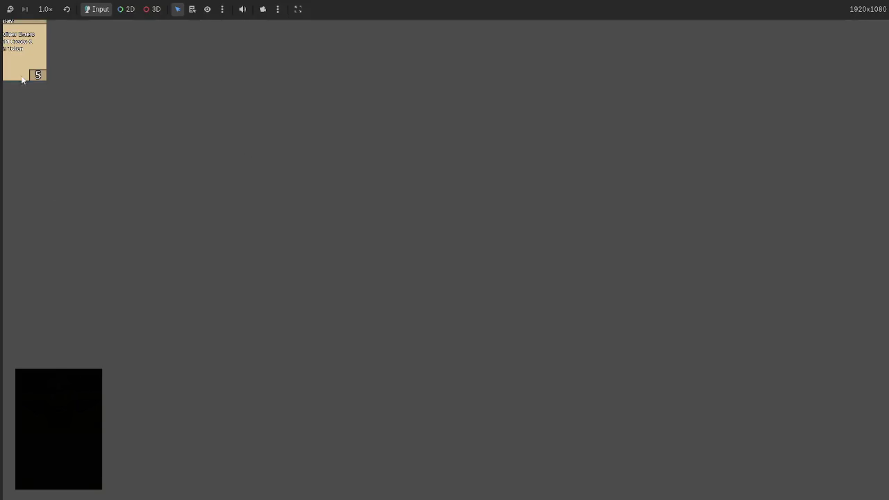
mouse_move(489, 332)
mouse_down()
mouse_move(365, 257)
mouse_move(546, 215)
mouse_up()
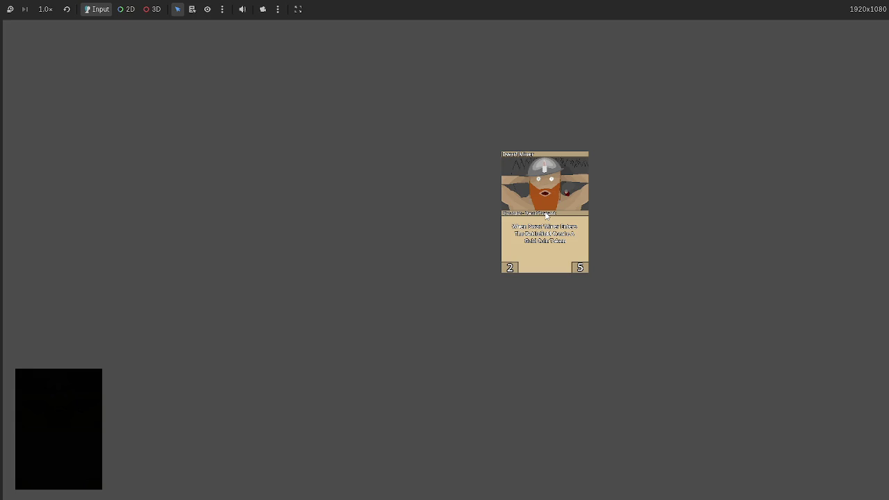
key(F8)
click(402, 229)
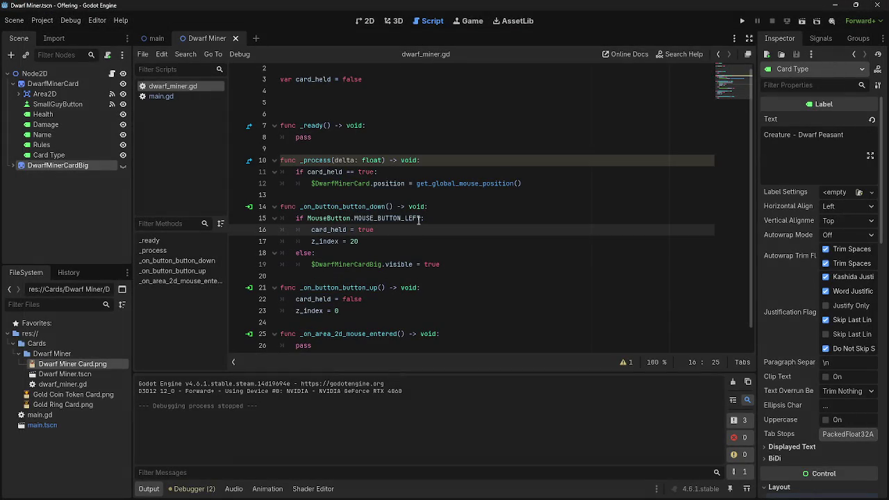
Scroll through the script and review the button-down handler lines.
scroll(404, 297, down, 1)
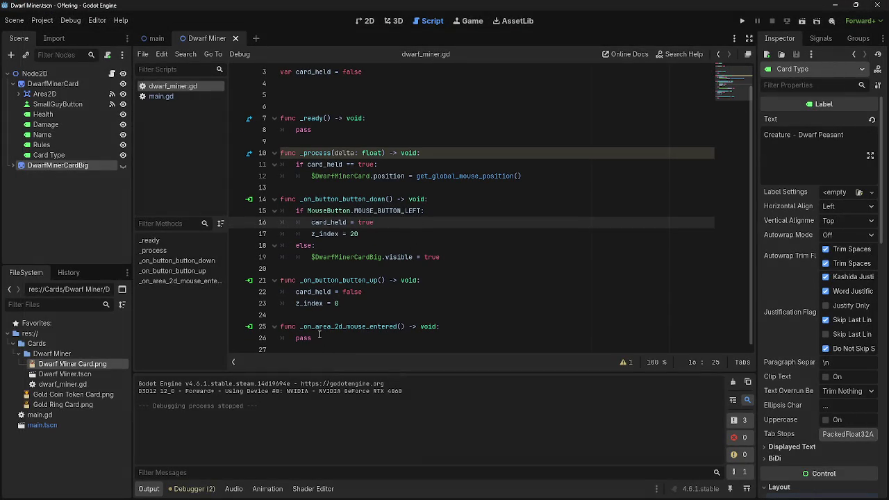
scroll(403, 291, up, 1)
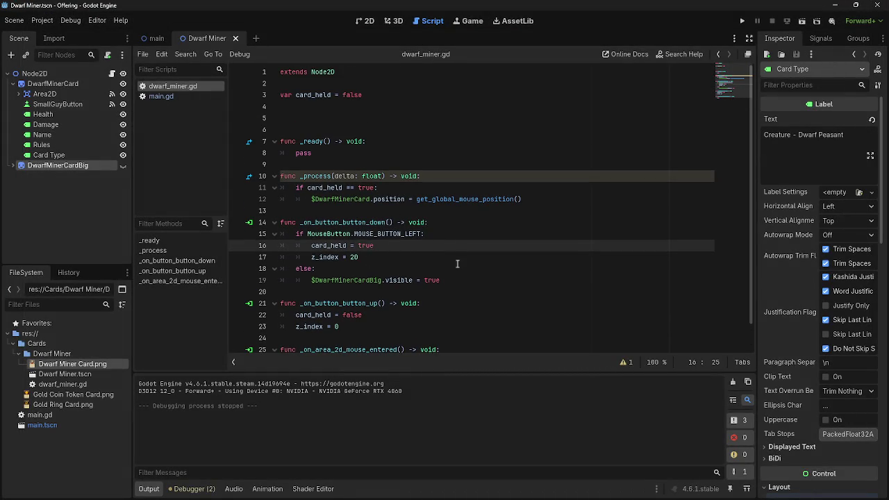
click(494, 199)
click(434, 246)
click(436, 251)
click(436, 249)
click(331, 246)
Replace else: on line 18 with 'if MOUSE_BUTTON_RIGHT:'.
click(296, 269)
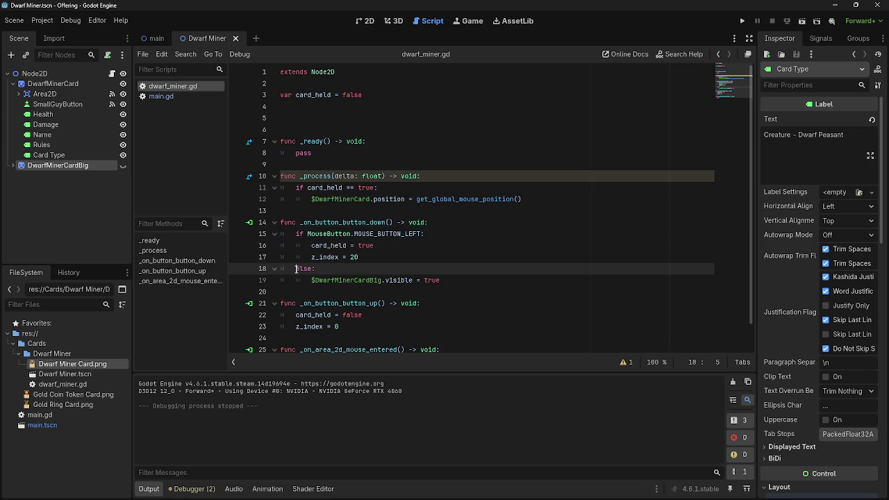
drag(318, 268, 295, 268)
text(if mouse)
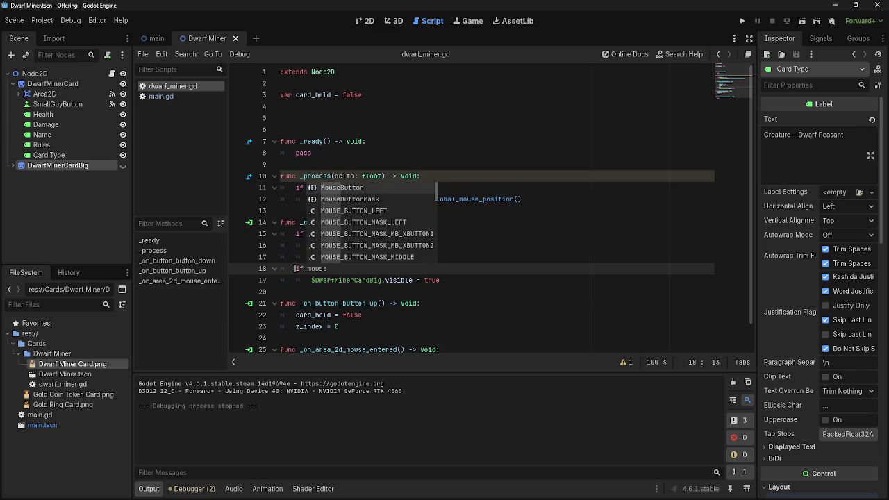
key(Down)
key(Down)
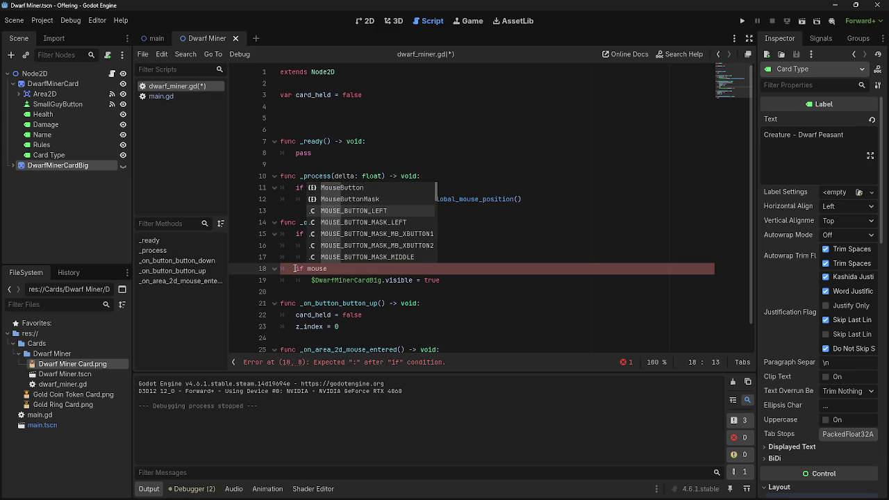
key(Return)
key(BackSpace)
key(BackSpace)
key(BackSpace)
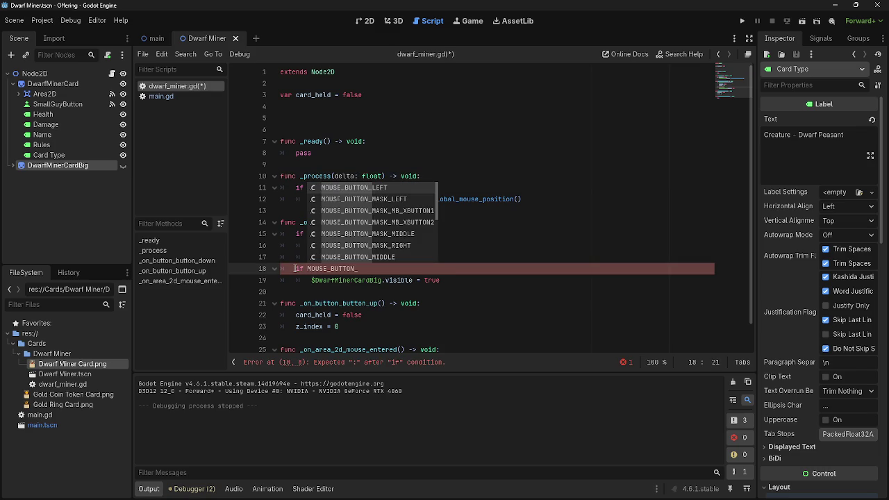
text(R)
key(Return)
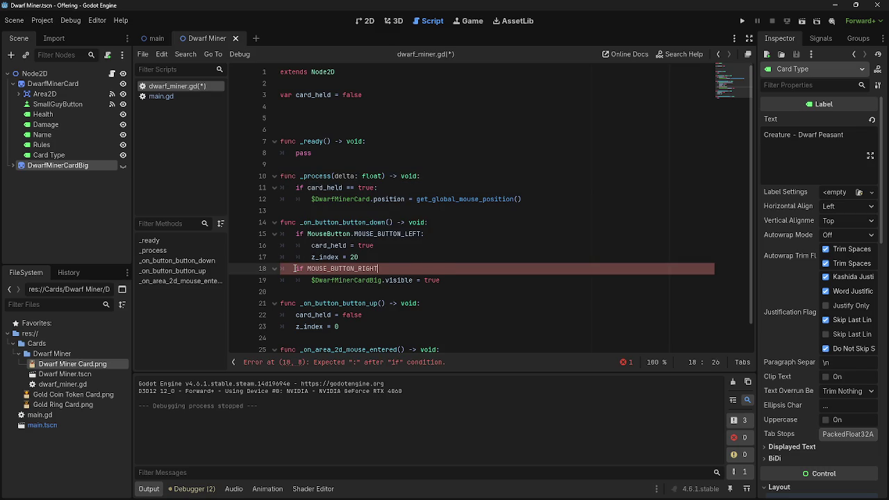
text(:)
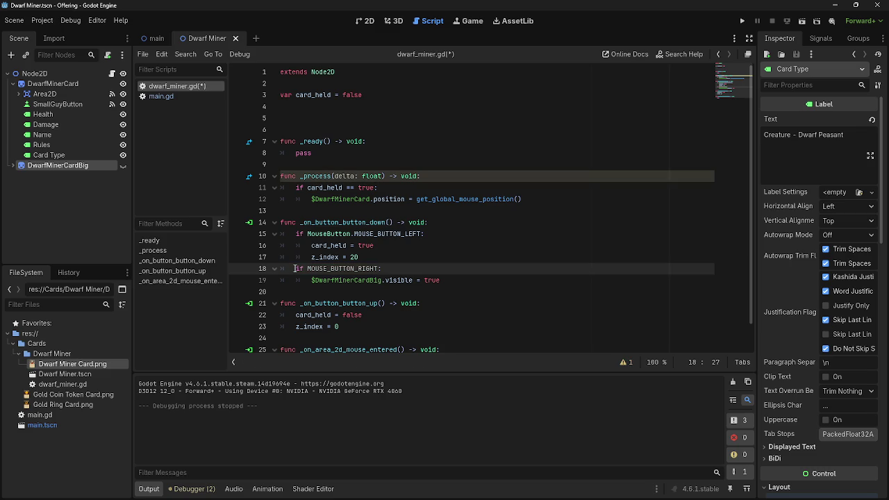
Remove the MouseButton. prefix so line 15 reads 'if MOUSE_BUTTON_LEFT:'.
drag(354, 234, 306, 234)
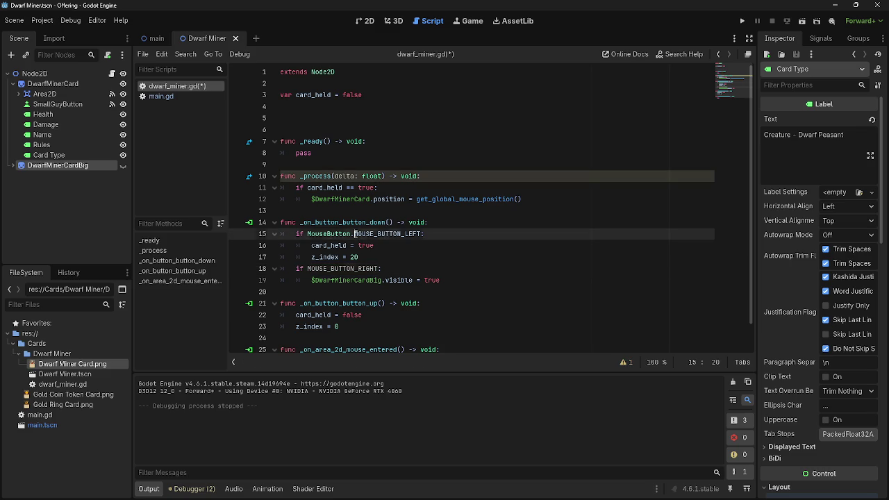
key(BackSpace)
click(432, 272)
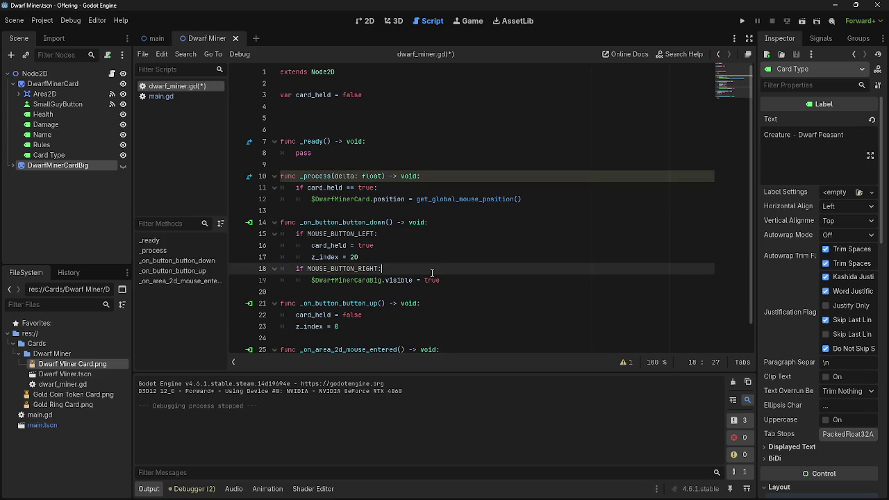
click(389, 222)
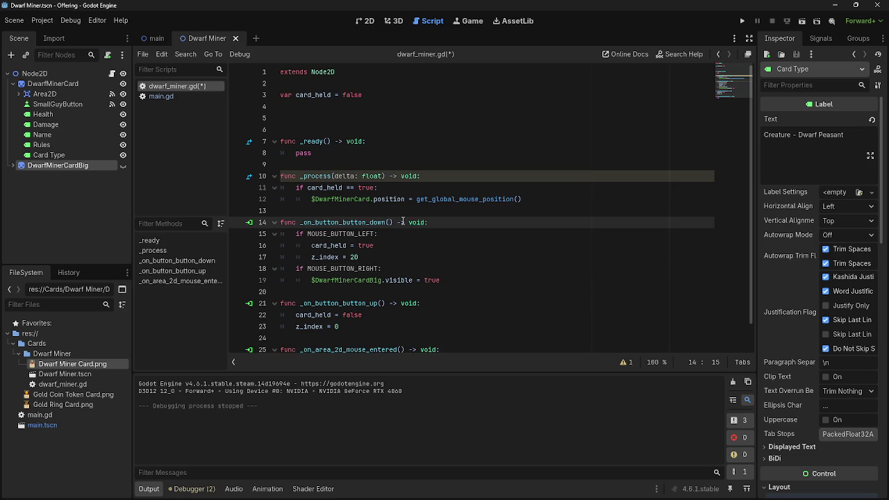
click(820, 38)
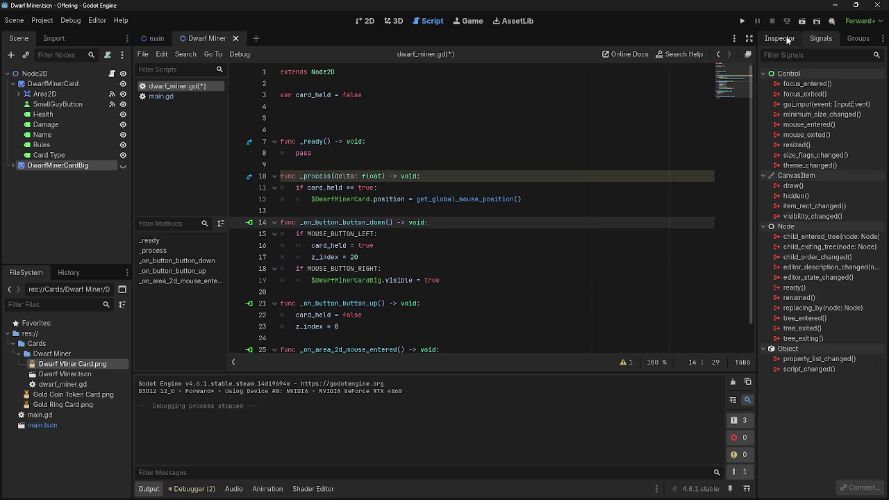
Switch from the Signals list back to the Inspector, then briefly check the Input examples docs.
click(780, 38)
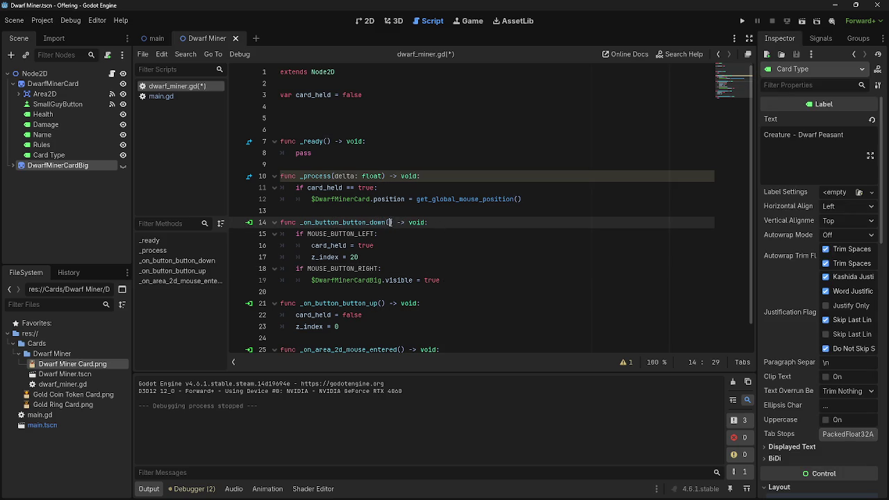
click(382, 224)
key(alt+Tab)
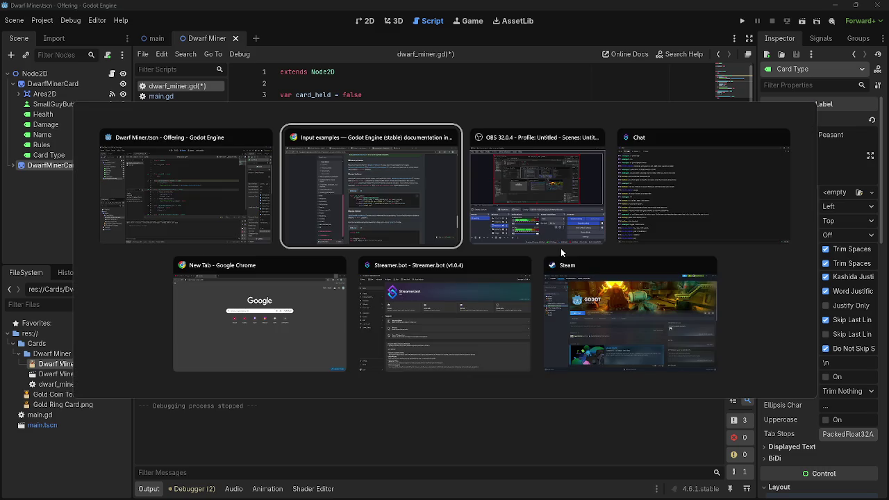
key(alt+Tab)
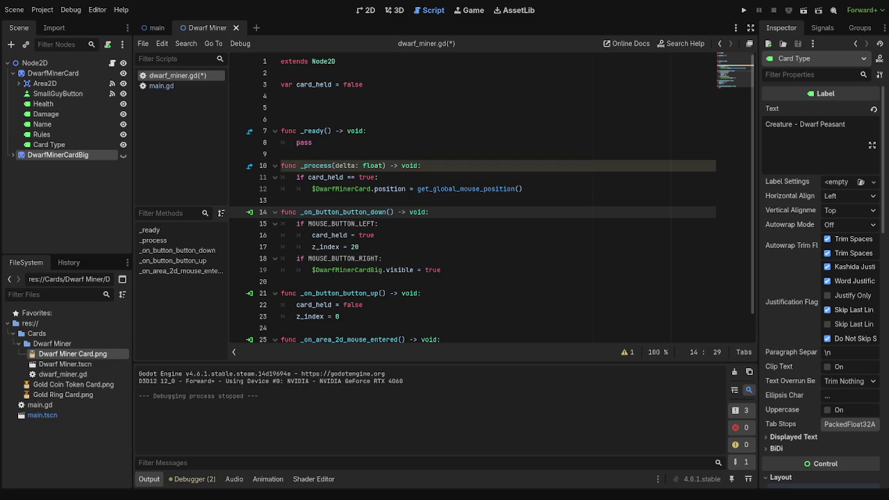
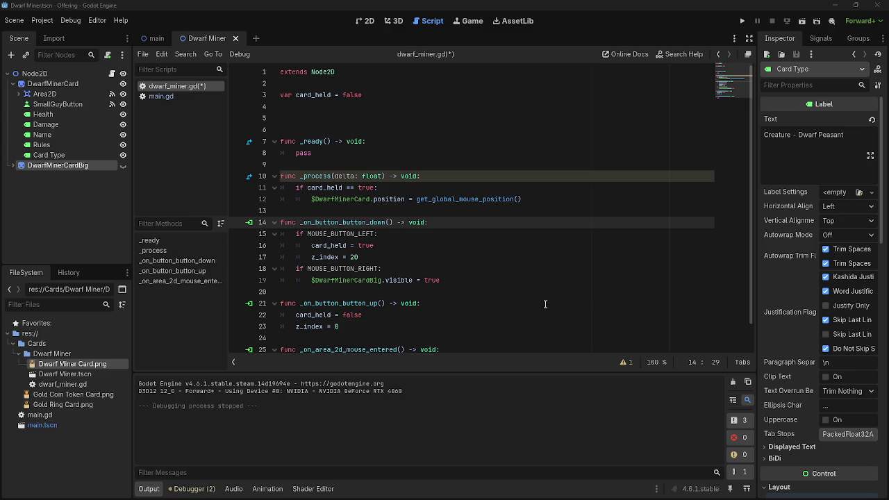
Add an event parameter to _on_button_button_down and delete its MOUSE_BUTTON_LEFT/RIGHT checks and visibility line.
key(Left)
key(Right)
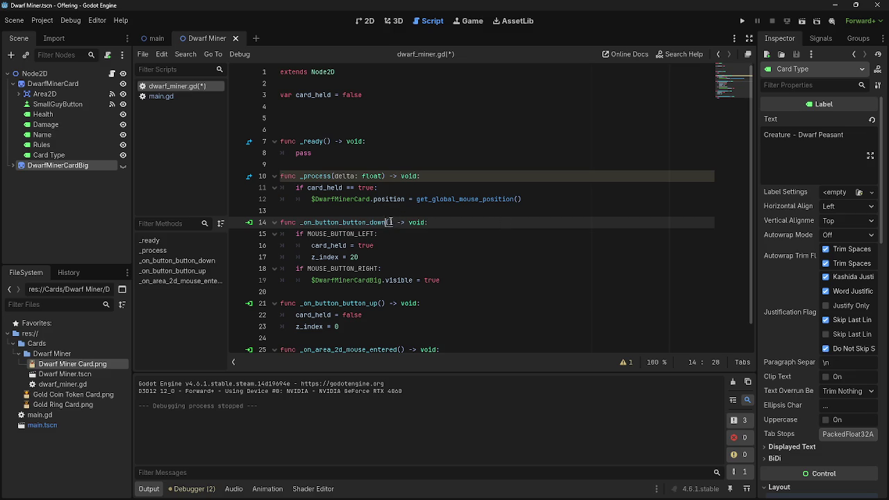
text(event)
drag(405, 236, 276, 235)
key(BackSpace)
key(BackSpace)
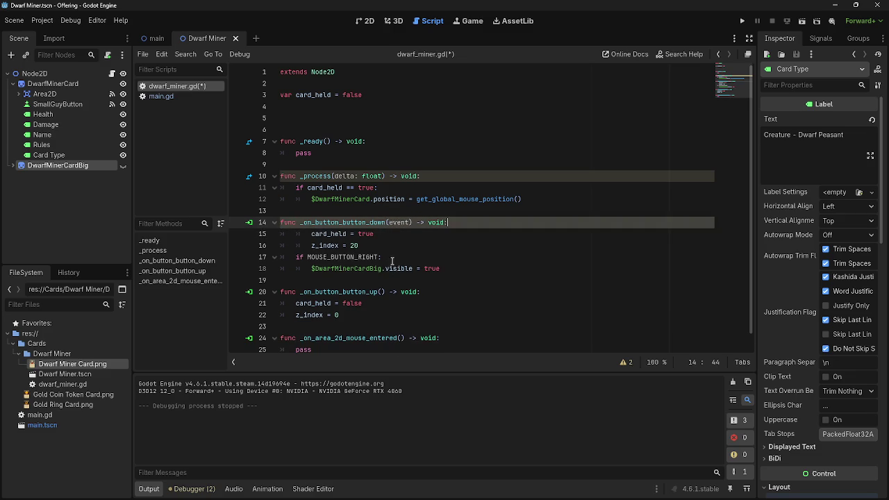
drag(391, 261, 276, 258)
key(BackSpace)
key(BackSpace)
drag(479, 264, 276, 259)
key(BackSpace)
key(BackSpace)
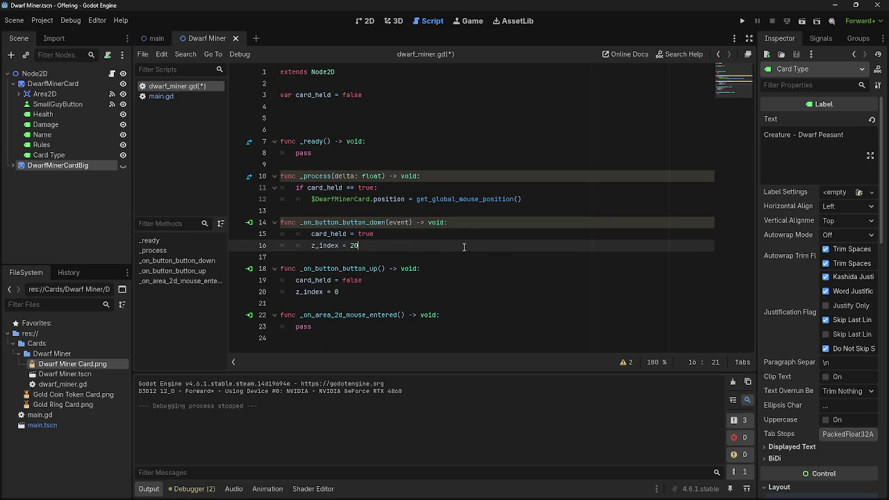
Add print(event) to the handler body and run the game with F5.
key(Return)
text(print)
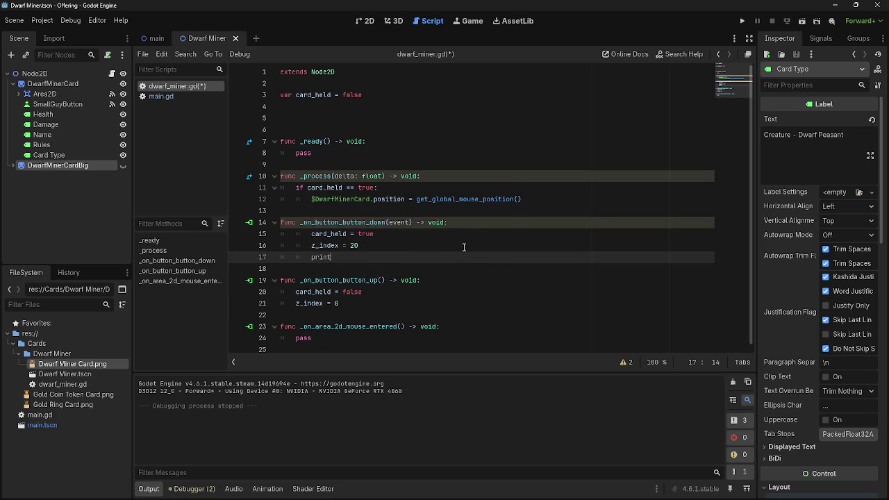
text((event)
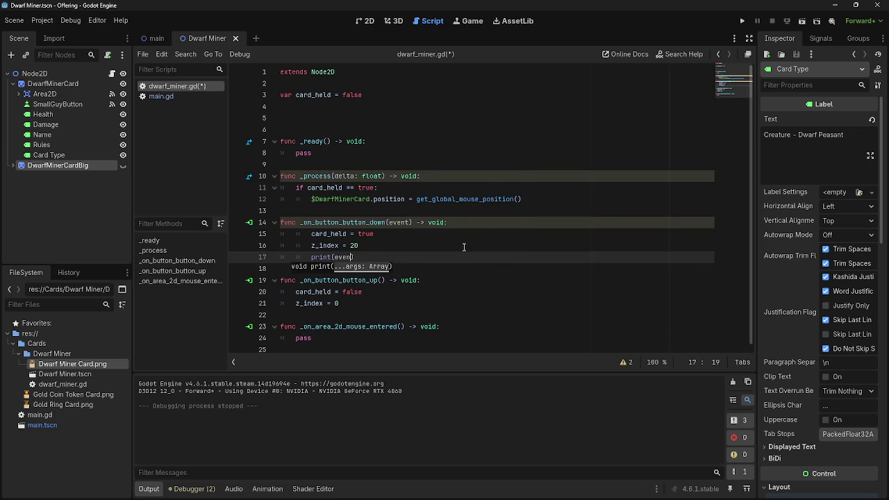
key(F5)
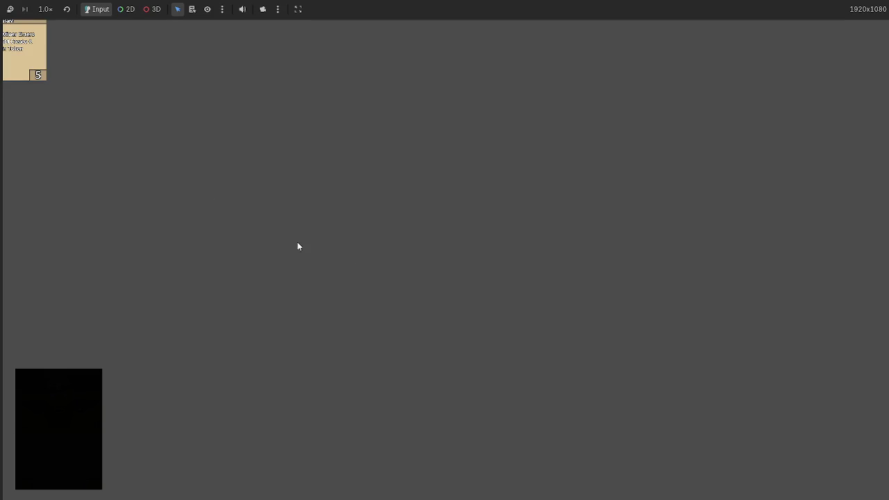
Remove the event parameter from _on_button_button_down's signature.
key(alt+Tab)
key(alt+Tab)
key(alt+Tab)
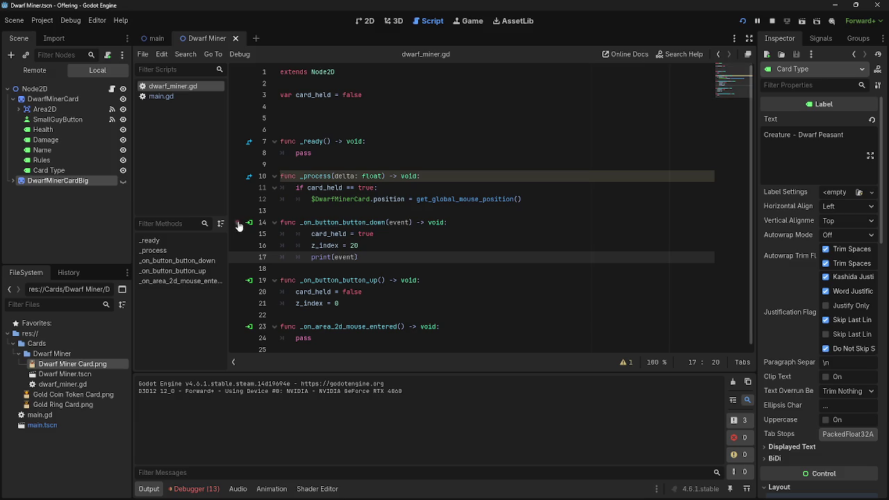
click(406, 236)
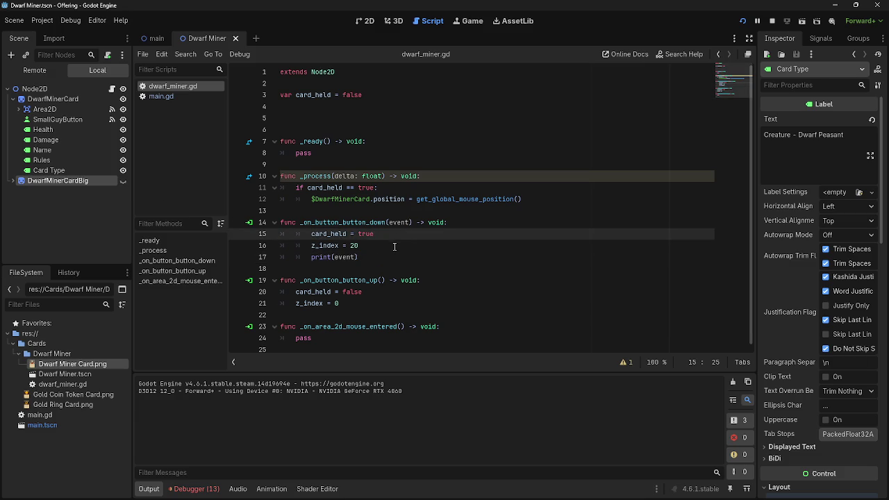
click(378, 257)
drag(411, 222, 391, 225)
key(BackSpace)
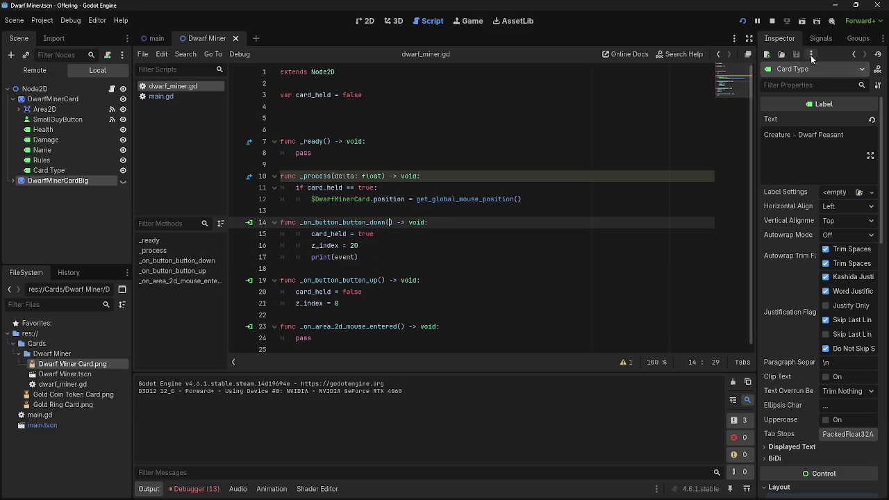
Delete the print(event) line, rerun the game, and stop it.
click(743, 22)
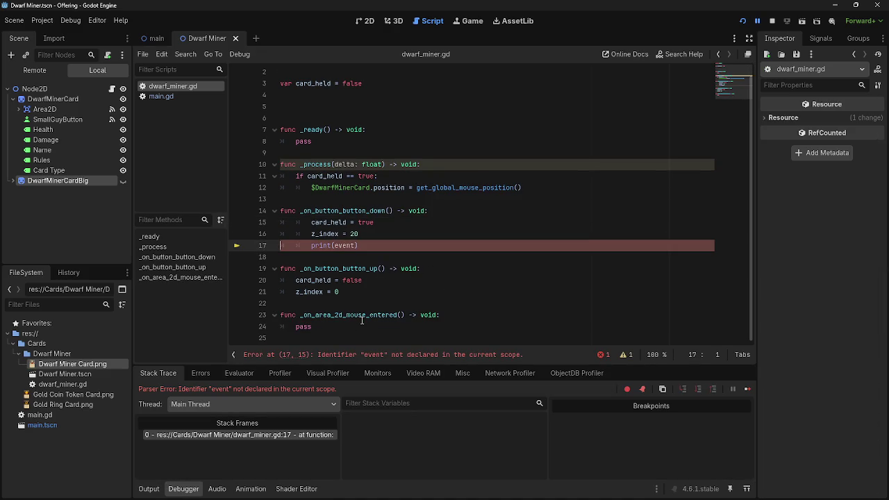
drag(359, 245, 275, 238)
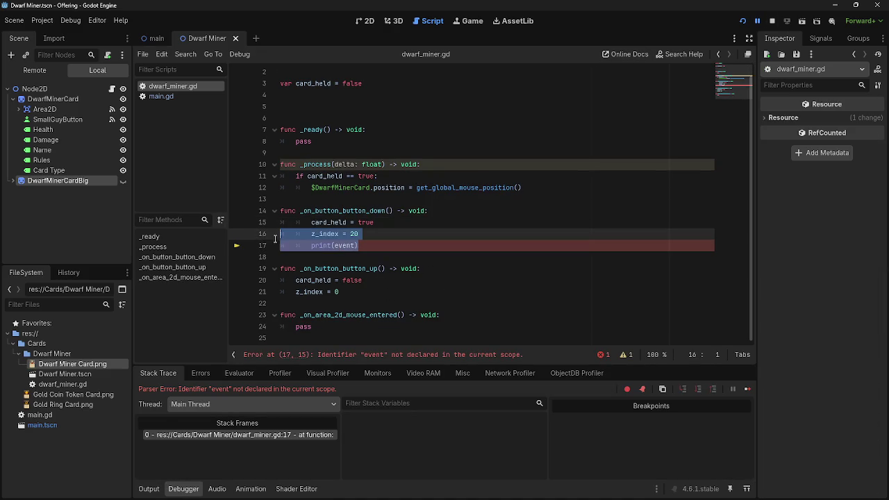
click(481, 245)
key(shift+Home)
key(shift+Home)
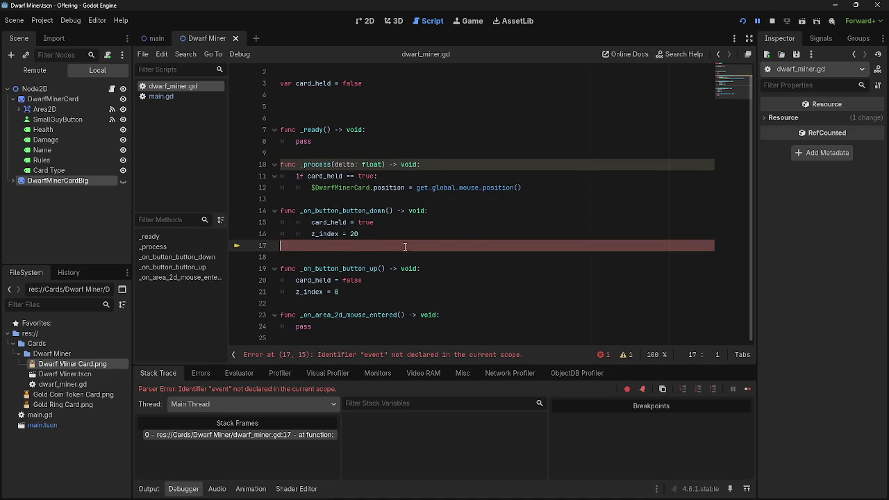
key(BackSpace)
key(BackSpace)
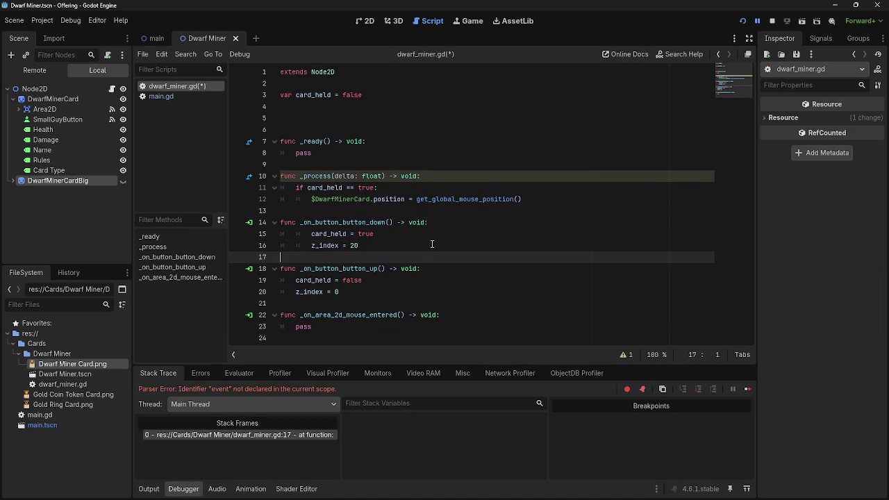
key(F5)
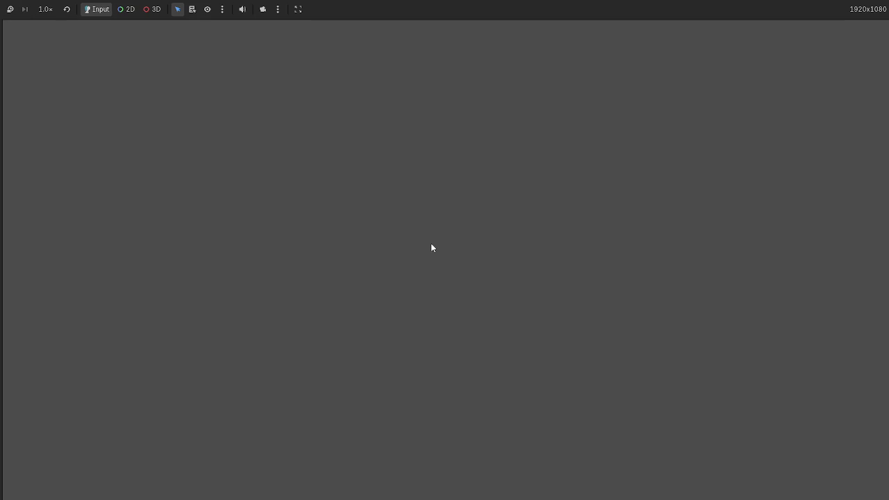
key(F8)
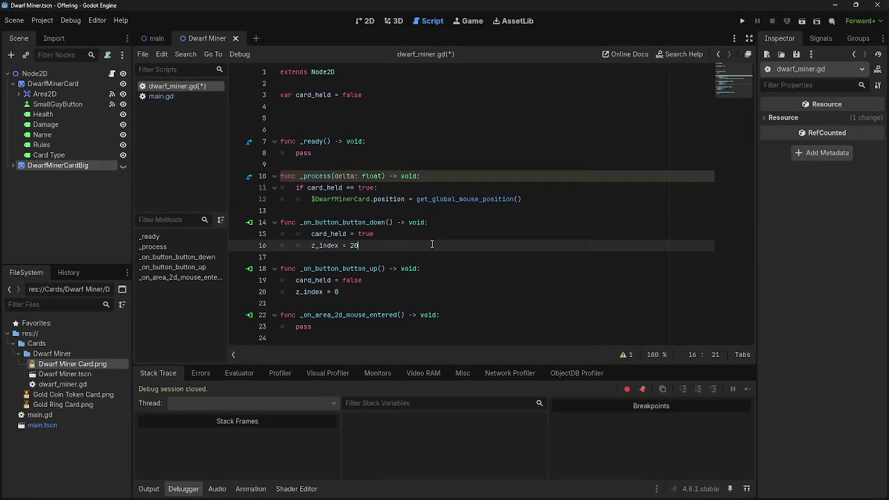
Run the game again, drag the Dwarf Miner card with the pointer, then stop the run.
key(F5)
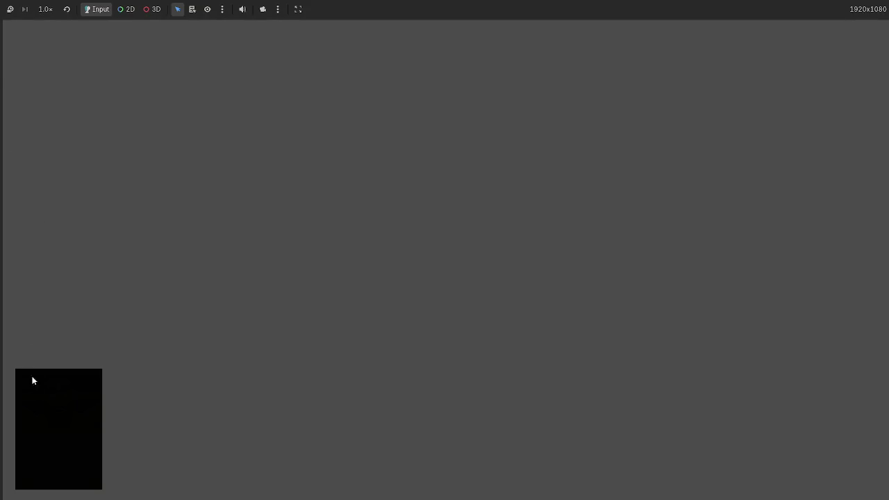
click(33, 380)
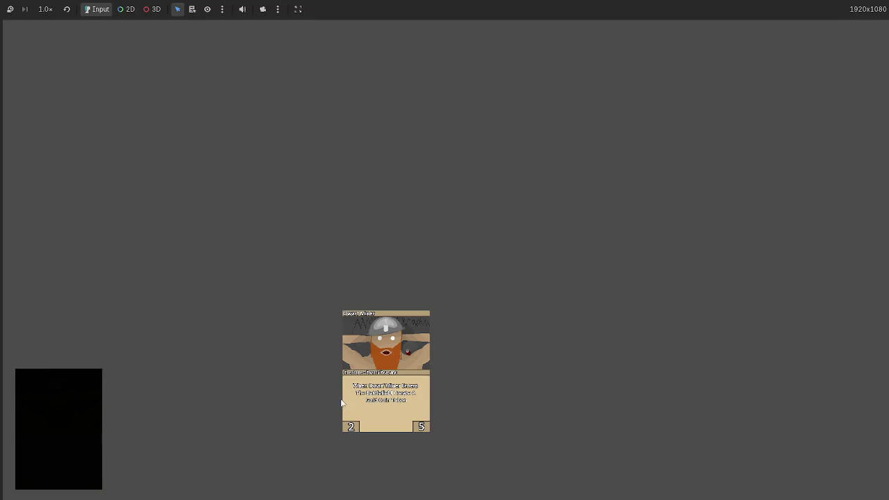
key(F8)
mouse_move(332, 244)
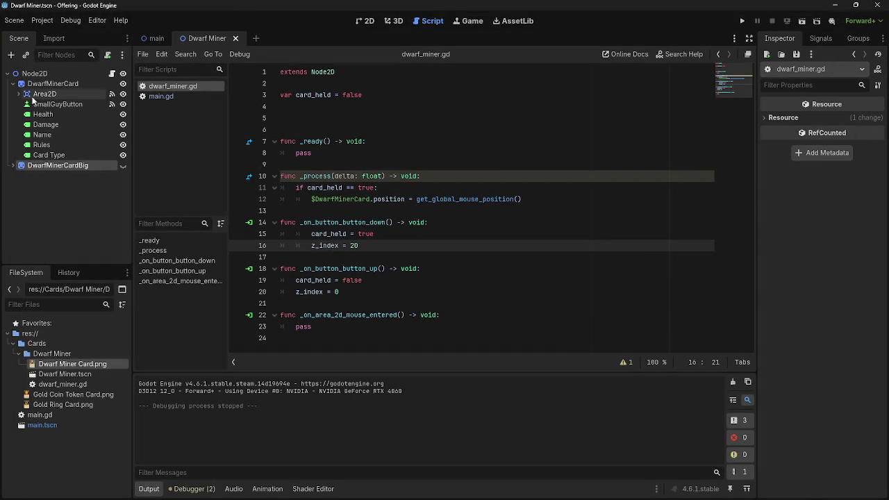
Inspect SmallGuyButton's signals, groups, and Button Mask property in the Inspector.
click(76, 104)
click(819, 39)
click(779, 39)
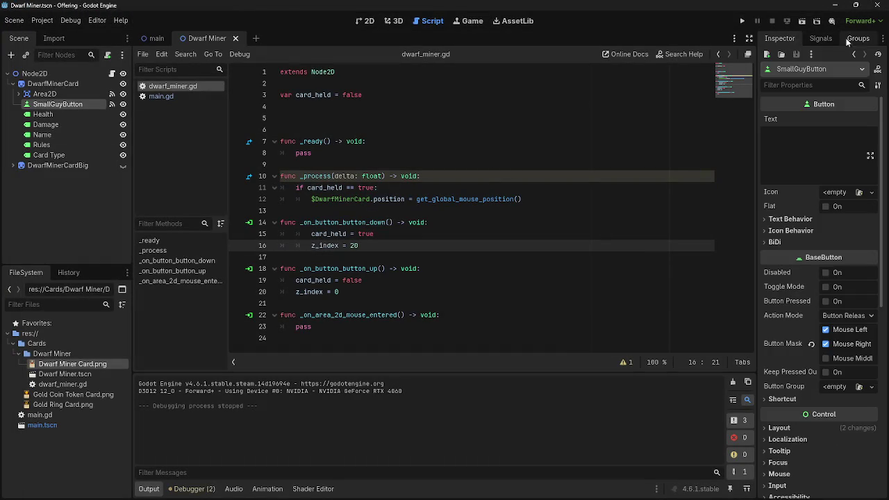
click(857, 38)
click(822, 39)
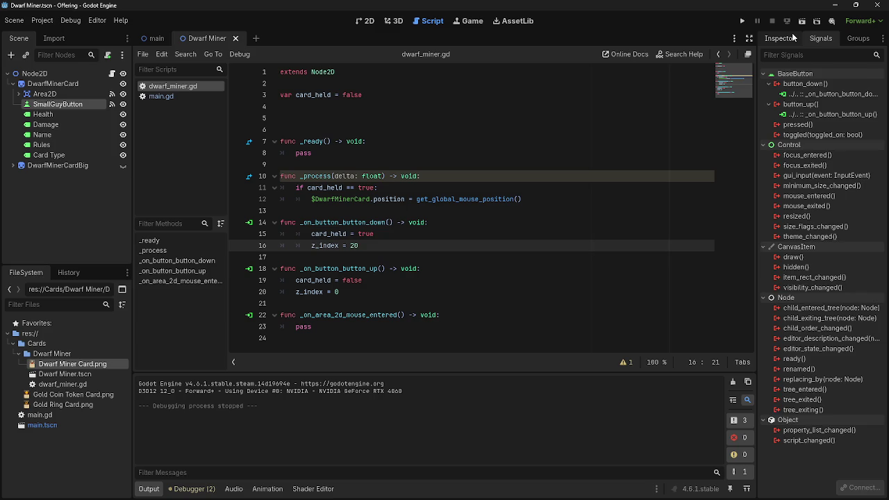
click(779, 38)
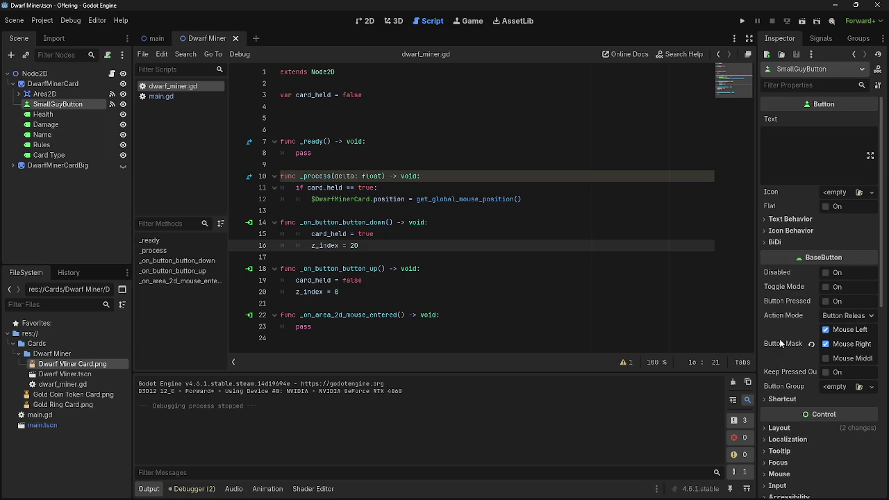
mouse_move(778, 343)
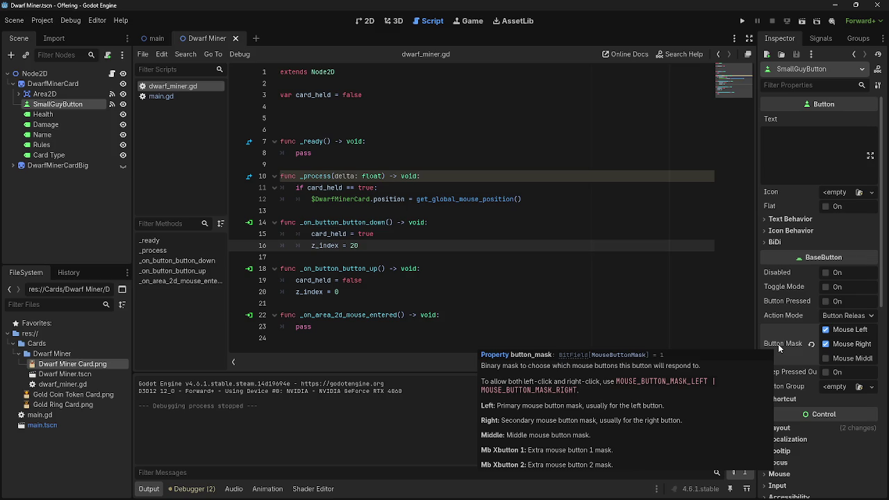
Insert a new line after the button-down handler header on line 14.
click(468, 222)
key(Return)
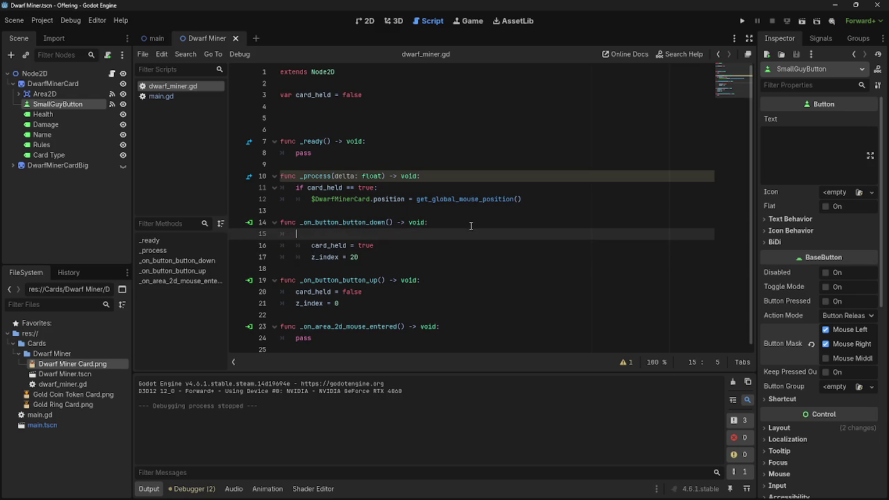
key(alt+Tab)
key(alt+Tab)
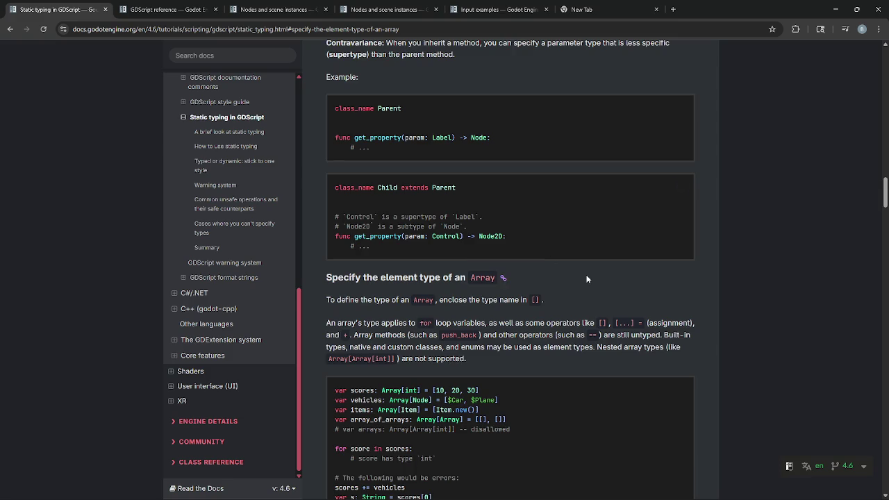
Bring up the Input examples page in the Godot docs.
scroll(578, 277, down, 3)
click(493, 7)
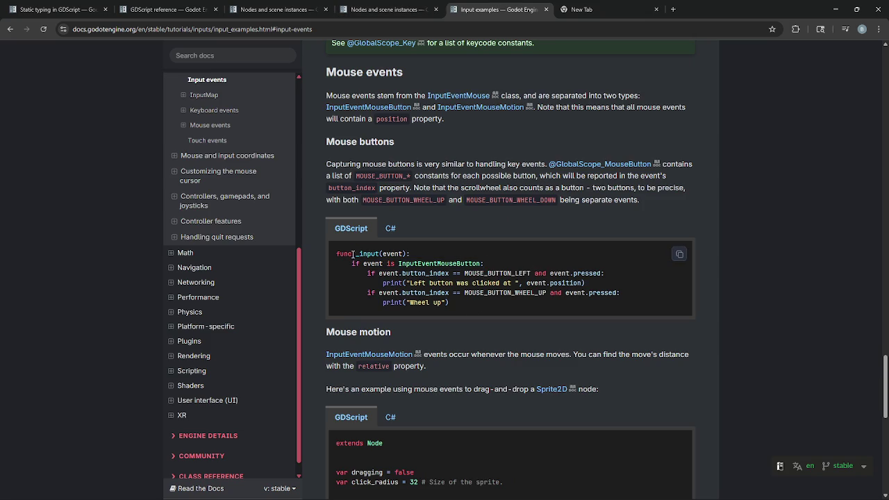
drag(364, 261, 549, 274)
click(549, 275)
Scroll through the Events versus polling GDScript examples showing input handled in _input().
scroll(563, 324, down, 3)
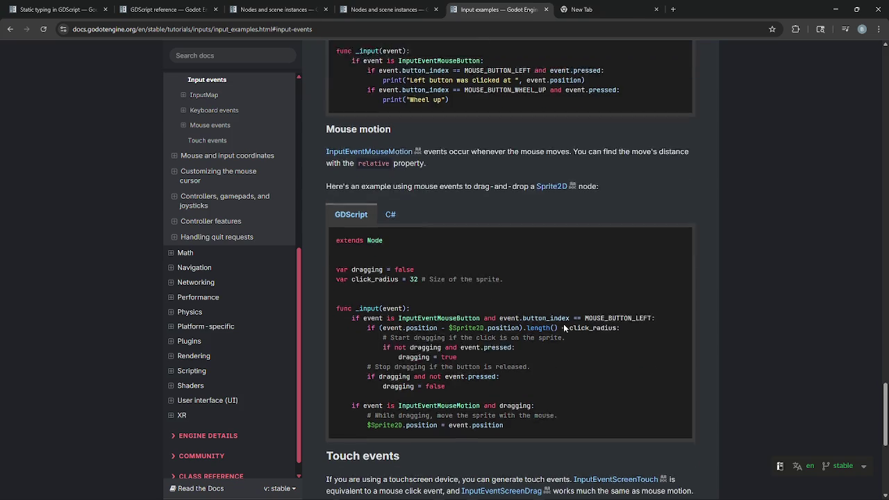
scroll(563, 328, down, 1)
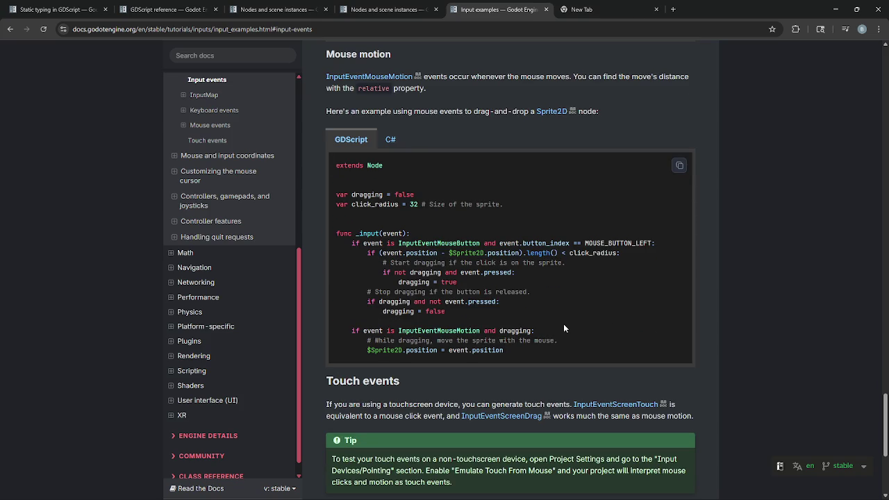
scroll(563, 324, down, 2)
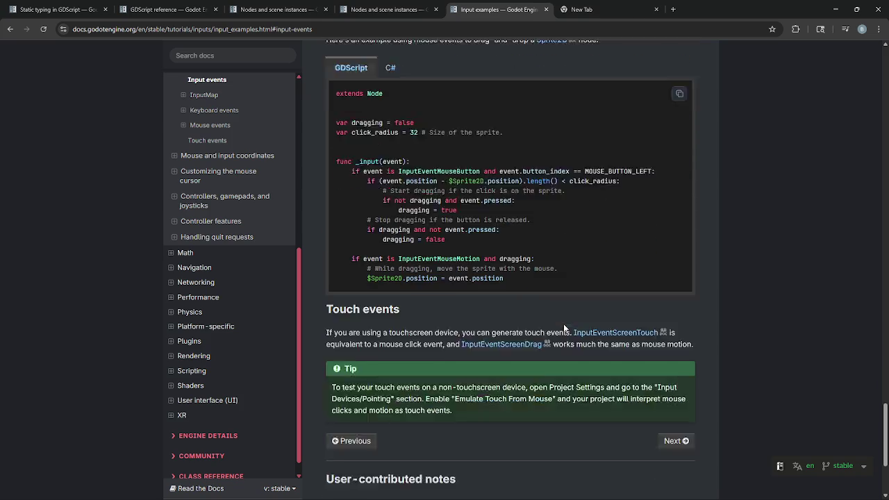
scroll(563, 324, up, 3)
scroll(563, 324, up, 1)
scroll(563, 323, down, 1)
scroll(378, 343, up, 6)
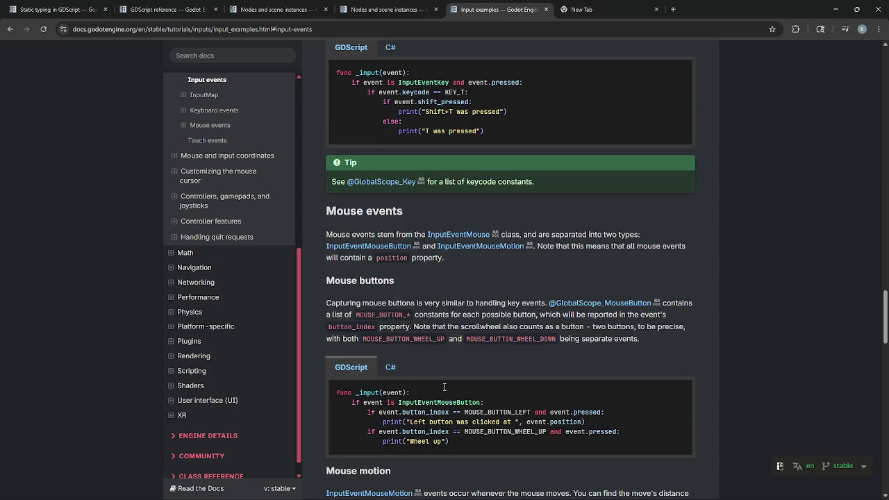
scroll(444, 390, up, 7)
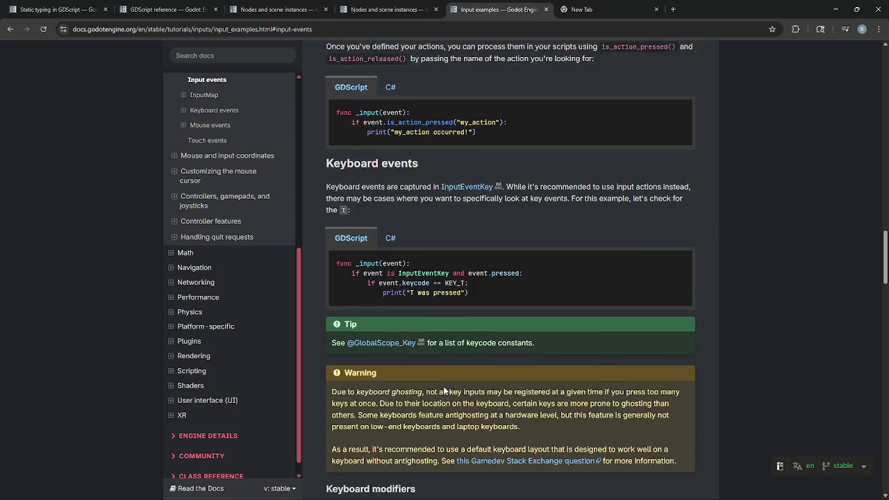
scroll(443, 386, up, 4)
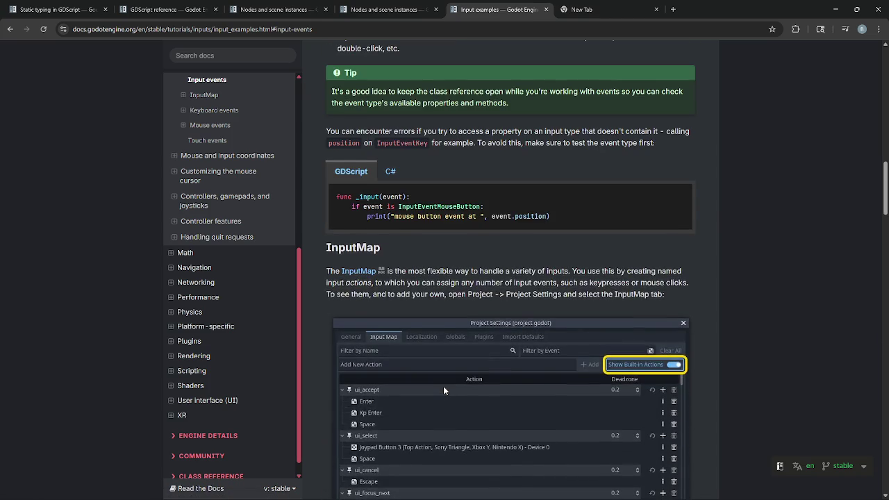
scroll(444, 387, down, 1)
scroll(444, 387, up, 10)
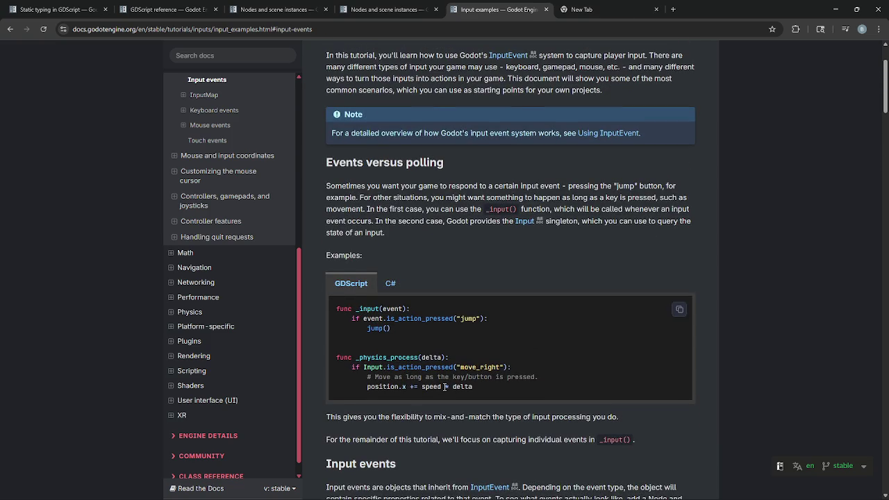
scroll(444, 386, up, 3)
scroll(445, 386, down, 6)
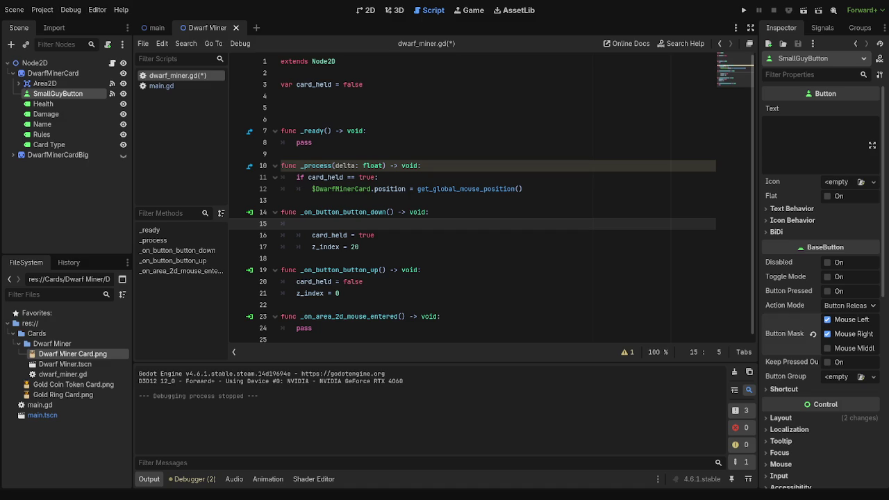
click(376, 261)
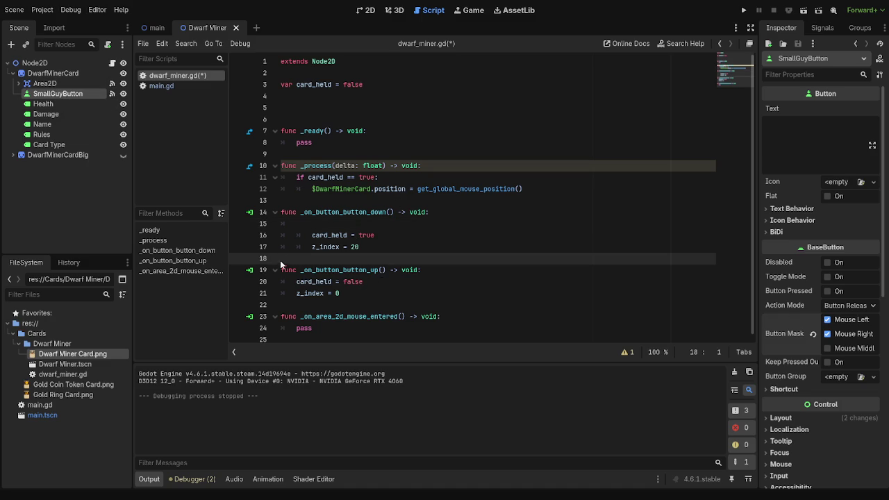
click(300, 269)
click(466, 248)
click(461, 214)
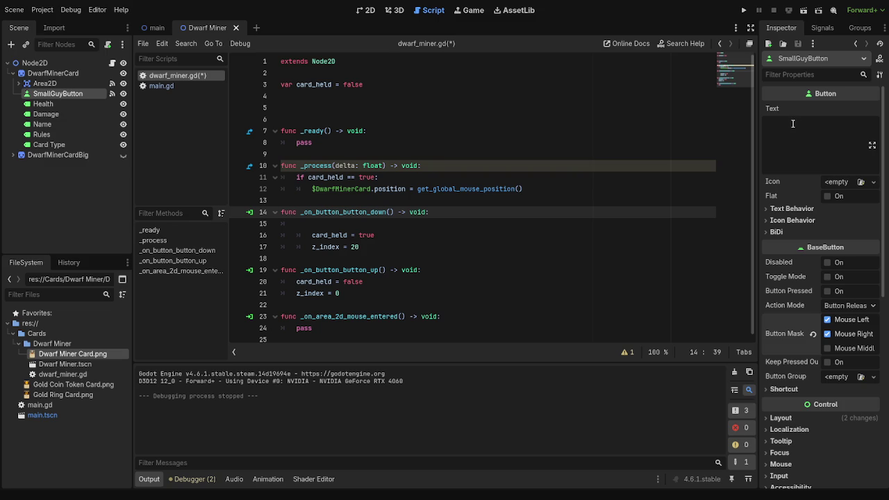
Browse SmallGuyButton's and Area2D's signals, then cut SmallGuyButton out of the scene.
click(820, 28)
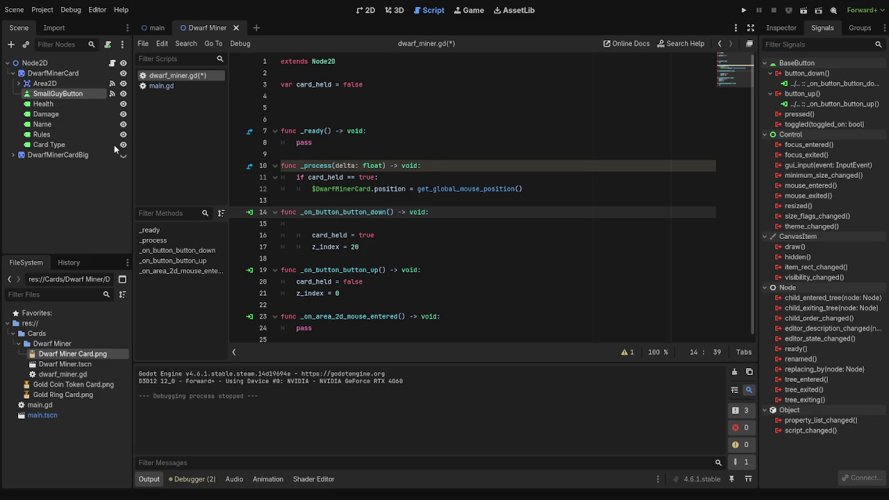
click(46, 83)
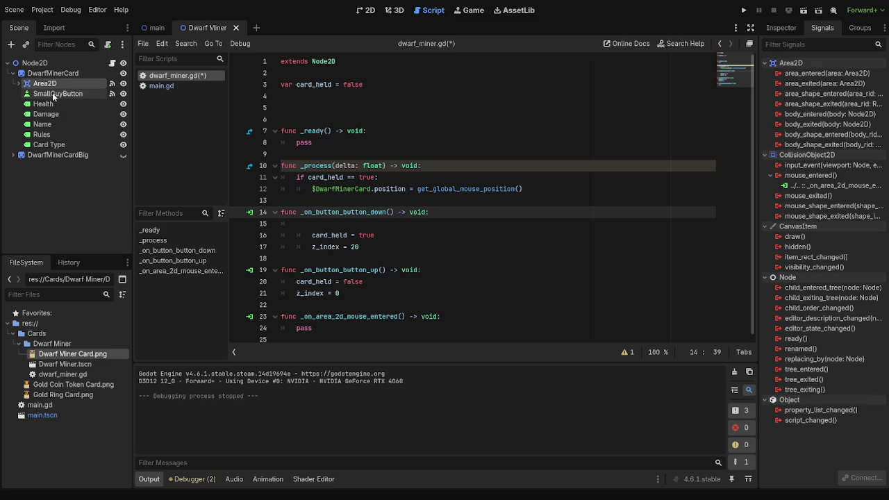
click(783, 27)
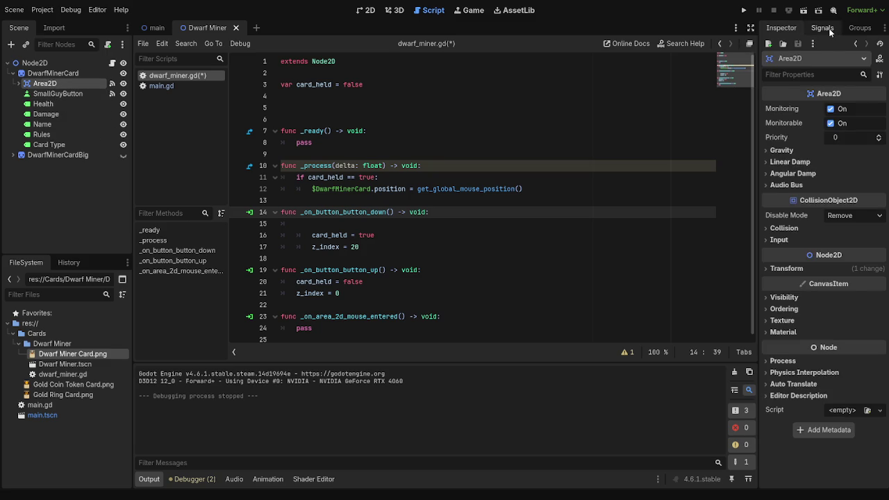
click(829, 31)
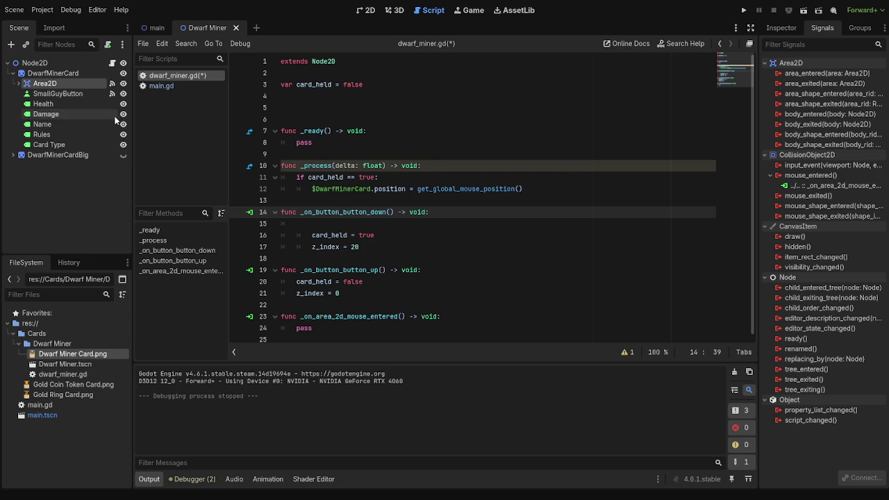
click(67, 94)
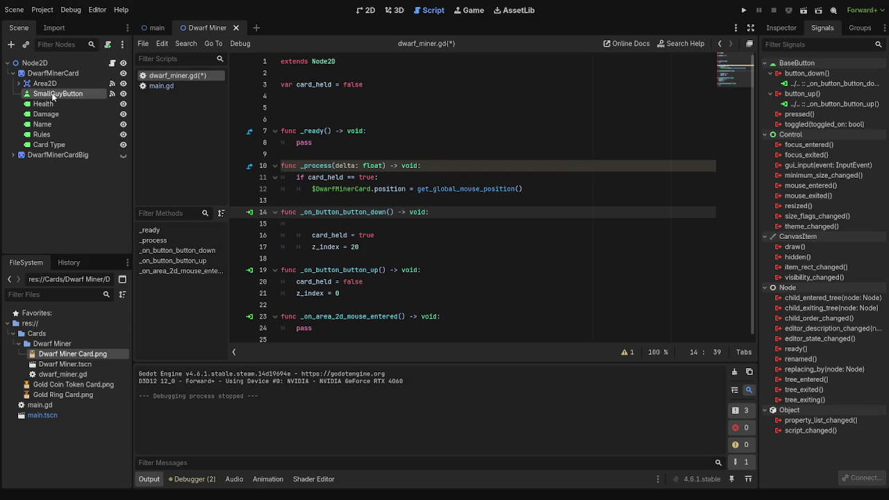
key(ctrl+x)
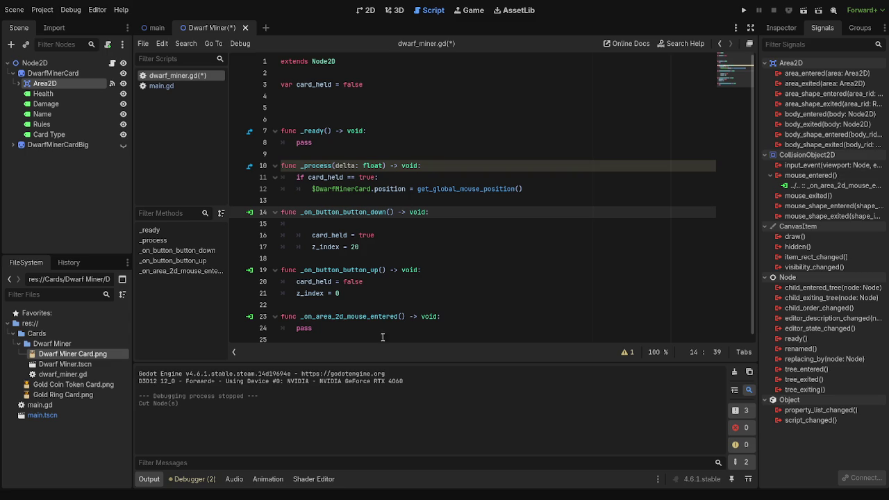
Replace the mouse_entered handler with a connected _on_area_2d_input_event function with empty body.
drag(341, 340, 257, 319)
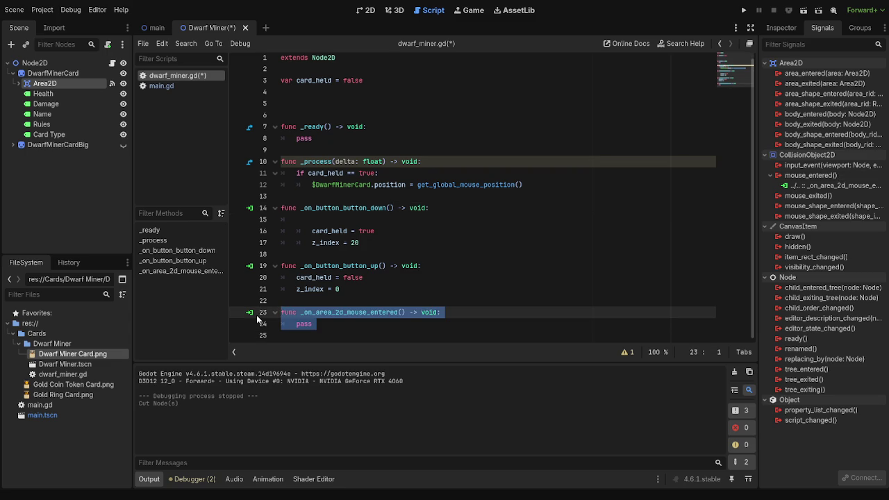
key(BackSpace)
key(BackSpace)
key(BackSpace)
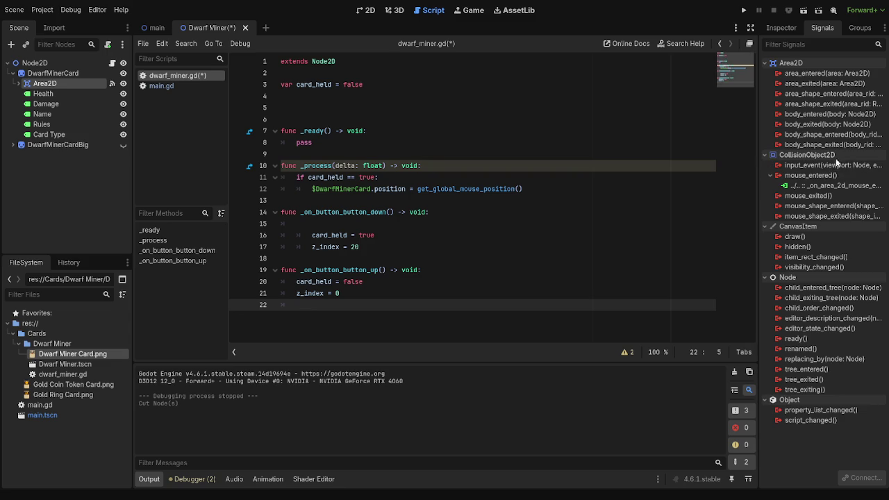
click(832, 165)
drag(408, 341, 243, 328)
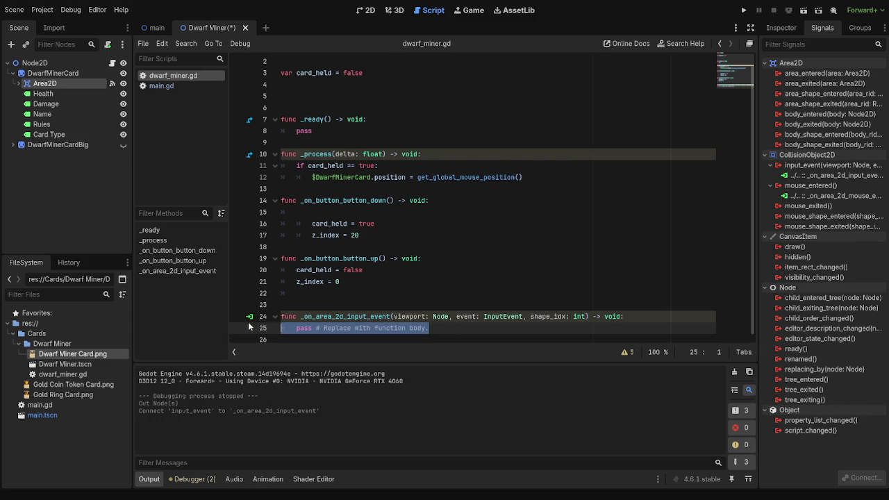
key(BackSpace)
key(BackSpace)
key(Return)
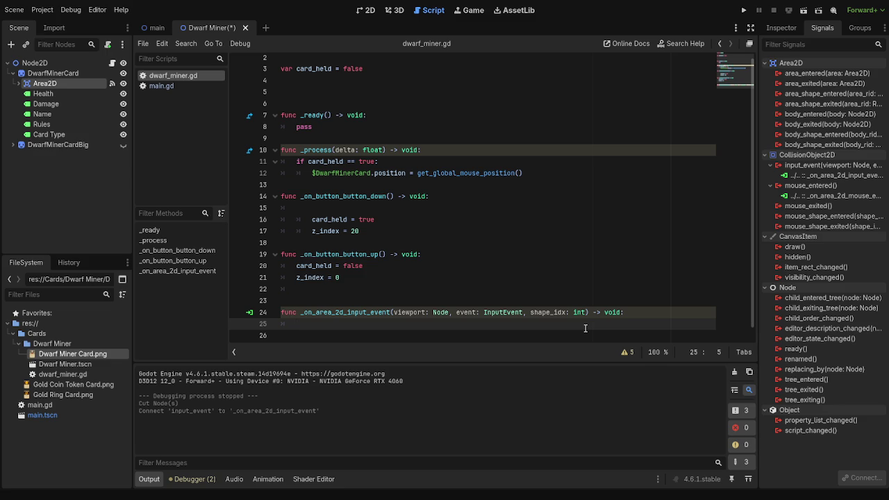
Write 'if event is MouseButton:' on line 25 of the input-event handler.
key(BackSpace)
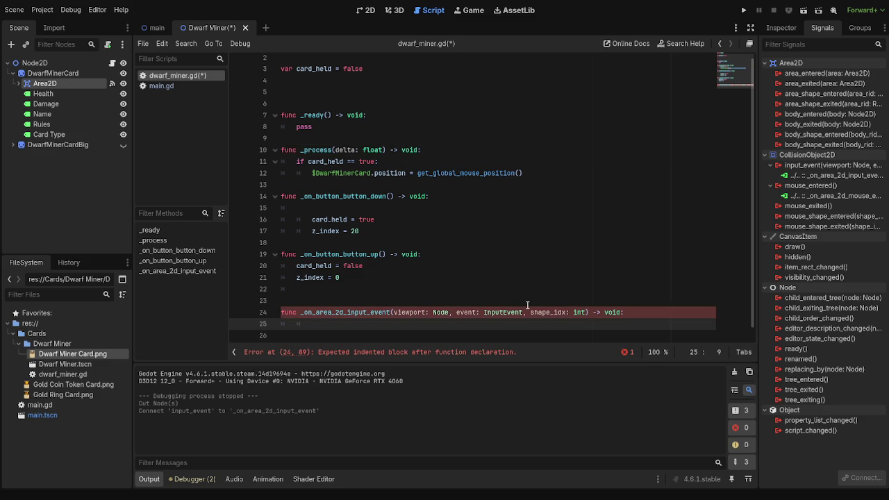
text(if)
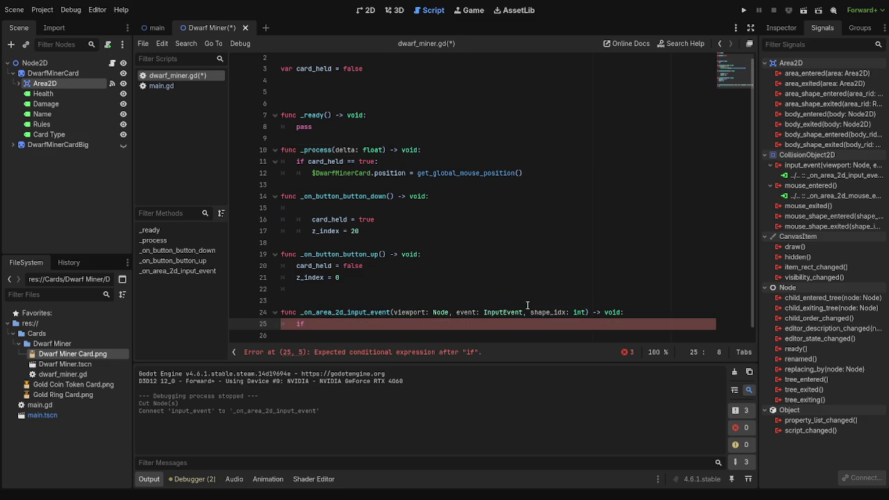
text( event.ev)
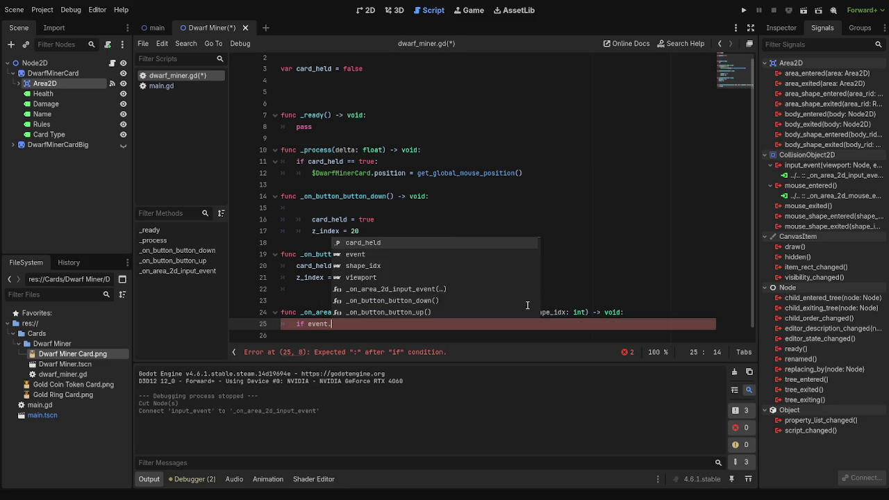
key(BackSpace)
key(BackSpace)
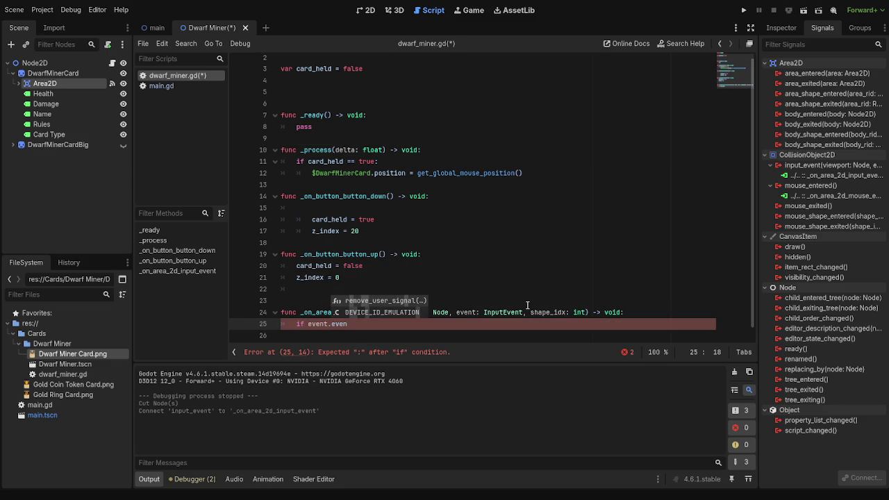
text(but)
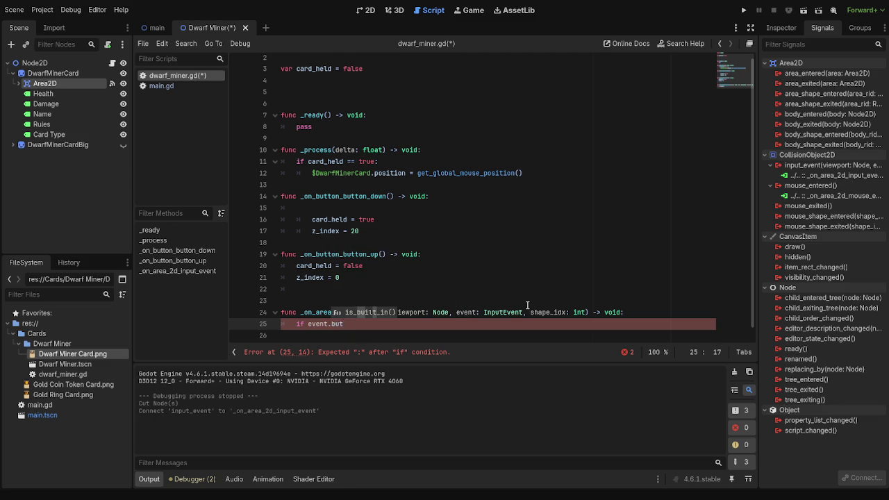
key(BackSpace)
key(BackSpace)
key(BackSpace)
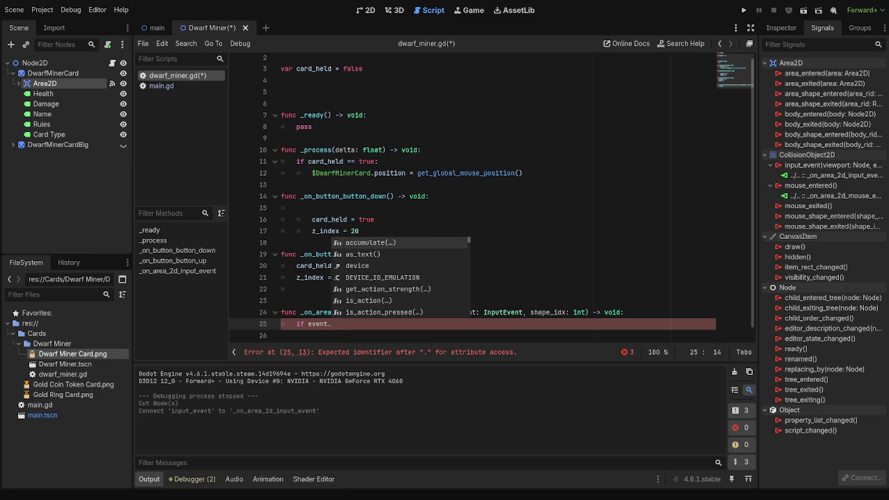
key(BackSpace)
text(is )
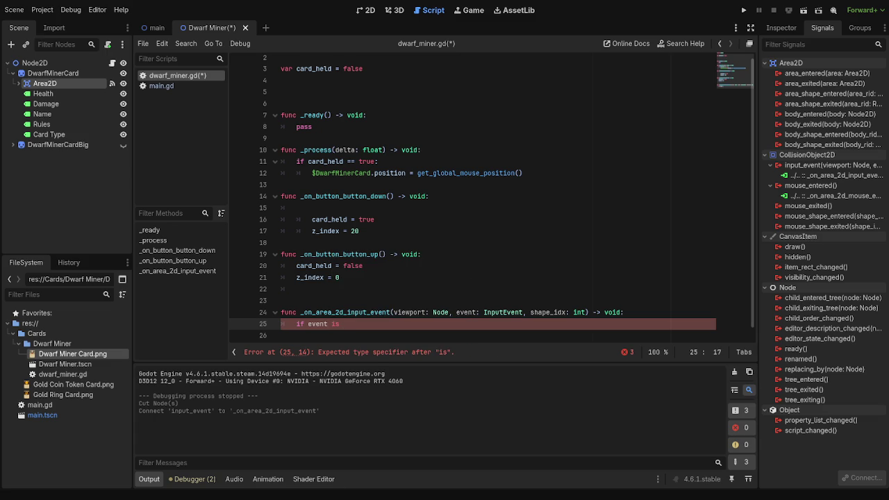
text(mous)
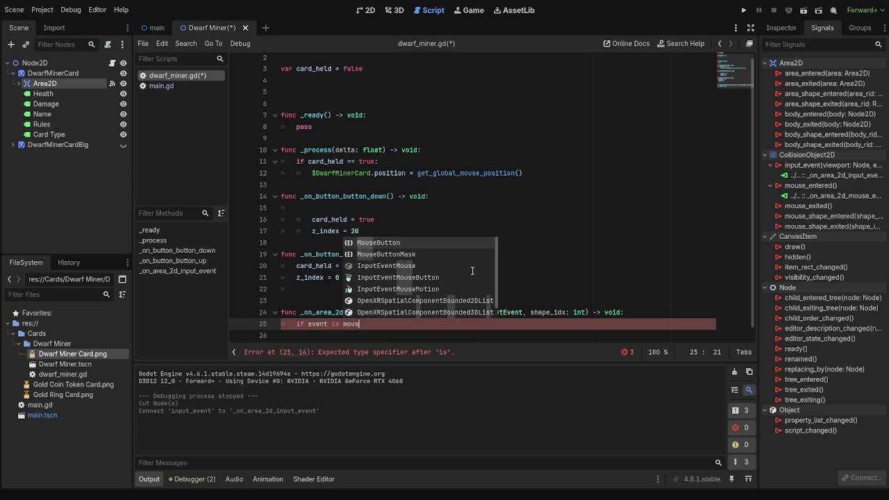
key(Return)
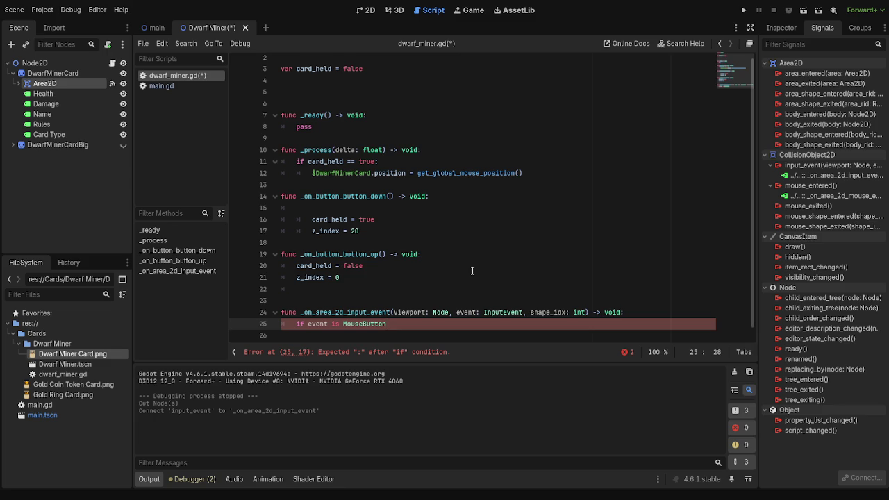
text(:)
Add print("egg") inside the MouseButton check.
key(Return)
text(p)
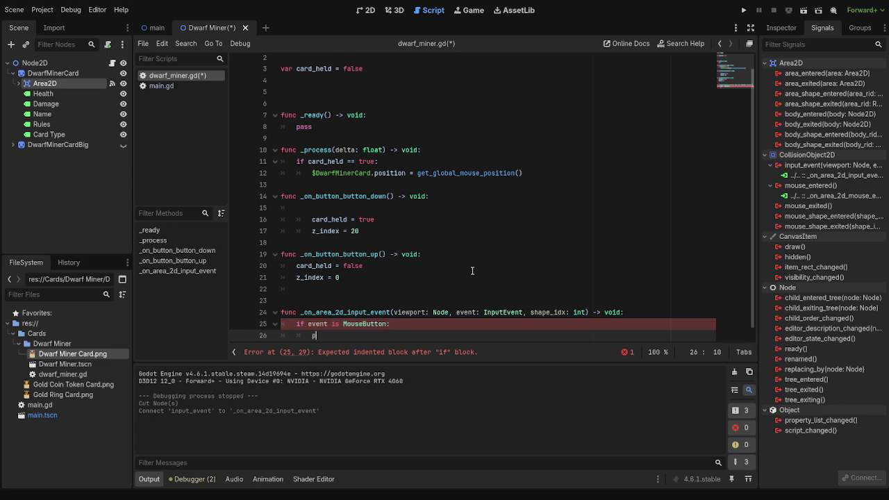
text(rint)
key(Return)
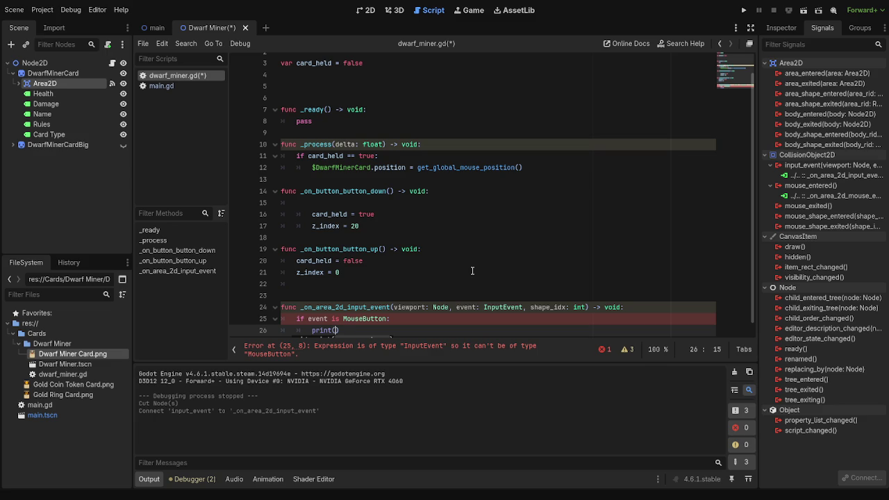
text("egg)
Run the project, examine the MouseButton parser error on line 25, then stop the run.
click(743, 10)
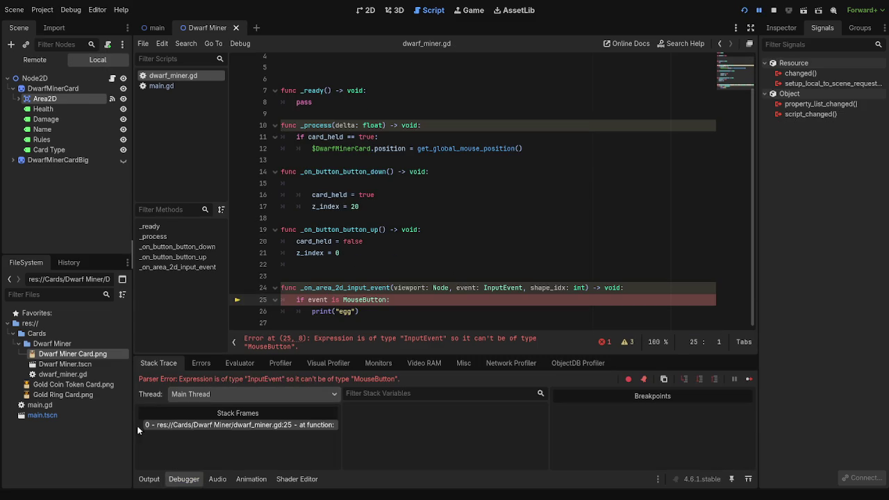
scroll(415, 286, up, 1)
scroll(415, 286, up, 2)
scroll(416, 286, down, 2)
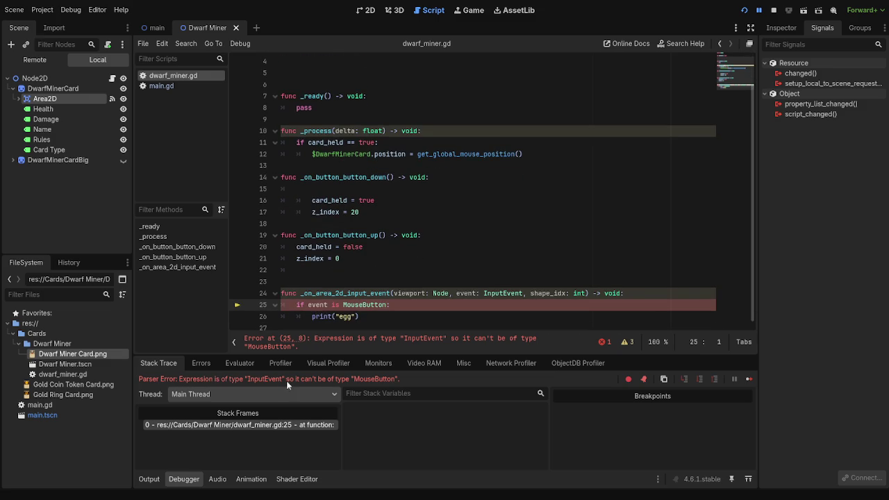
double_click(384, 304)
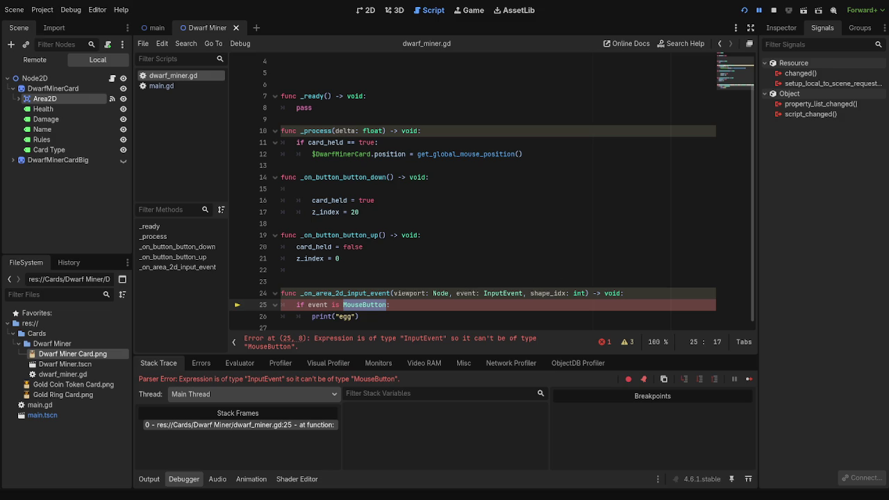
key(F8)
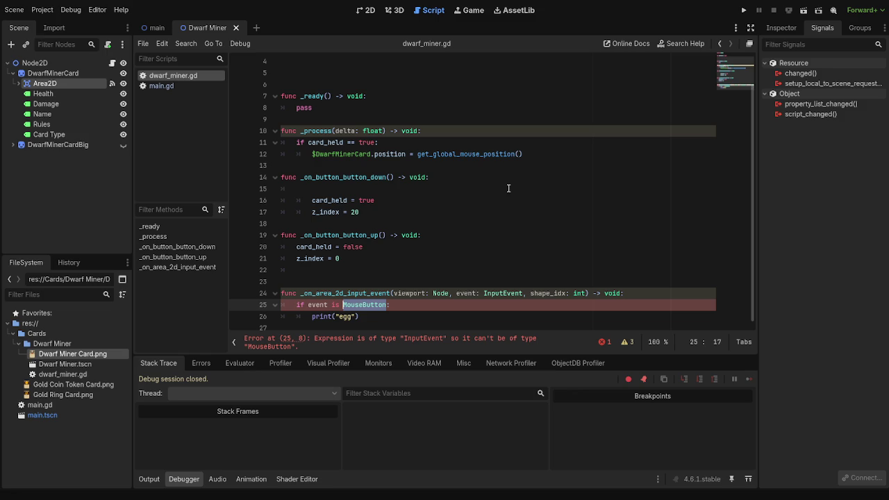
Rewrite line 25 as 'if event is InputEventKey and event.is_pressed():' and run the project.
text(inputeven)
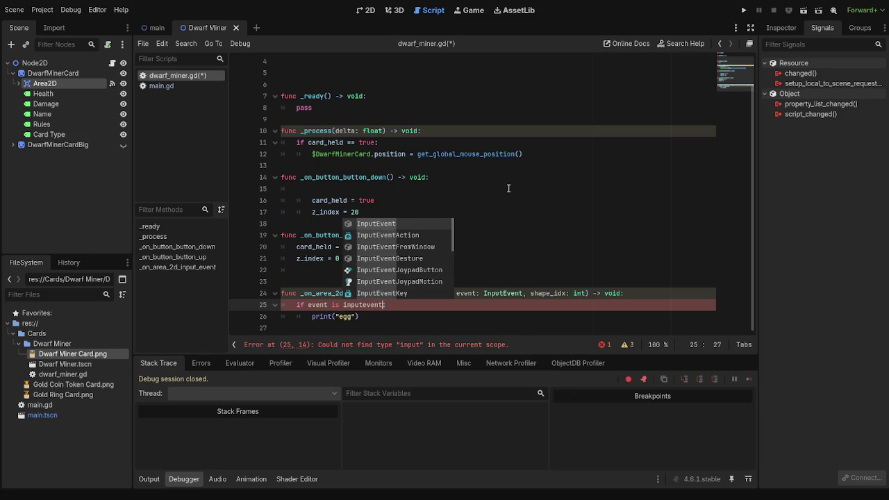
key(Return)
text(K)
key(Return)
text(:)
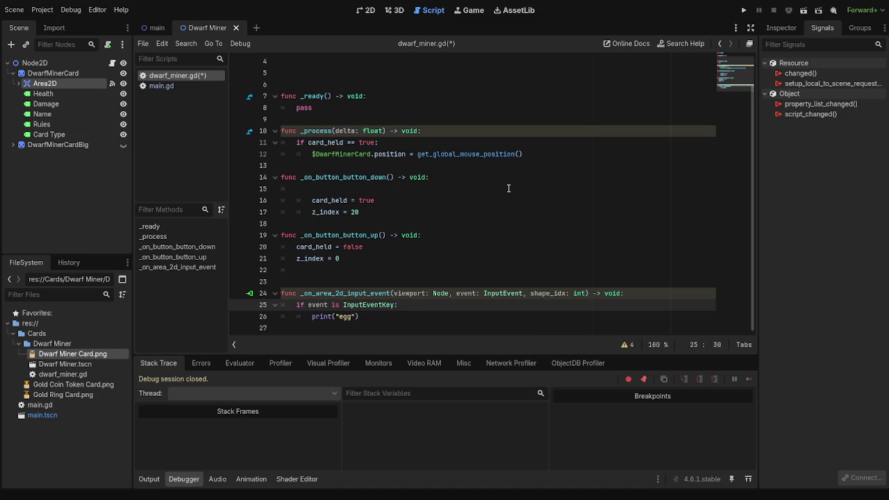
text(and event)
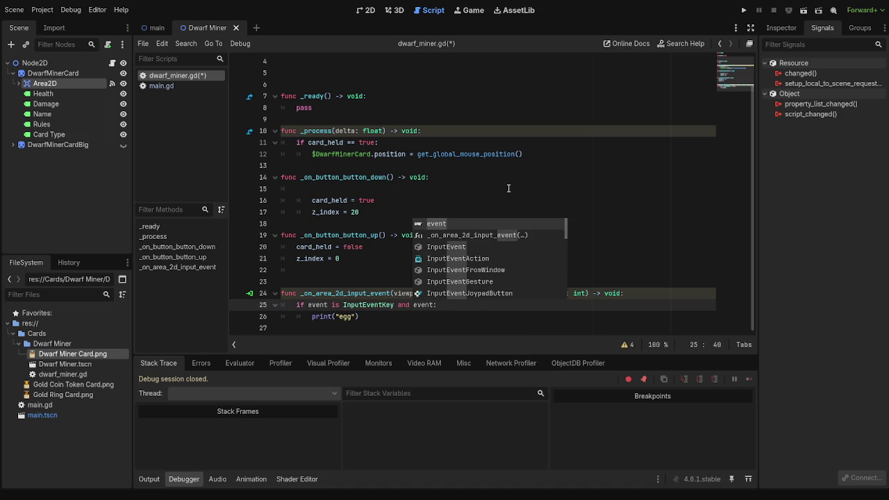
text(.pre)
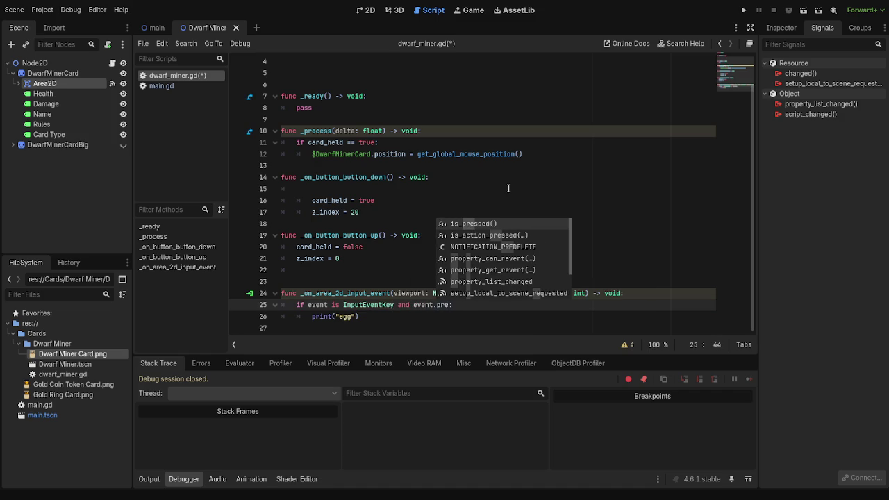
key(Return)
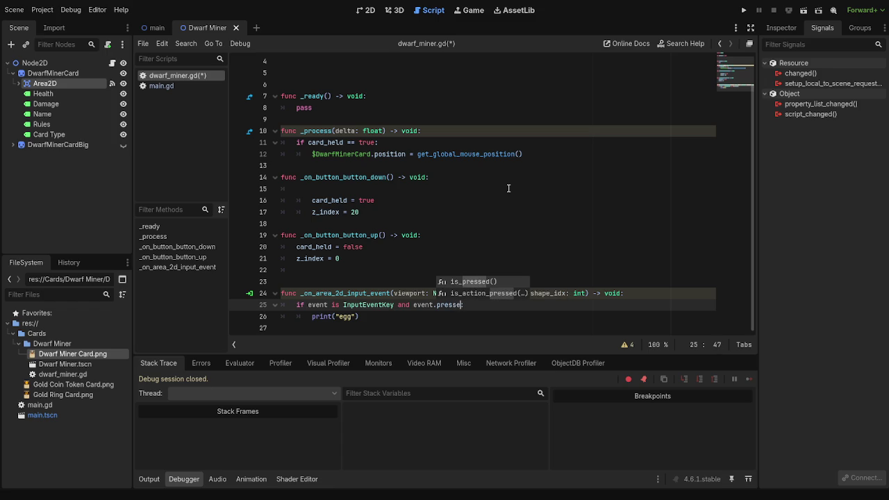
text(d():)
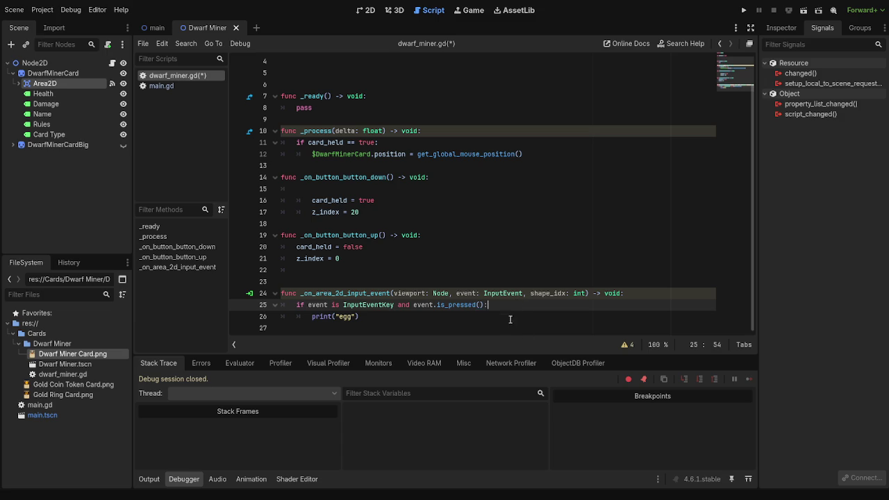
click(506, 318)
click(745, 10)
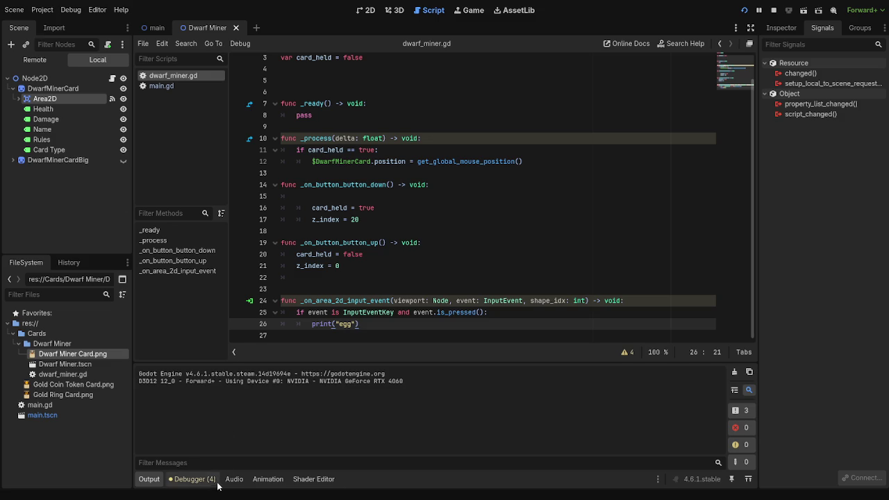
Review the four unused-parameter GDScript warnings, then return to line 25 of dwarf_miner.gd.
click(192, 479)
click(211, 363)
click(446, 428)
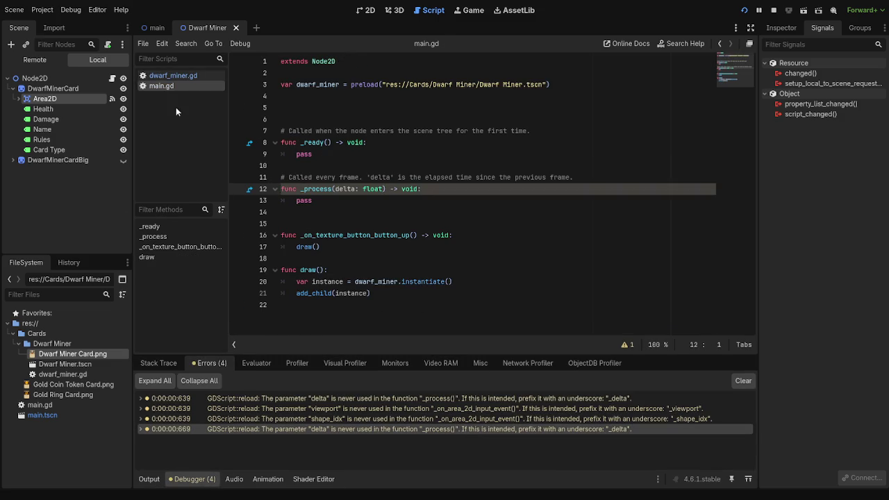
click(175, 75)
scroll(377, 298, down, 1)
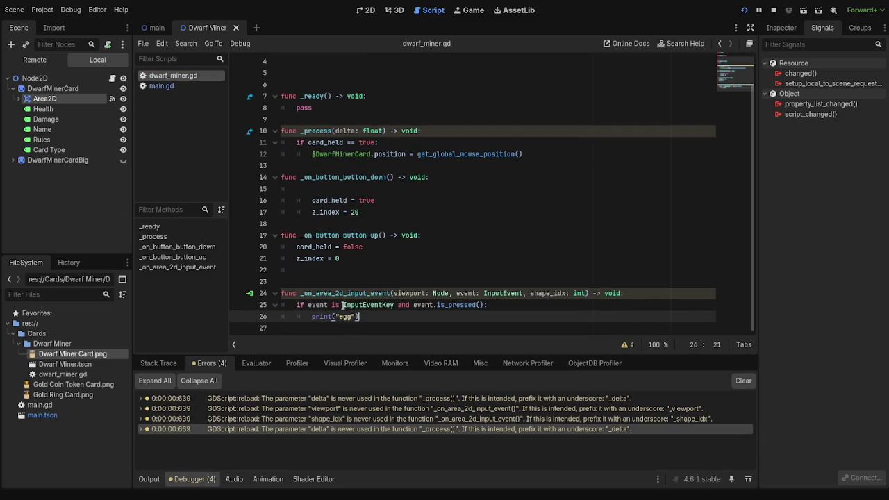
click(395, 307)
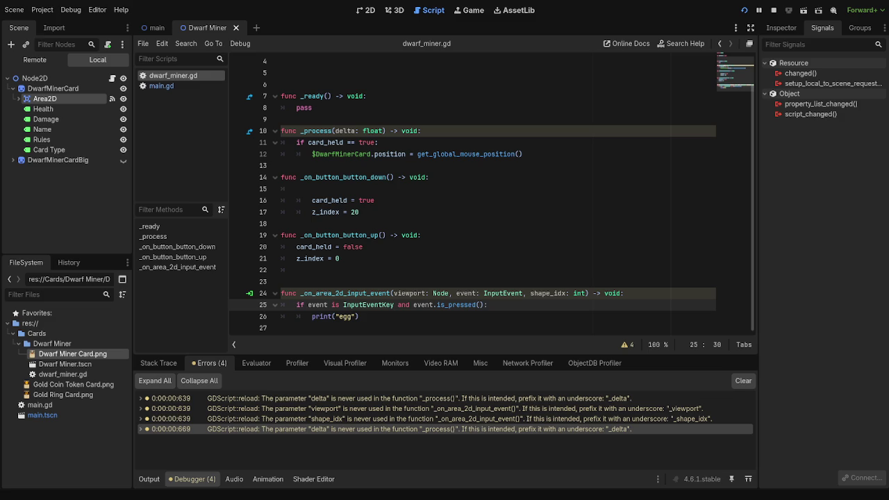
click(483, 307)
Copy the 'if event is InputEventMouseButton…' left-button line from the docs' drag-and-drop example.
key(alt+Tab)
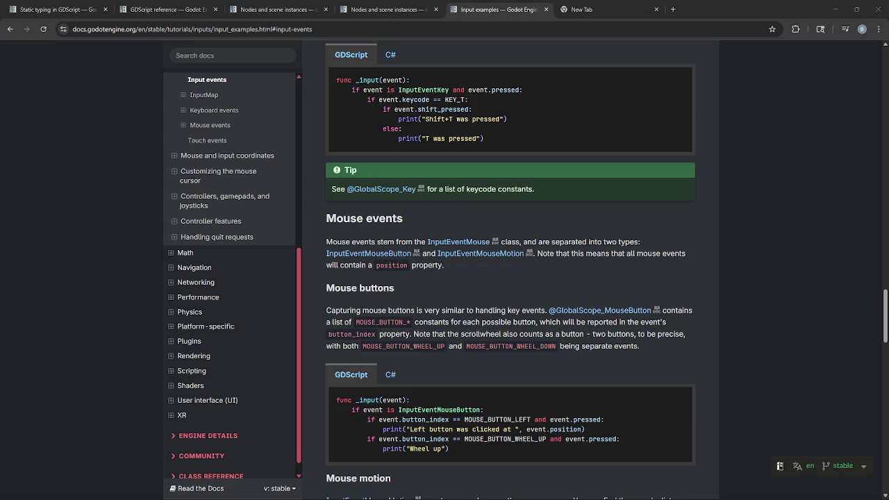
scroll(557, 384, down, 5)
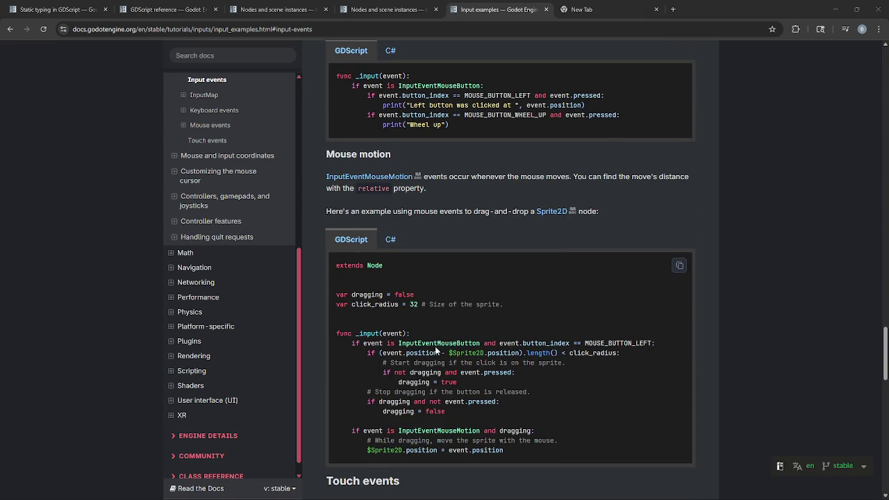
click(412, 342)
double_click(411, 342)
drag(412, 342, 661, 352)
click(661, 352)
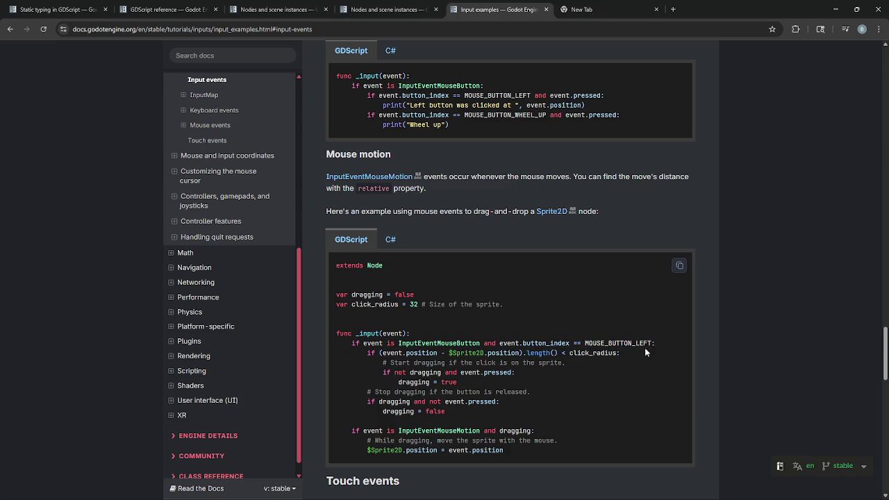
drag(351, 343, 654, 343)
key(ctrl+c)
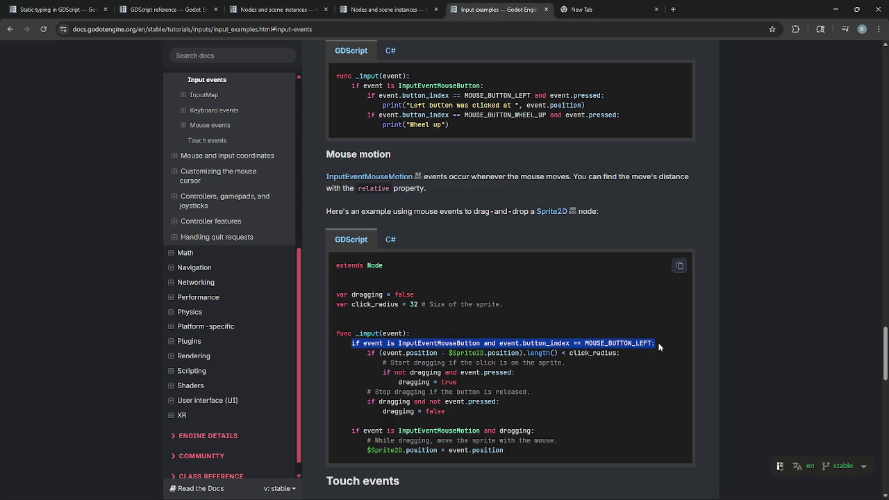
key(alt+Tab)
key(alt+Tab)
key(alt+Tab)
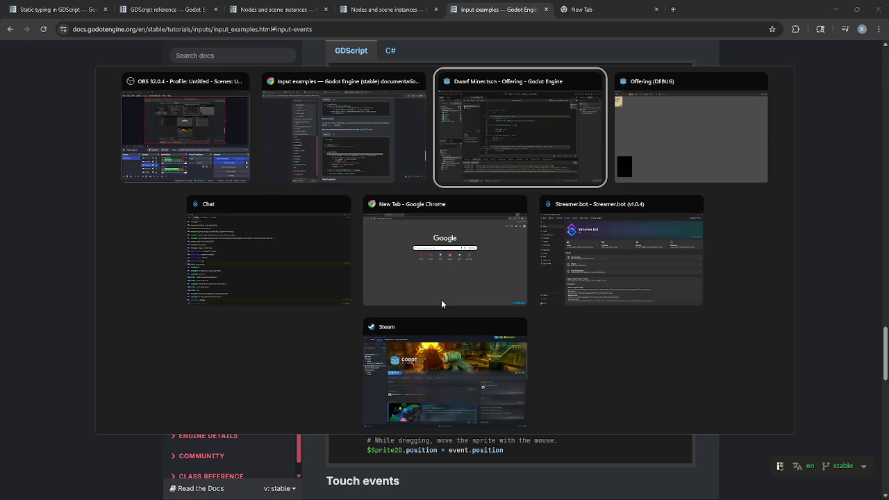
Paste the InputEventMouseButton left-button check over line 25's key-press condition.
drag(489, 315, 296, 315)
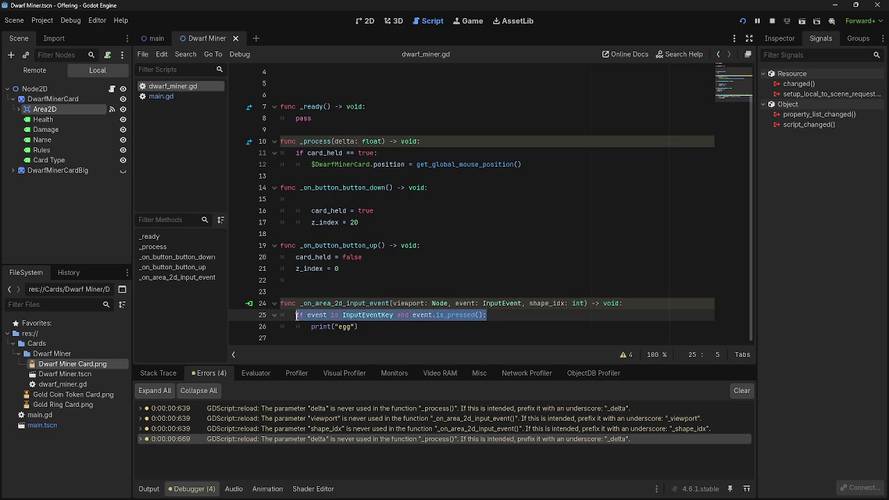
key(ctrl+v)
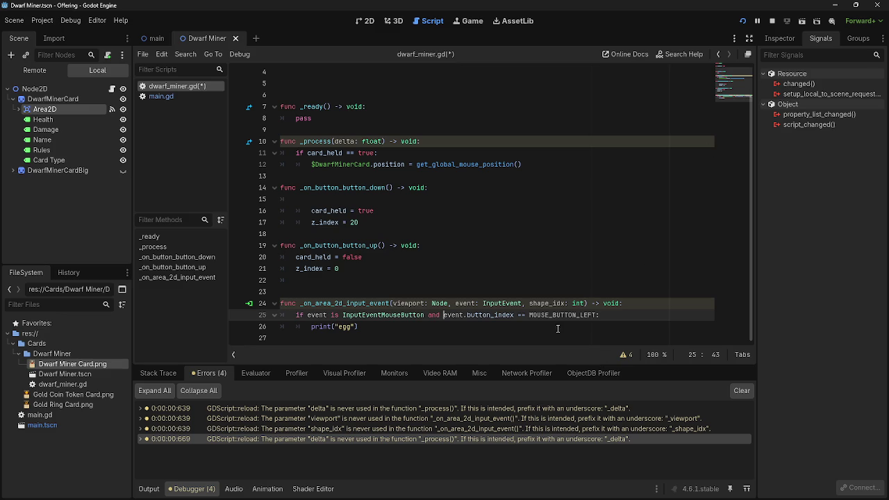
click(375, 325)
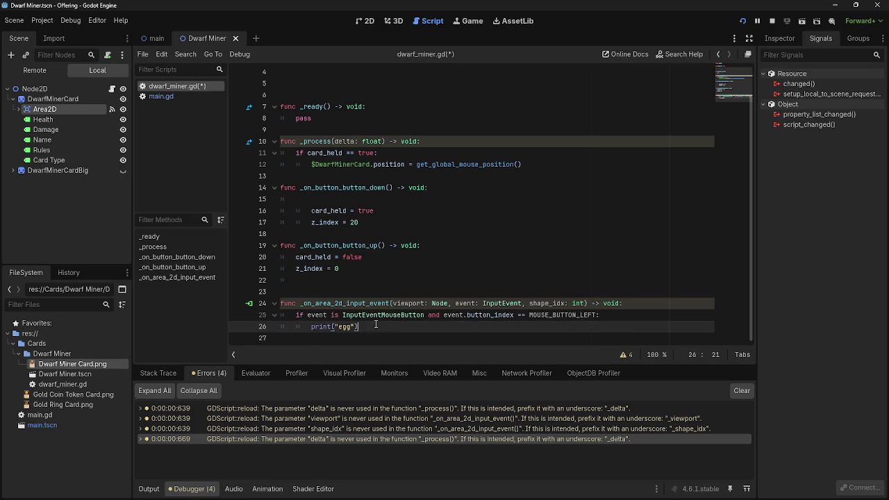
click(422, 315)
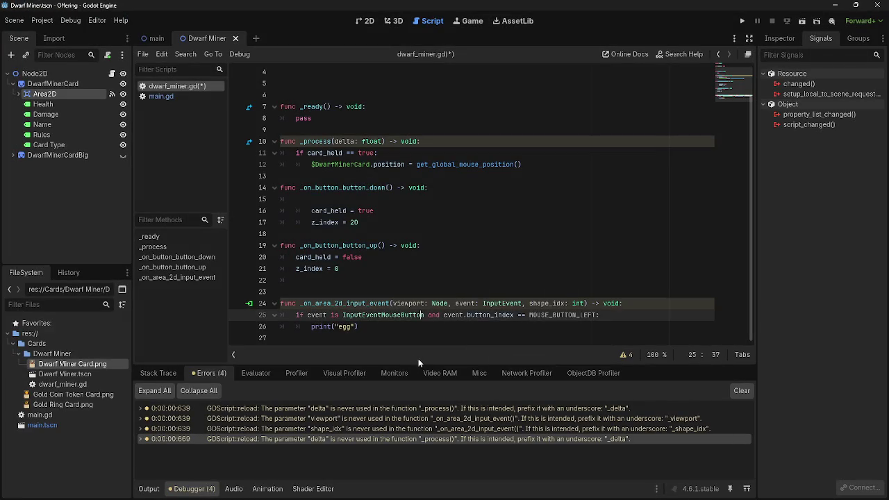
Look over the pasted event.button_index == MOUSE_BUTTON_LEFT condition, then run the game.
drag(296, 315, 383, 316)
click(320, 316)
drag(320, 315, 416, 316)
click(415, 316)
drag(359, 315, 465, 315)
click(464, 316)
drag(443, 316, 514, 316)
click(512, 316)
click(741, 20)
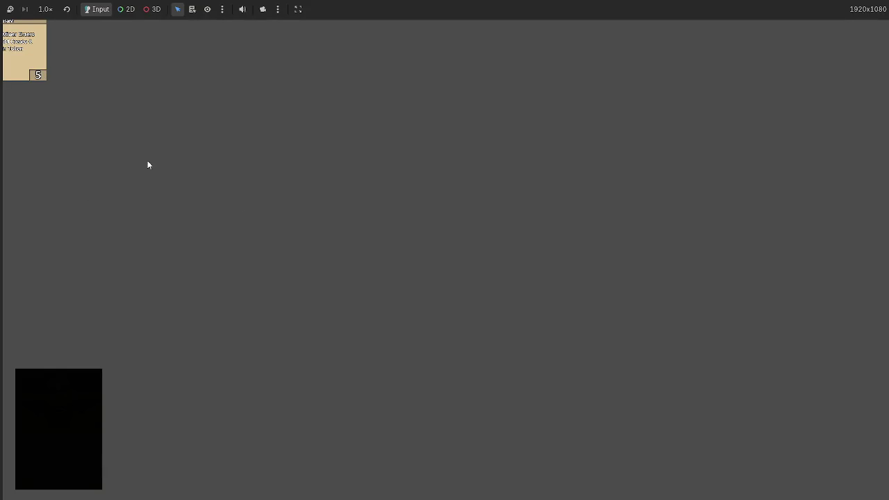
Click the Dwarf Miner card in the running game to confirm egg prints, then stop it.
key(alt+Tab)
key(alt+Tab)
key(alt+Tab)
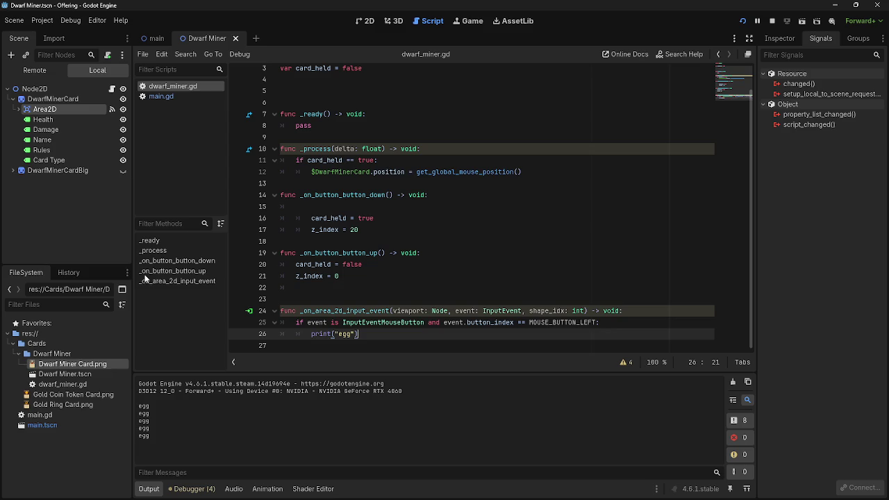
key(alt+Tab)
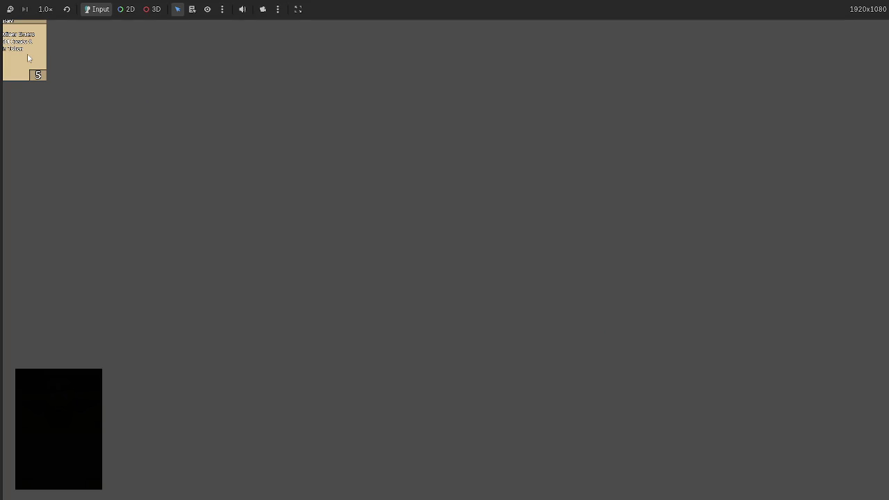
key(alt+Tab)
key(alt+Tab)
key(alt+Tab)
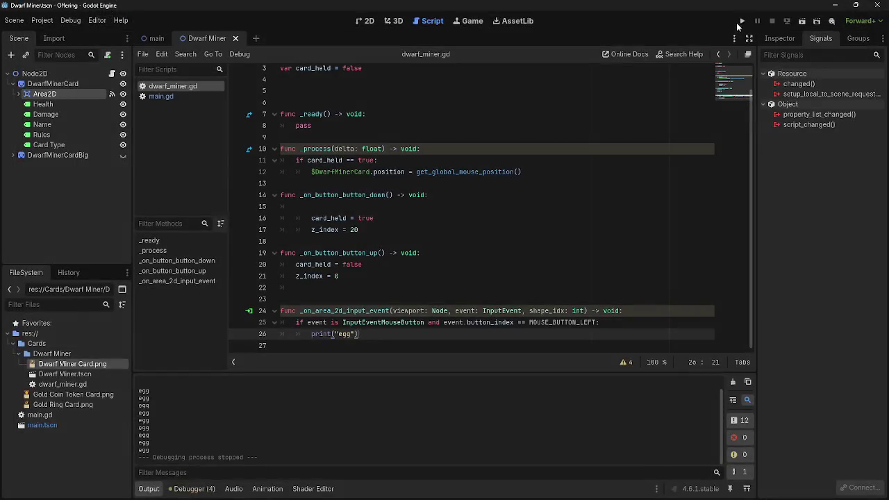
click(742, 21)
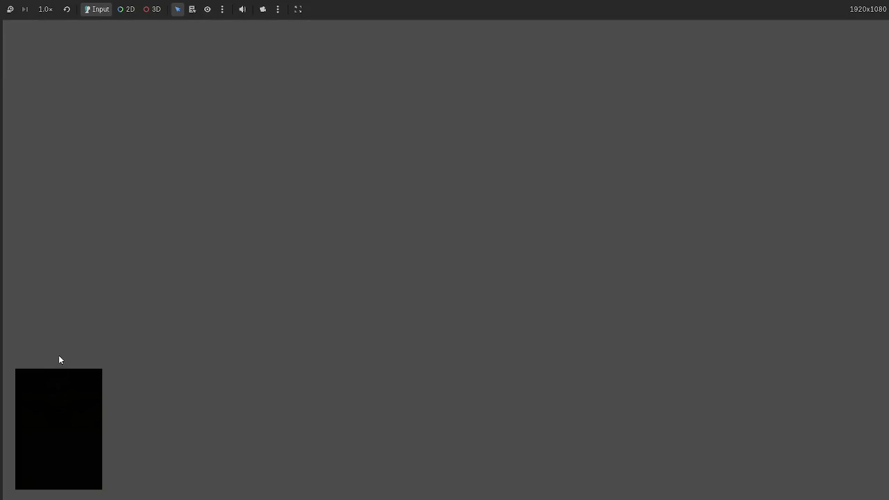
click(44, 75)
key(alt+Tab)
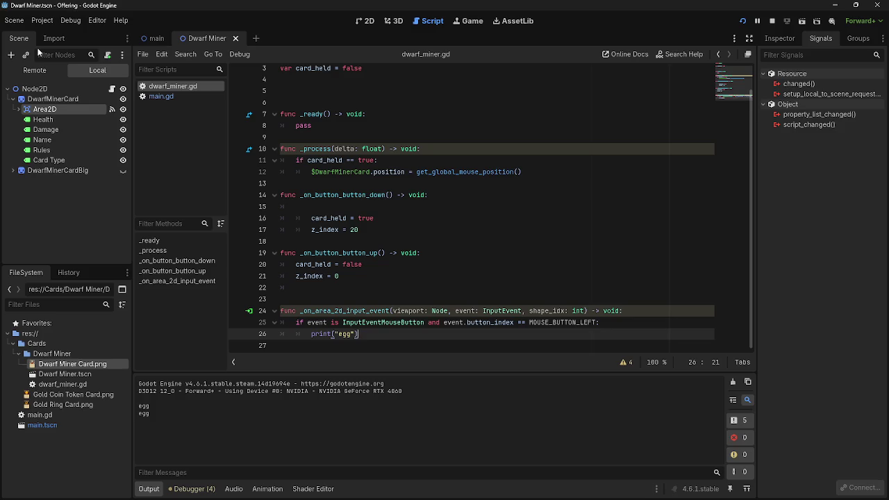
key(alt+Tab)
click(40, 53)
key(alt+Tab)
click(771, 21)
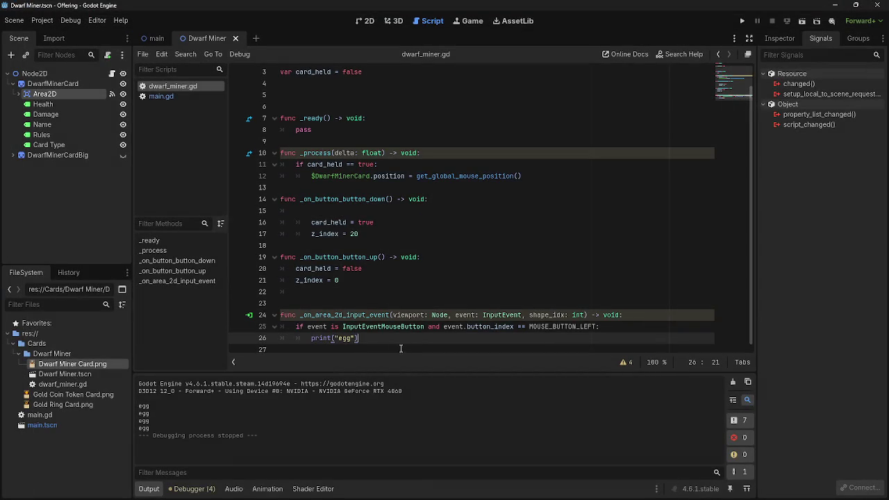
Replace print("egg") on line 26 with the start of an 'if event is In' check.
key(shift+Left)
key(shift+Left)
key(shift+Left)
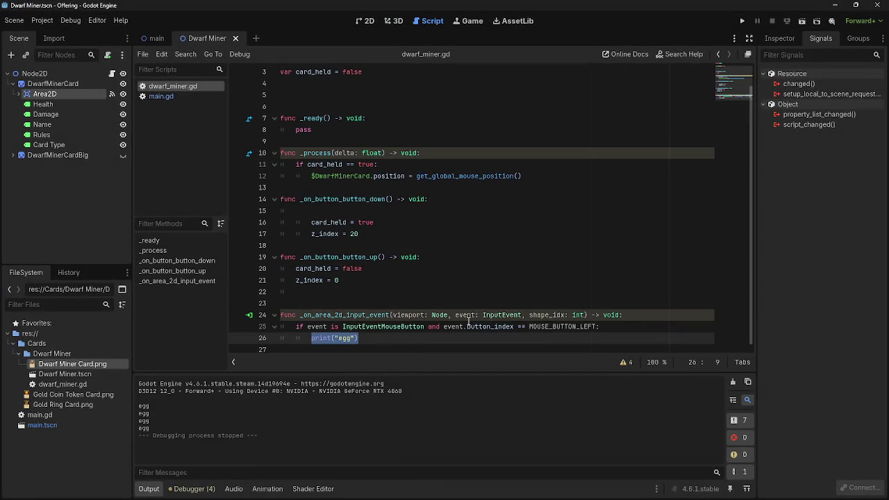
text(if event)
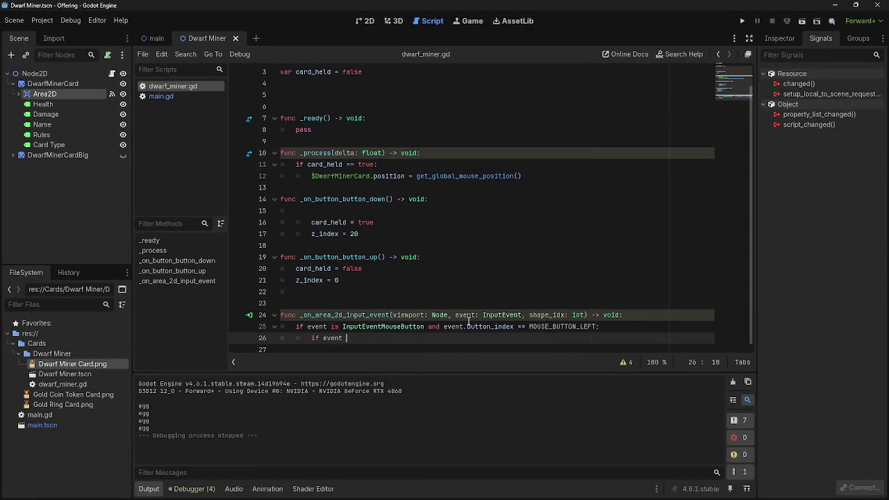
key(BackSpace)
text(is )
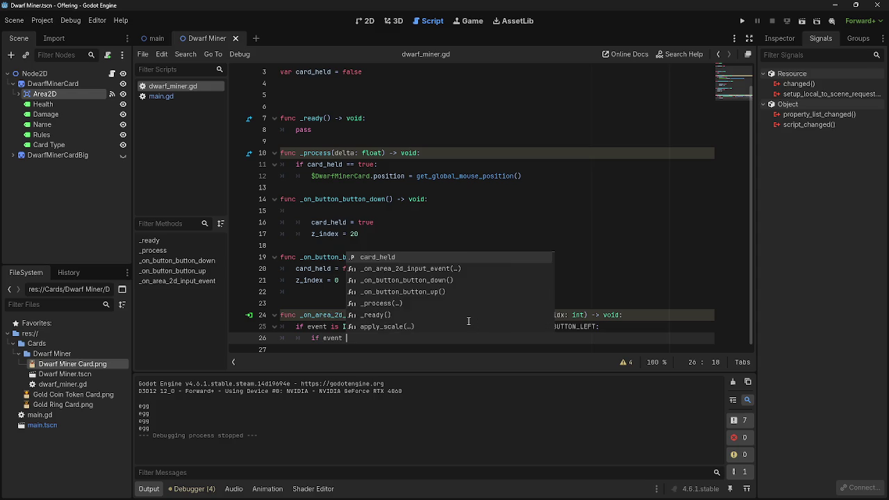
text(In)
key(alt+Tab)
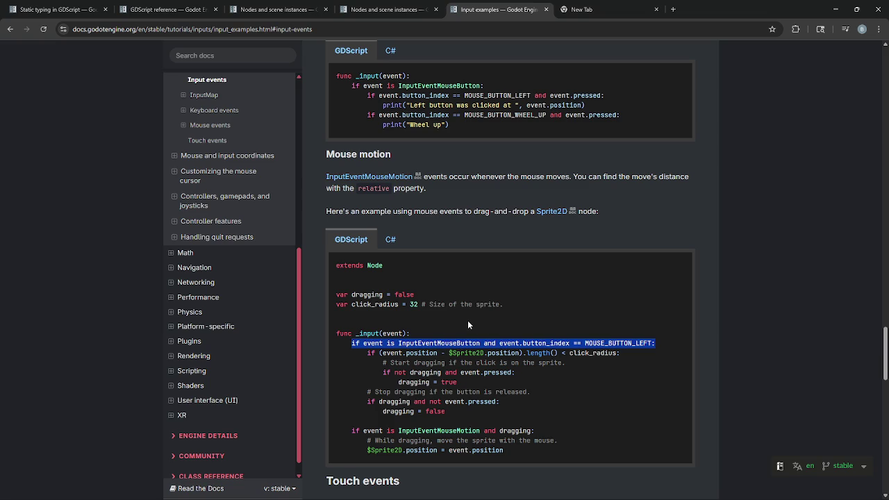
click(481, 320)
scroll(566, 331, down, 1)
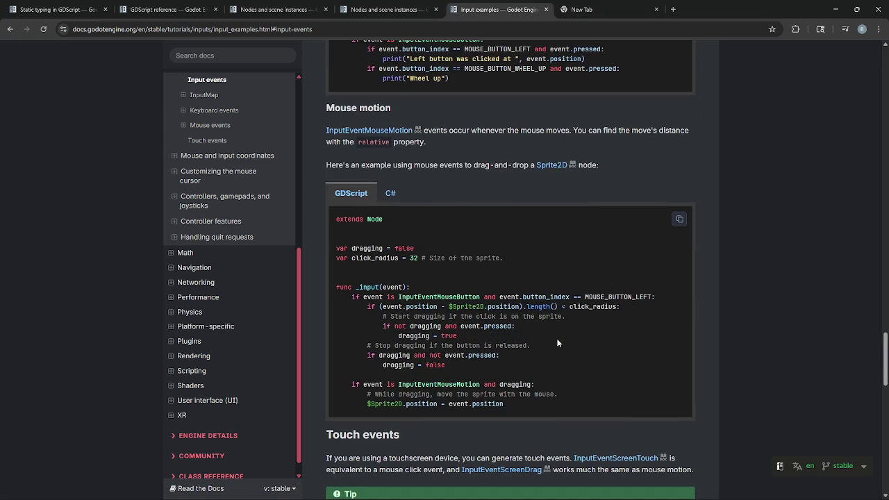
key(alt+Tab)
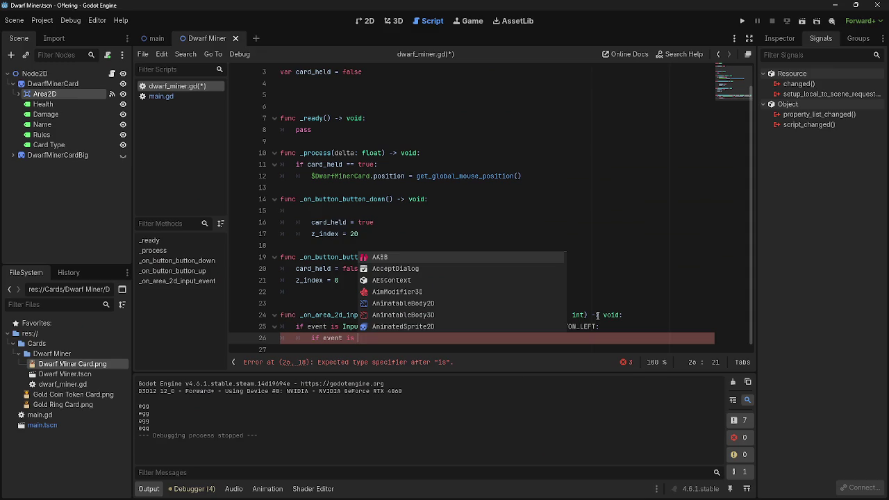
Make line 26 'if event.is_pressed():' with ("egg") indented on line 27, then run the game.
text(In)
key(BackSpace)
key(BackSpace)
key(BackSpace)
key(BackSpace)
key(BackSpace)
text(.is_p)
key(Return)
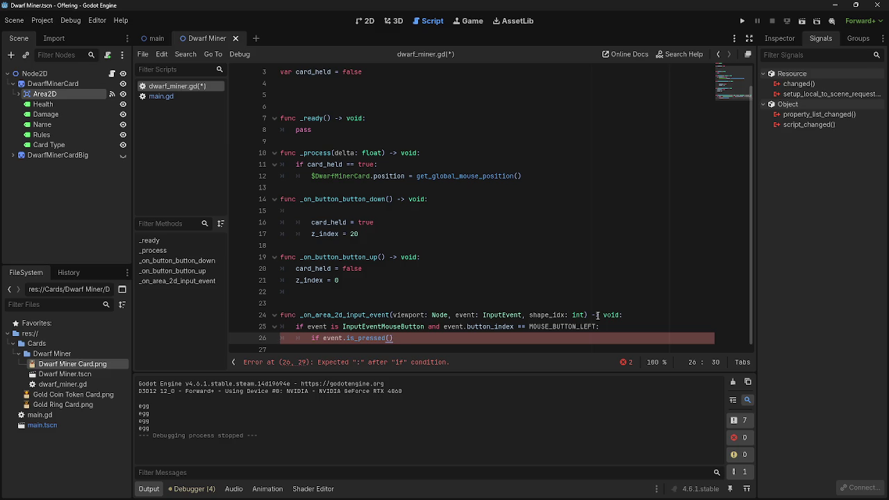
text(:)
key(Return)
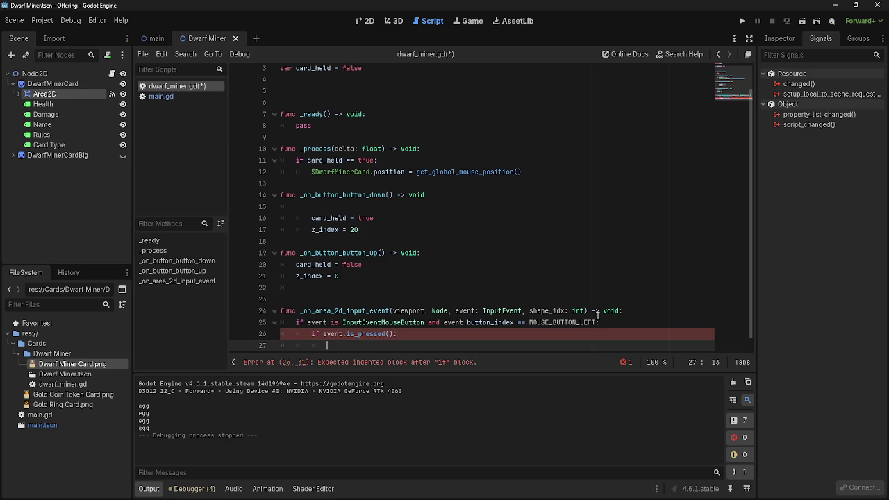
text(("egg)
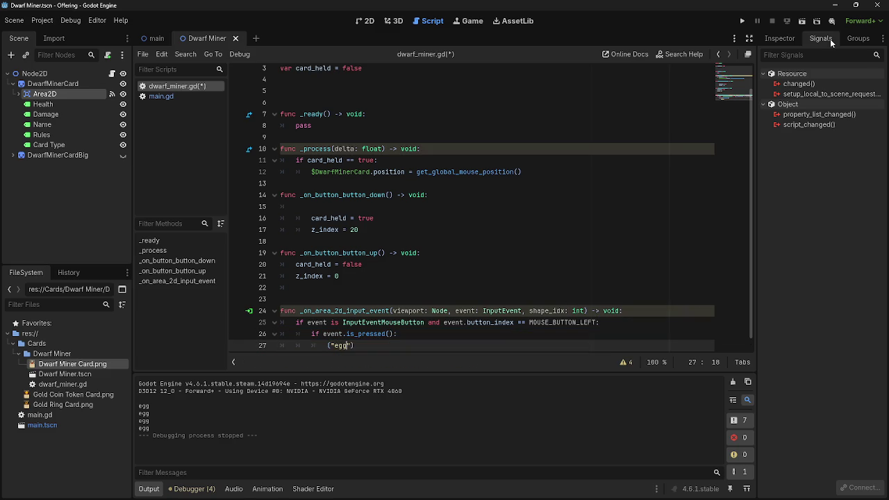
click(741, 20)
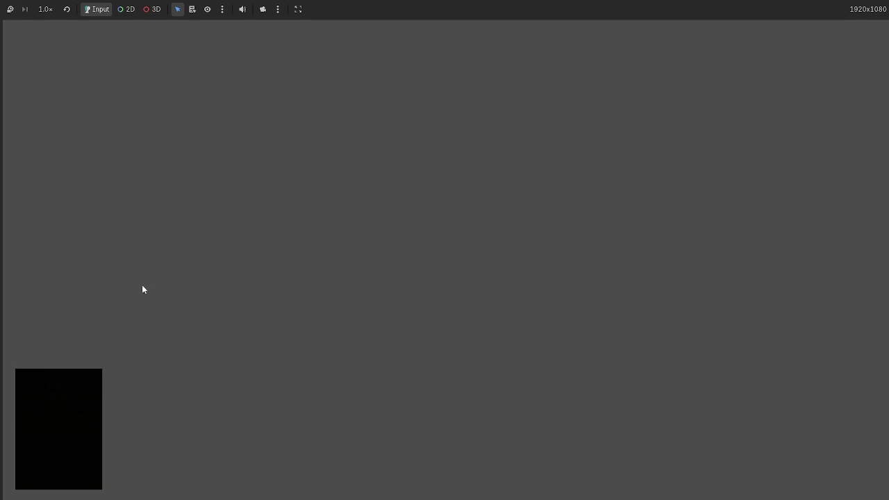
Drag the Dwarf Miner card to the game view's top-left and compare against the script.
drag(85, 357, 24, 51)
key(alt+Tab)
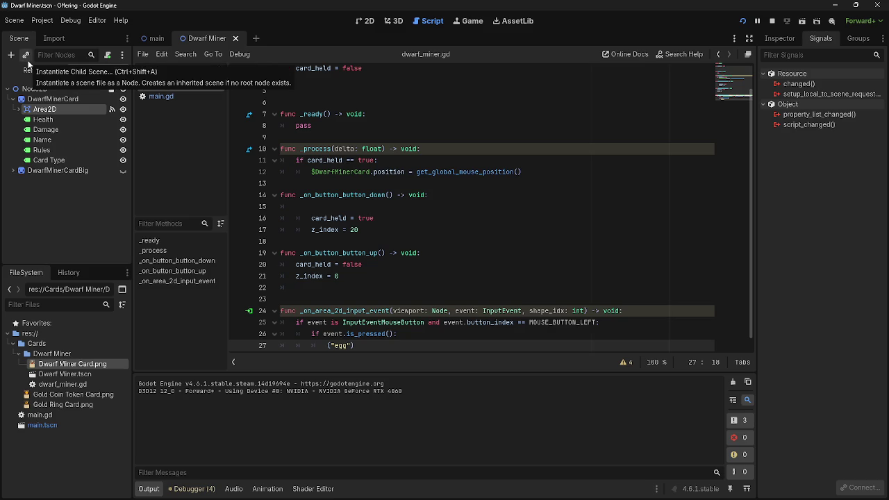
key(alt+Tab)
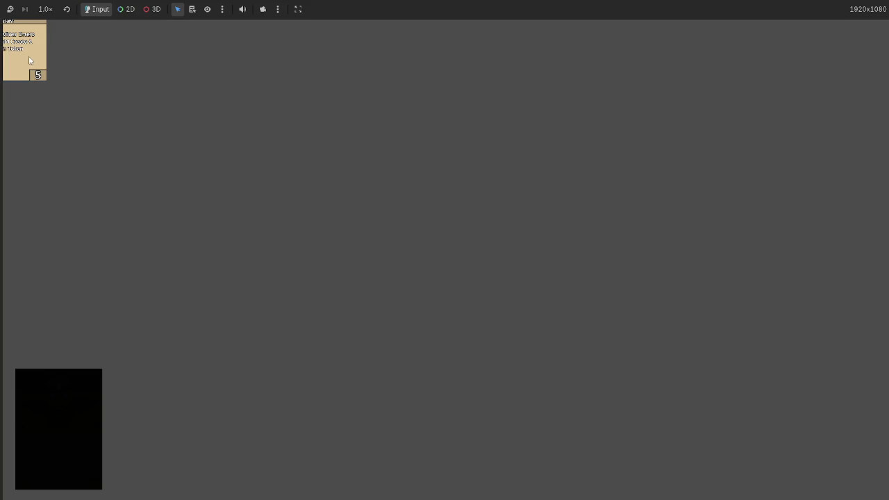
key(alt+Tab)
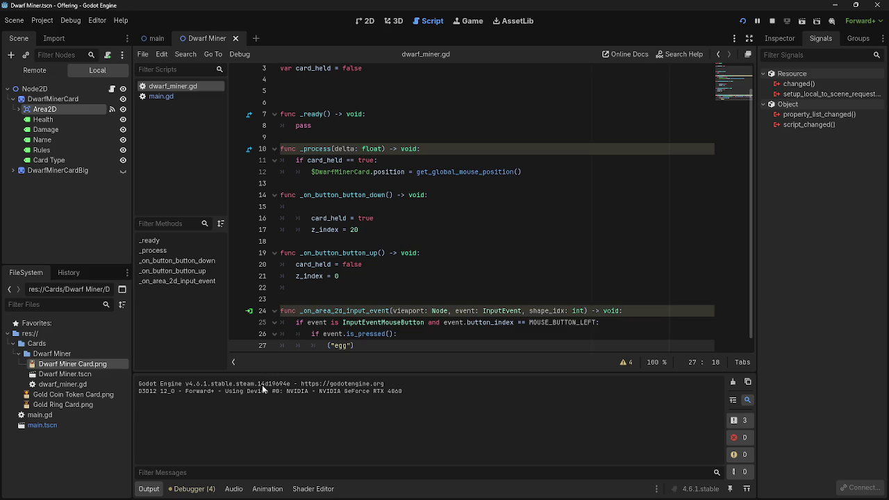
key(alt+Tab)
key(alt+Tab)
key(alt+Tab)
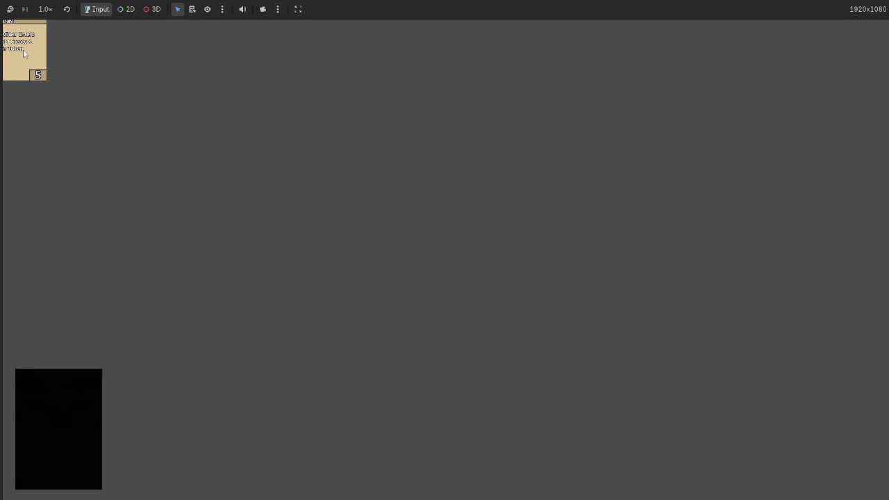
key(alt+Tab)
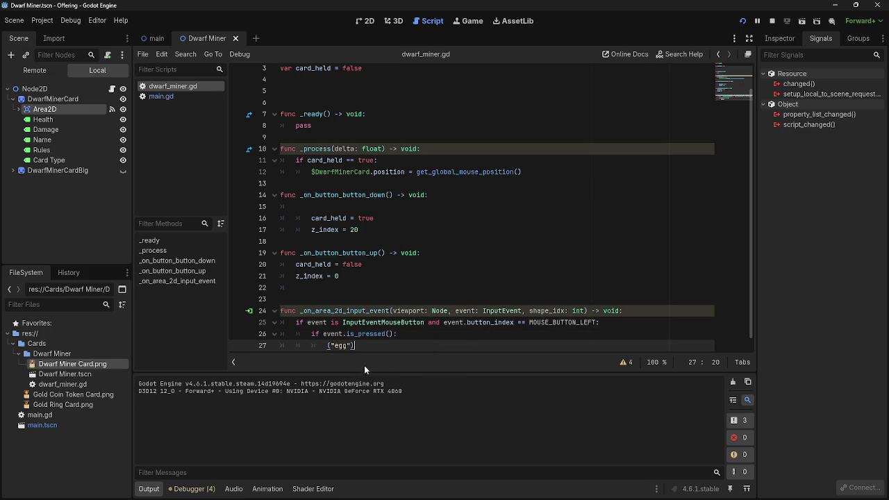
Stop the running game and bring up the Input examples docs in Chrome.
key(alt+Tab)
key(Tab)
key(alt+Tab)
key(Tab)
click(420, 167)
click(774, 22)
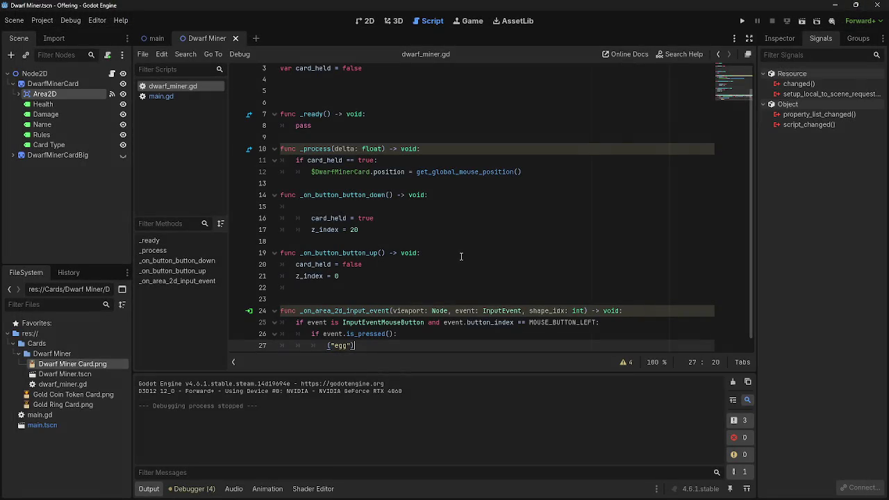
key(alt+Tab)
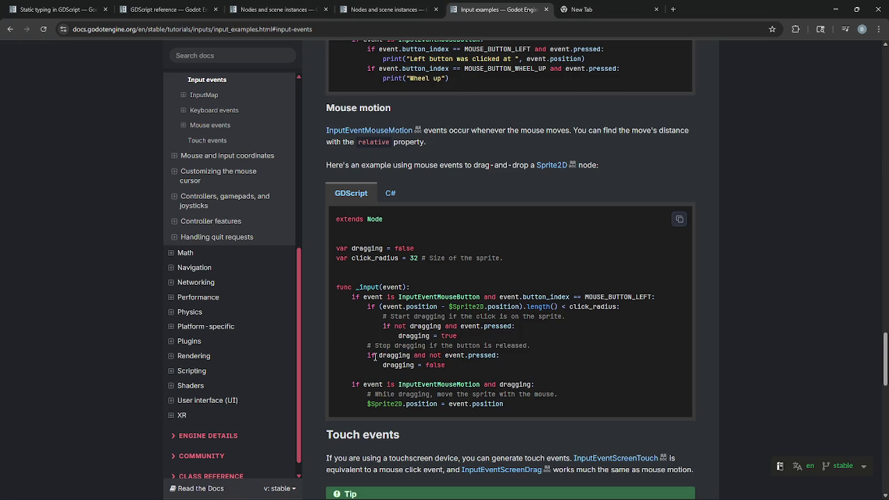
Study the example's 'if dragging and not event.pressed:' line, then return to dwarf_miner.gd.
triple_click(554, 360)
click(554, 361)
key(alt+Tab)
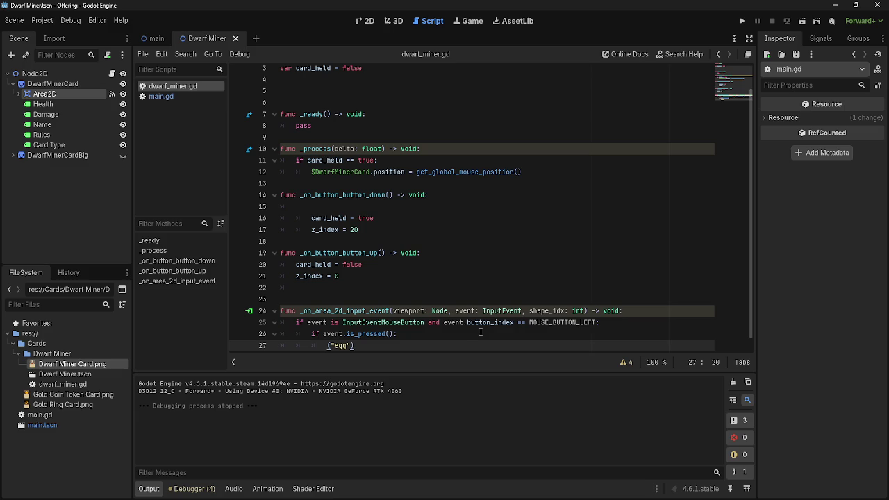
scroll(356, 330, down, 1)
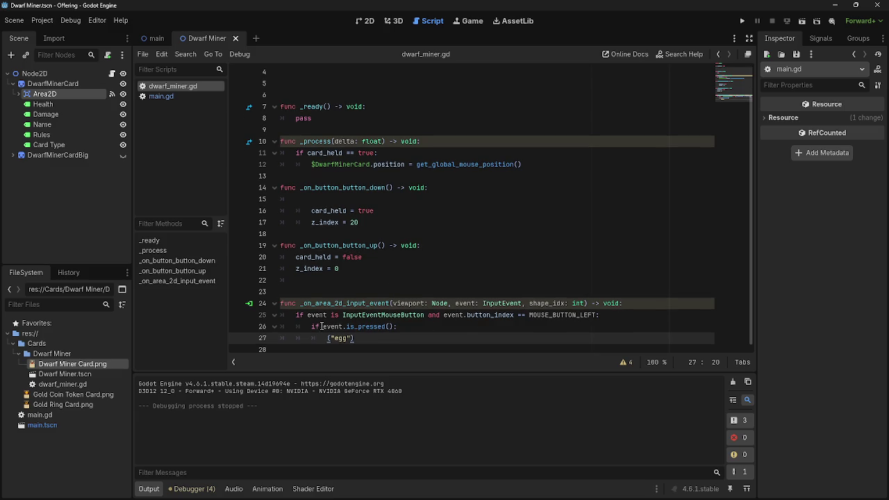
click(315, 326)
click(313, 326)
key(End)
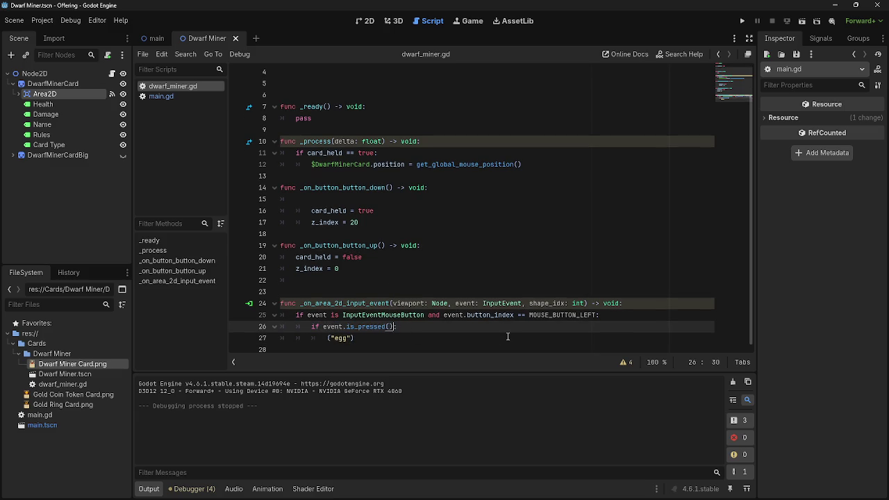
key(BackSpace)
text(= trie)
key(BackSpace)
key(BackSpace)
key(BackSpace)
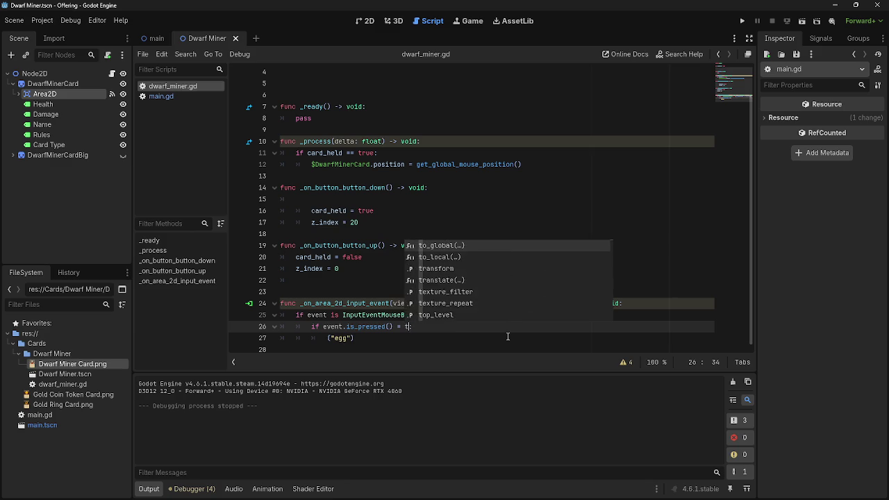
key(alt+Tab)
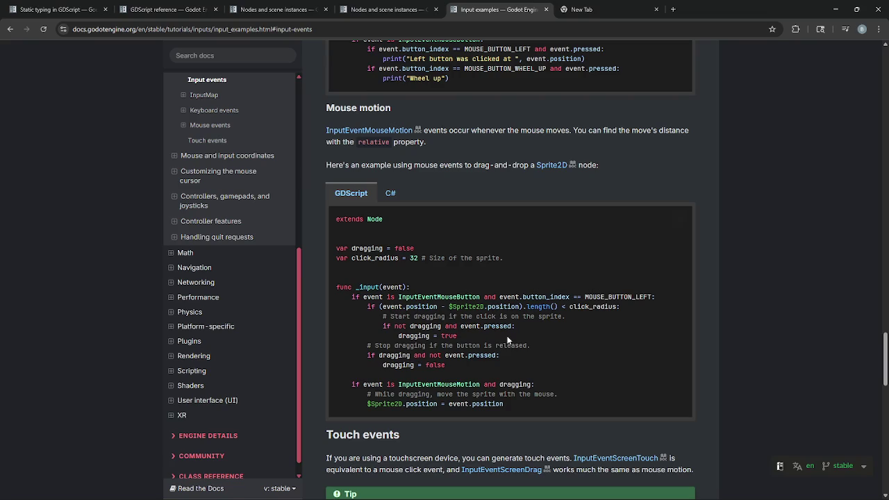
scroll(510, 343, up, 3)
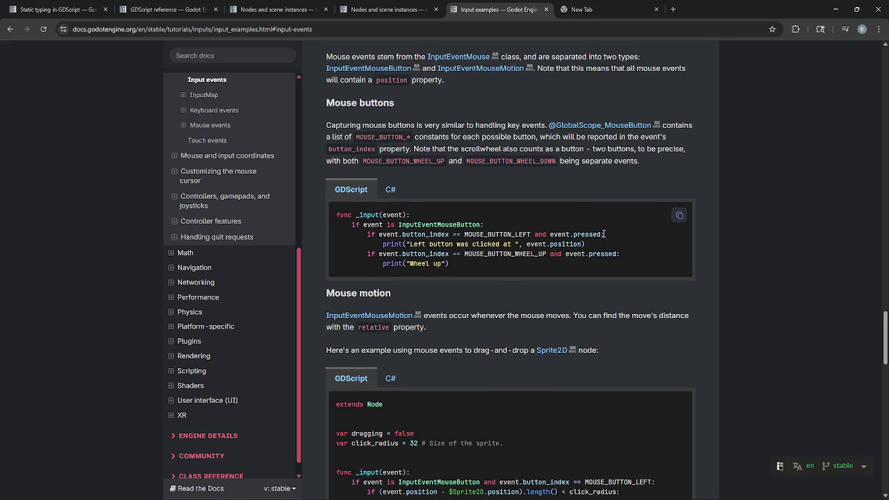
key(alt+Tab)
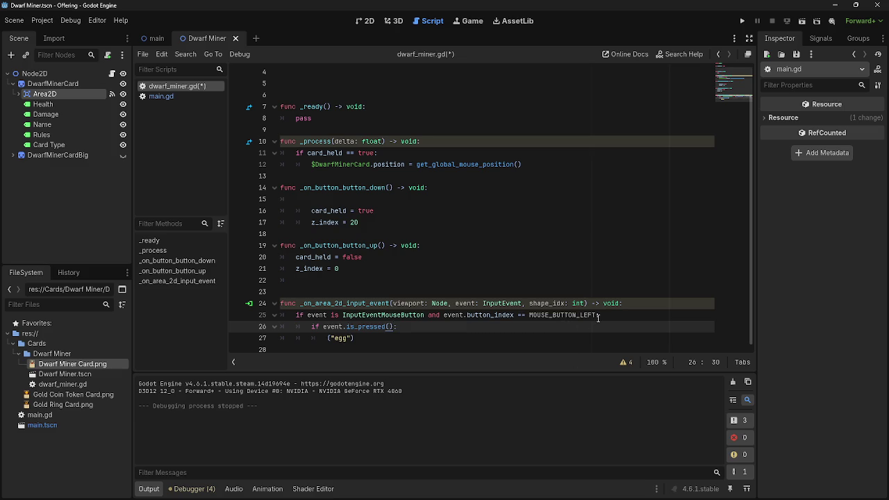
key(alt+Tab)
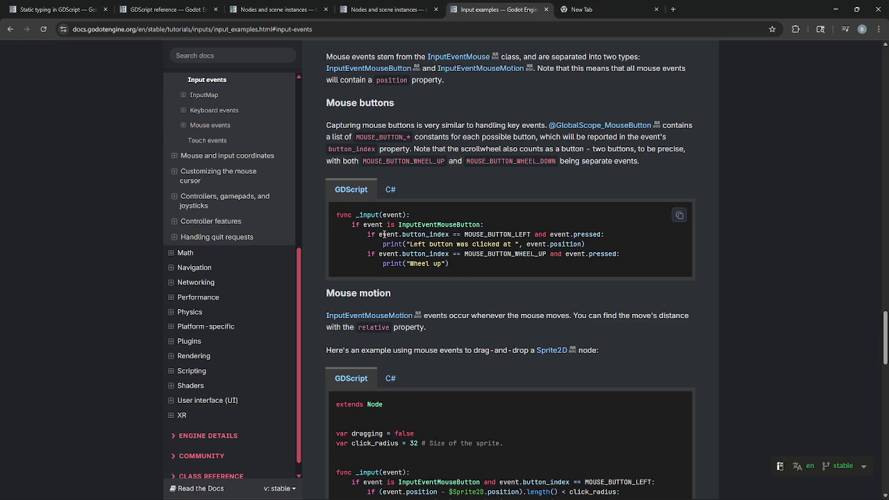
drag(379, 234, 449, 234)
click(449, 268)
key(alt+Tab)
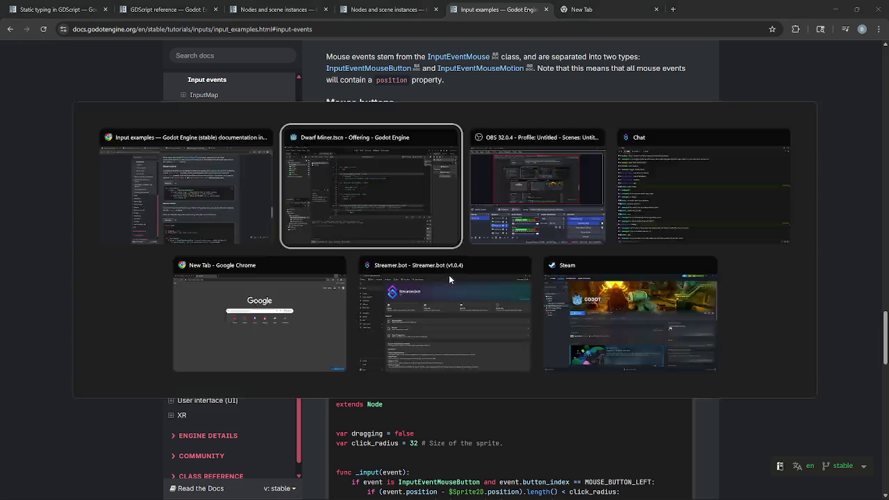
key(alt+Tab)
drag(351, 225, 484, 225)
click(525, 227)
drag(389, 224, 521, 220)
click(520, 221)
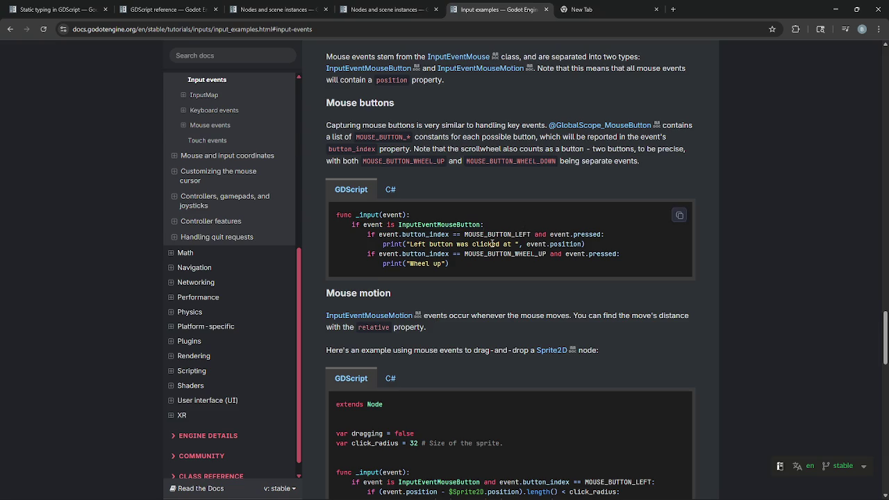
key(alt+Tab)
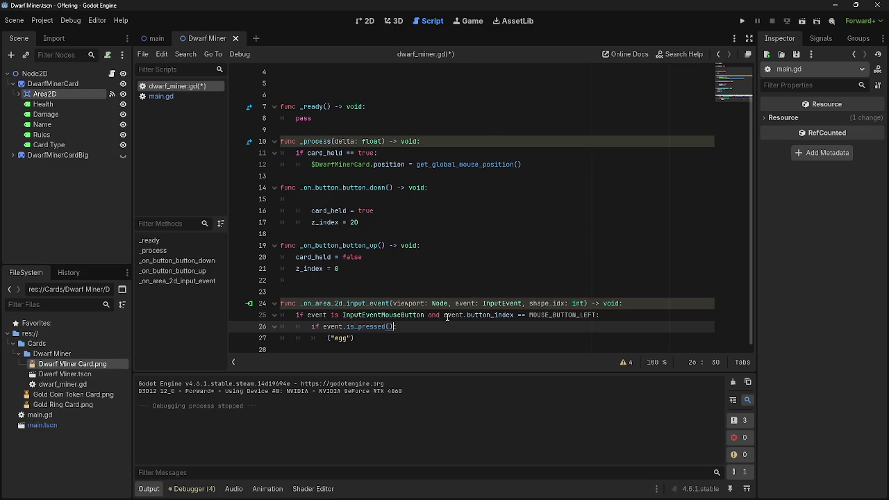
key(alt+Tab)
drag(372, 234, 493, 234)
click(437, 234)
click(508, 234)
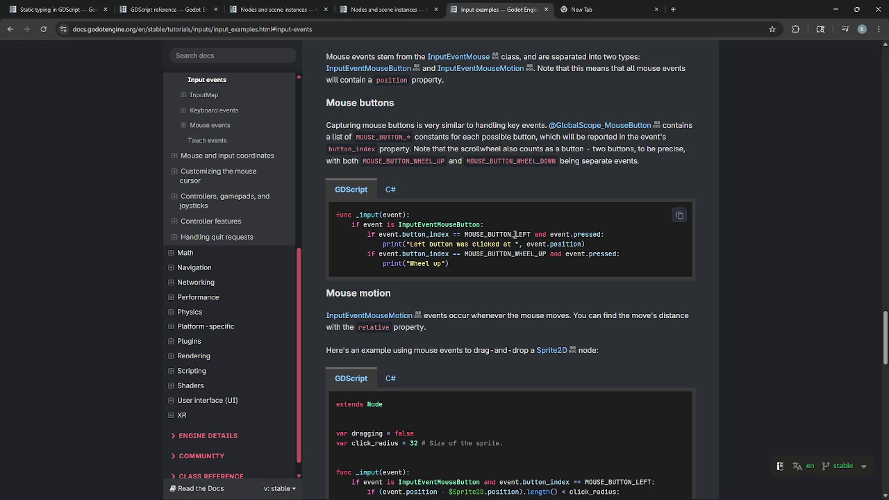
drag(406, 234, 511, 234)
click(531, 234)
key(alt+Tab)
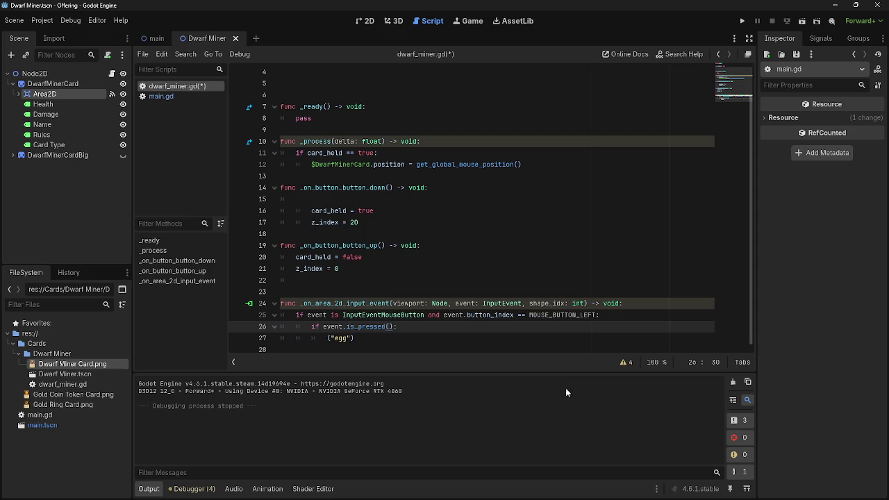
Append 'and event.is_pressed()' to line 25 and delete the nested if line above ("egg").
text(and event)
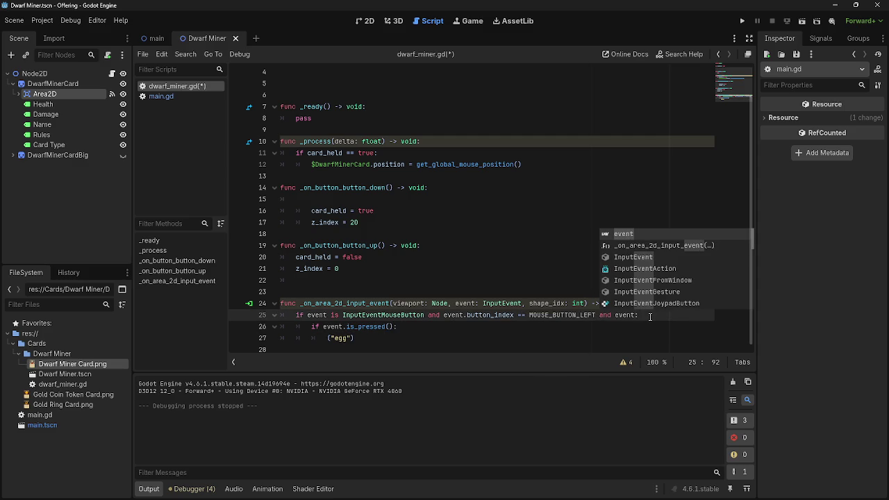
text(.is_pressed())
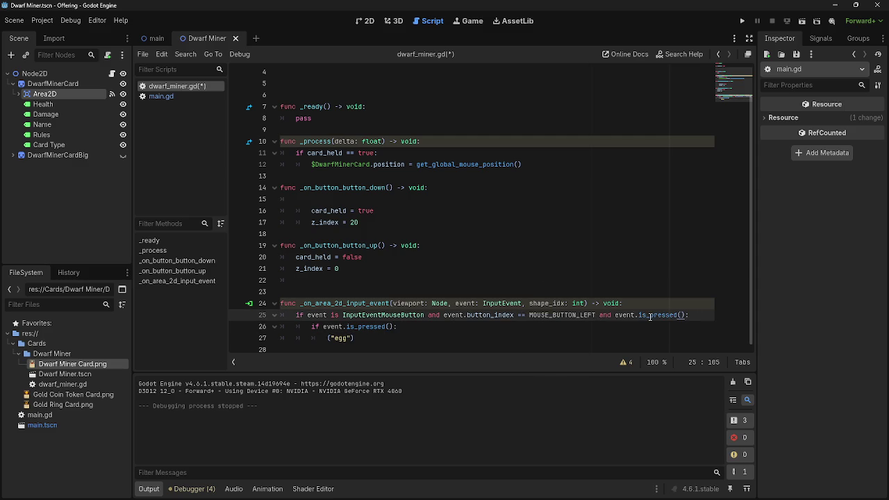
click(411, 327)
key(shift+Home)
key(BackSpace)
key(BackSpace)
key(BackSpace)
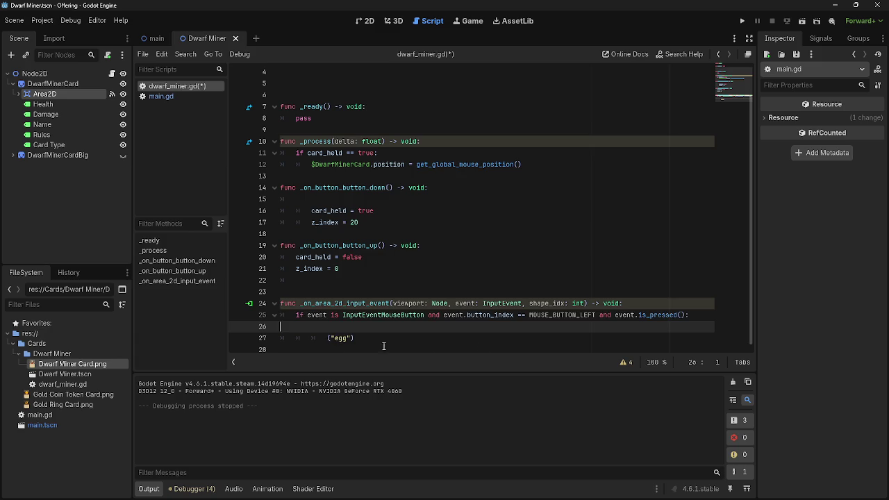
click(310, 322)
text(-)
key(BackSpace)
Compare with the docs' left-button and WHEEL_UP example lines, then run the game with F5.
key(alt+Tab)
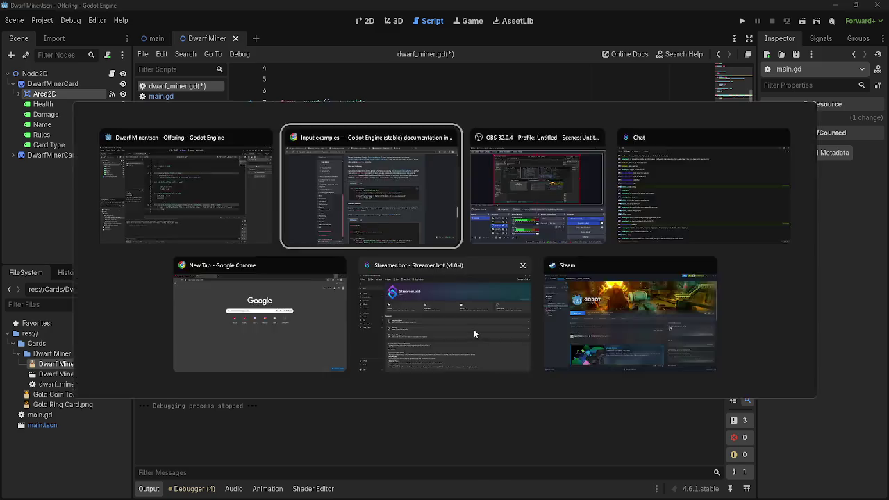
drag(351, 224, 391, 225)
click(404, 243)
drag(351, 224, 608, 236)
drag(367, 253, 700, 269)
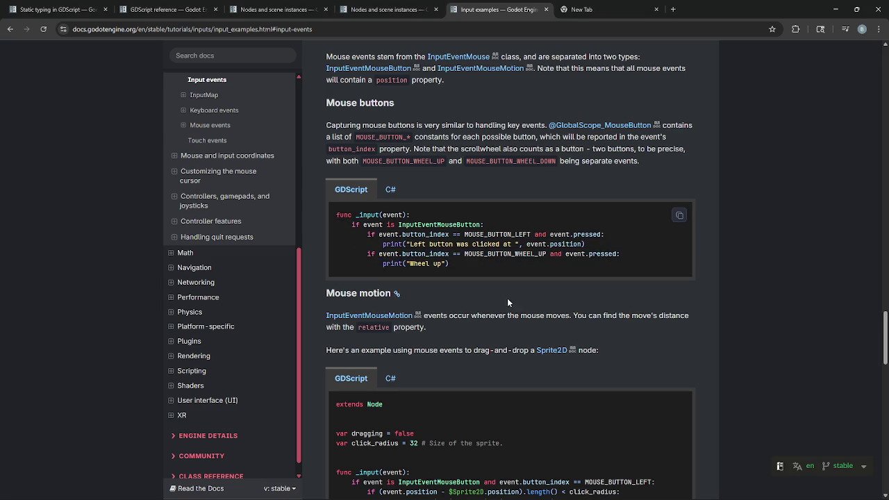
key(alt+Tab)
key(F5)
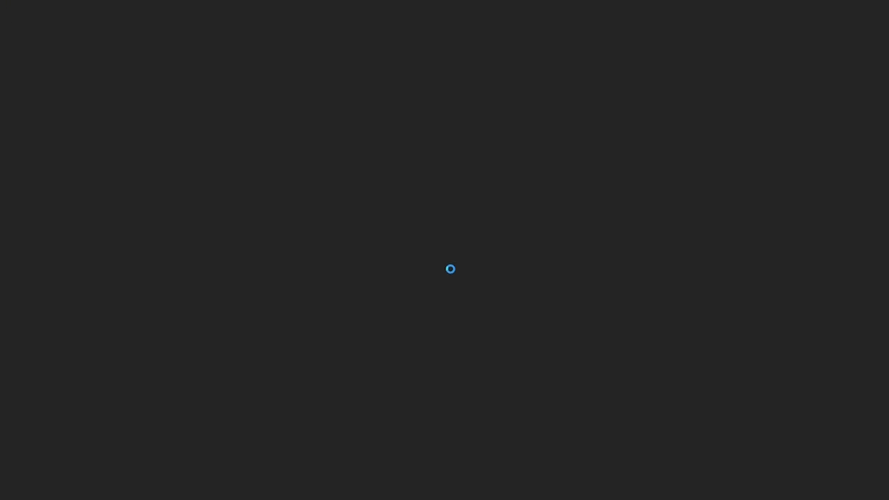
Inspect line 25's InputEventMouseButton, MOUSE_BUTTON_LEFT and is_pressed() parts while the game runs.
key(alt+Tab)
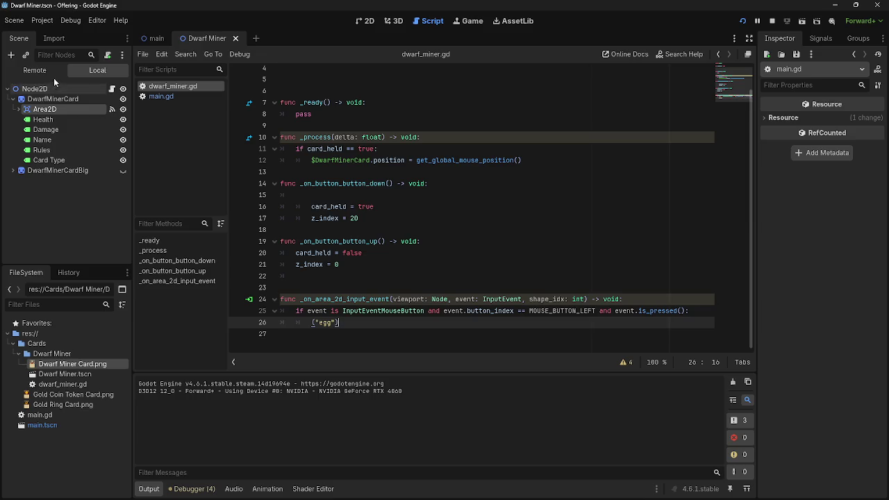
key(alt+Tab)
key(alt+Tab)
key(alt+Tab)
key(alt+Tab)
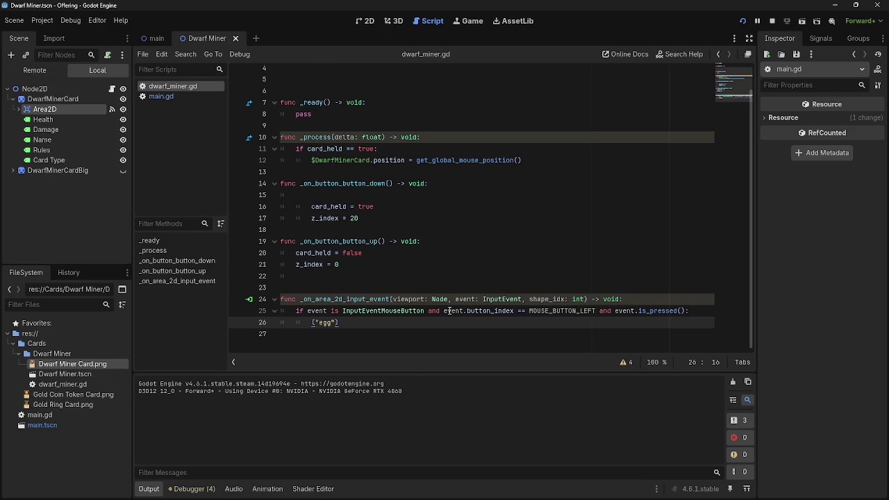
mouse_move(449, 310)
double_click(417, 311)
key(ctrl+Left)
key(ctrl+Left)
key(ctrl+Left)
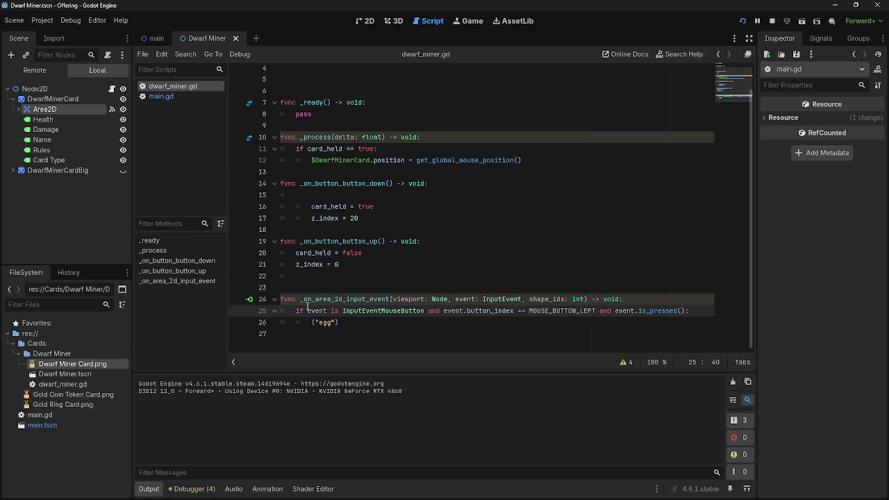
key(shift+Down)
key(End)
double_click(451, 310)
click(532, 310)
drag(532, 311, 680, 310)
click(622, 310)
click(573, 322)
click(486, 345)
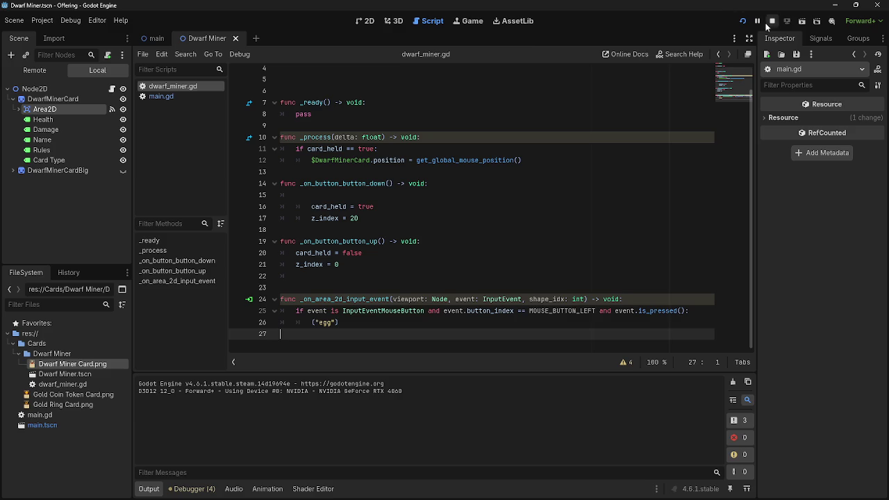
Stop the running game and switch to the Input examples docs in Chrome.
click(770, 22)
key(alt+Tab)
key(alt+Tab)
key(alt+Tab)
key(alt+Tab)
key(alt+Tab)
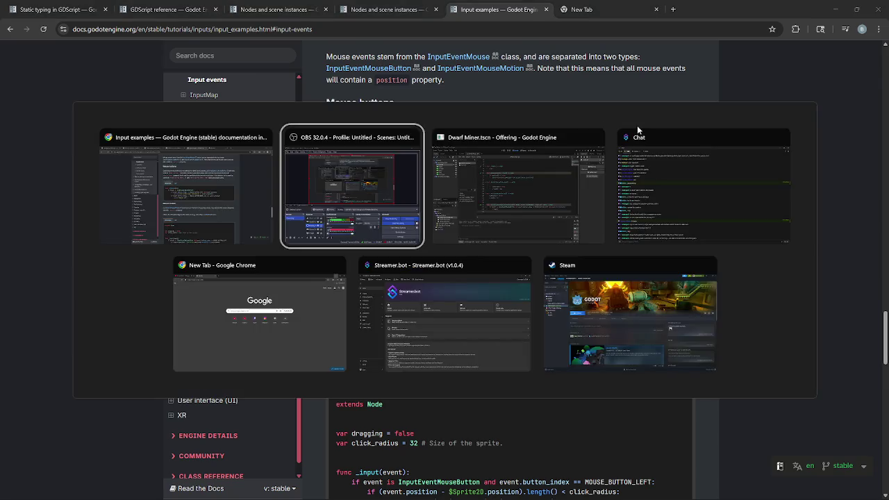
key(alt+Tab)
key(alt+Tab)
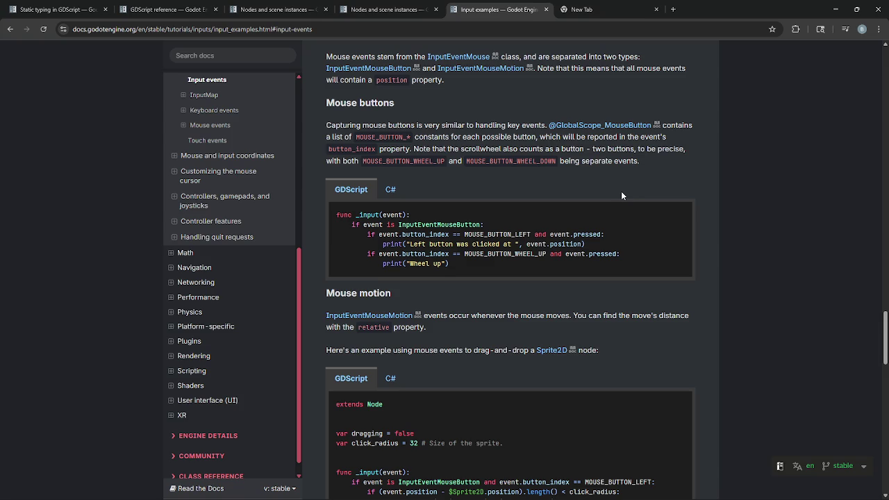
Study the Mouse buttons example's MOUSE_BUTTON_LEFT check and print lines, then return to dwarf_miner.gd.
scroll(630, 212, up, 3)
scroll(634, 221, up, 1)
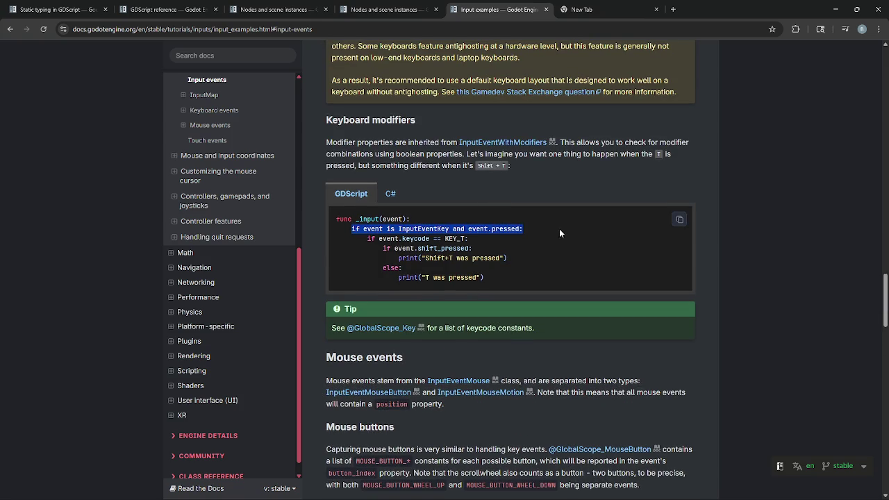
scroll(561, 233, down, 2)
scroll(561, 233, down, 2)
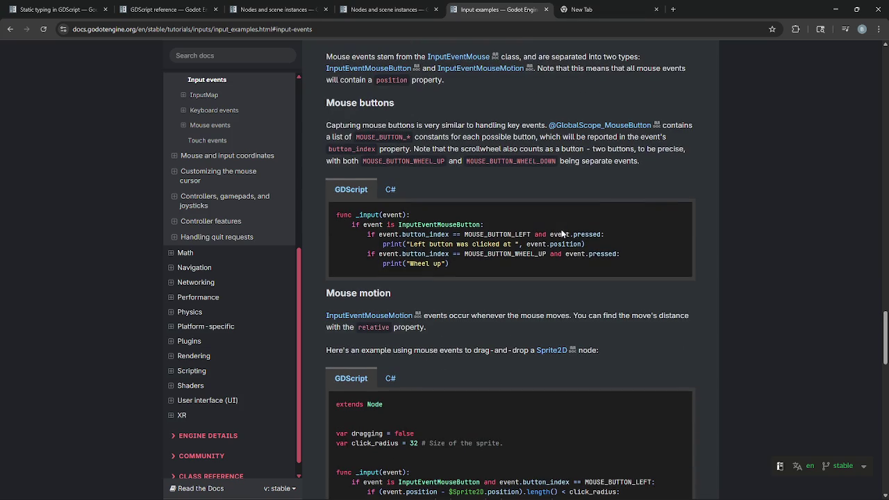
drag(363, 234, 632, 240)
click(642, 240)
drag(366, 234, 608, 244)
click(608, 244)
drag(370, 234, 643, 236)
click(644, 237)
key(alt+Tab)
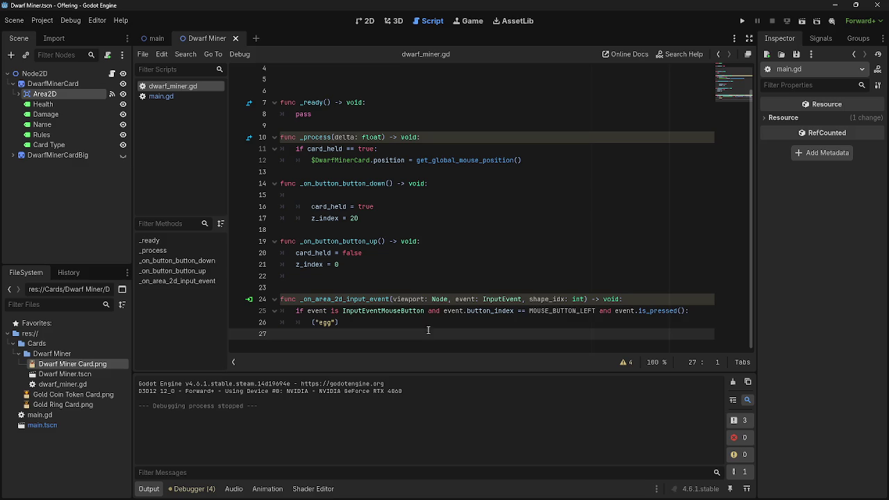
Delete the viewport parameter from the _on_area_2d_input_event signature and review line 25.
drag(391, 298, 523, 298)
key(BackSpace)
key(BackSpace)
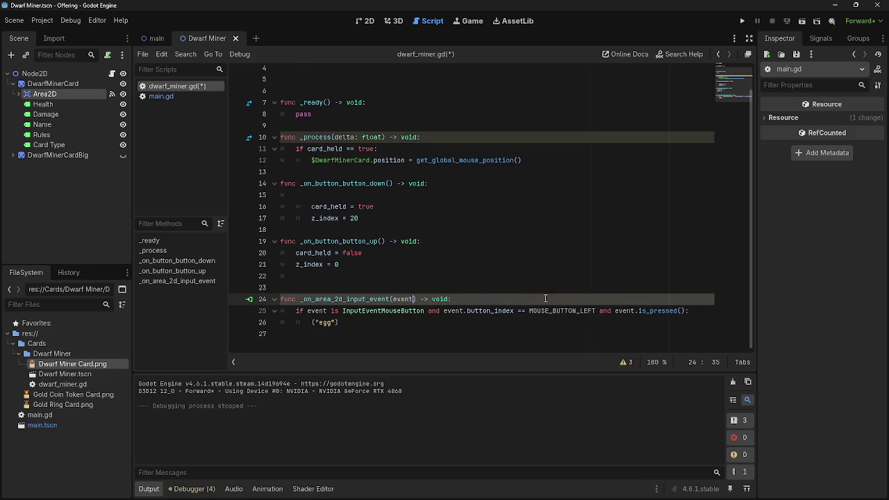
click(341, 323)
click(297, 314)
click(365, 325)
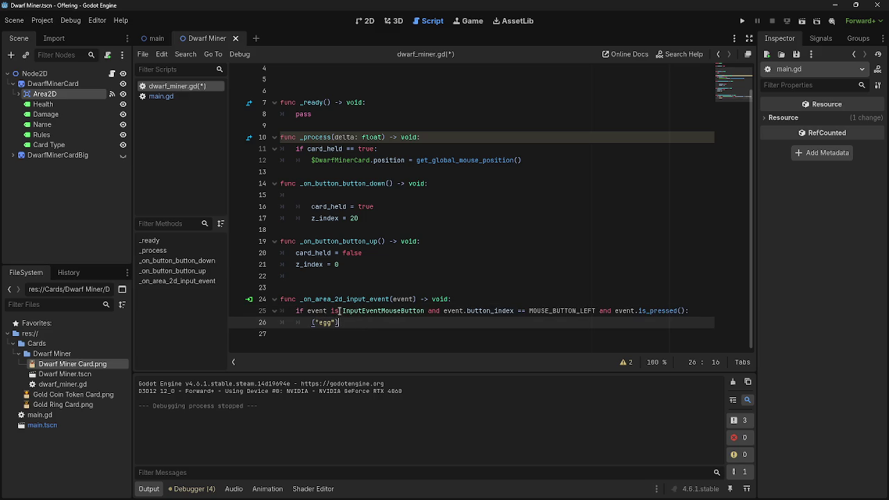
double_click(344, 310)
click(444, 311)
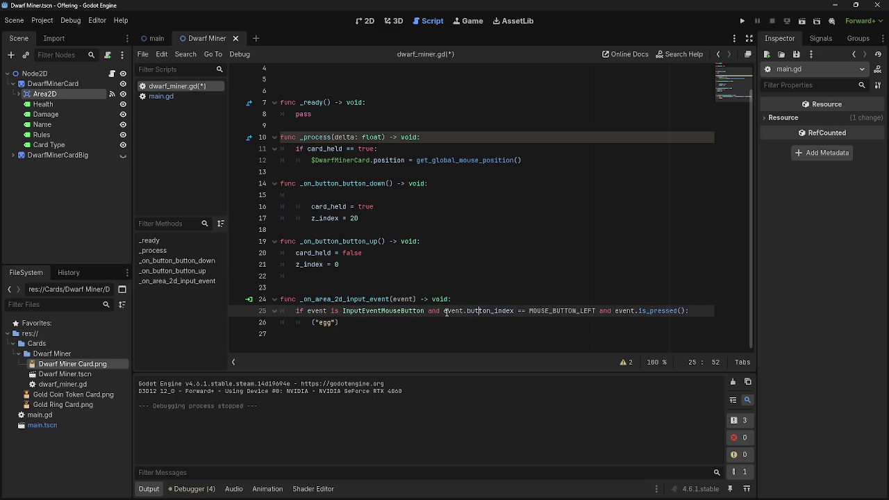
click(484, 322)
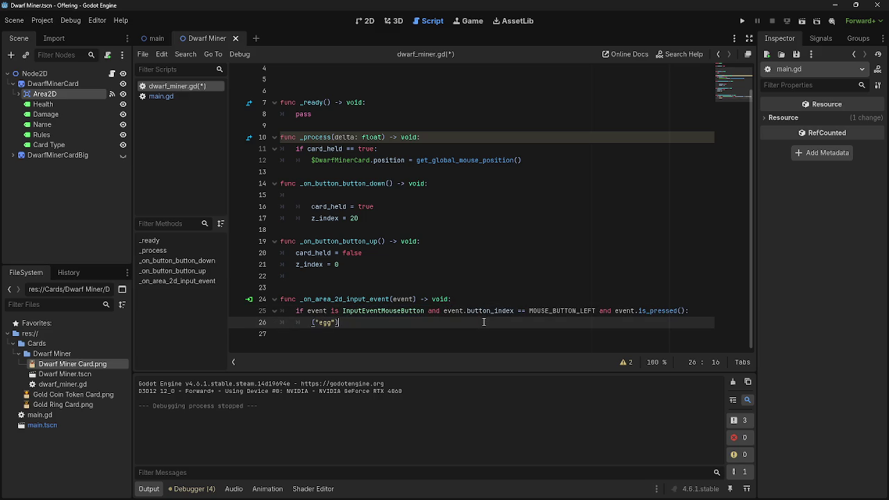
Remove the stray word 'event' typed onto the ("egg") line 26.
text(even)
key(BackSpace)
text(t)
double_click(359, 322)
key(BackSpace)
key(BackSpace)
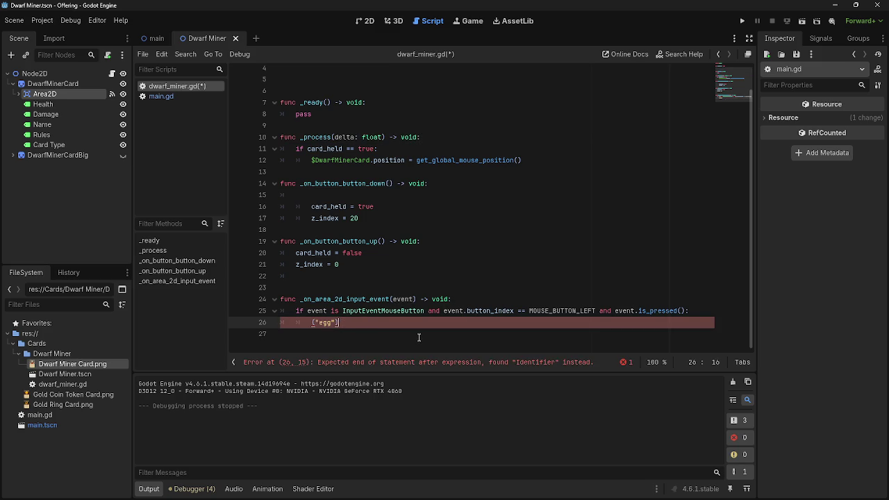
click(419, 337)
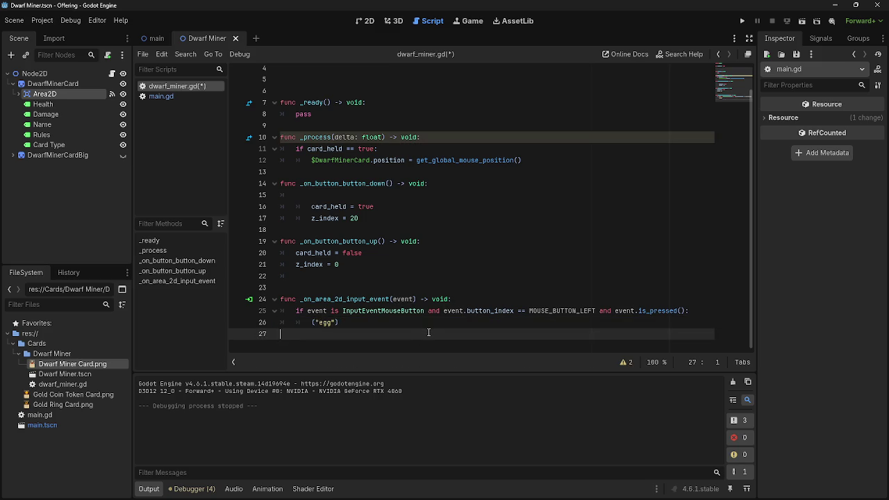
Cross-check the input events docs, then place the caret at the end of line 25's condition.
mouse_move(539, 314)
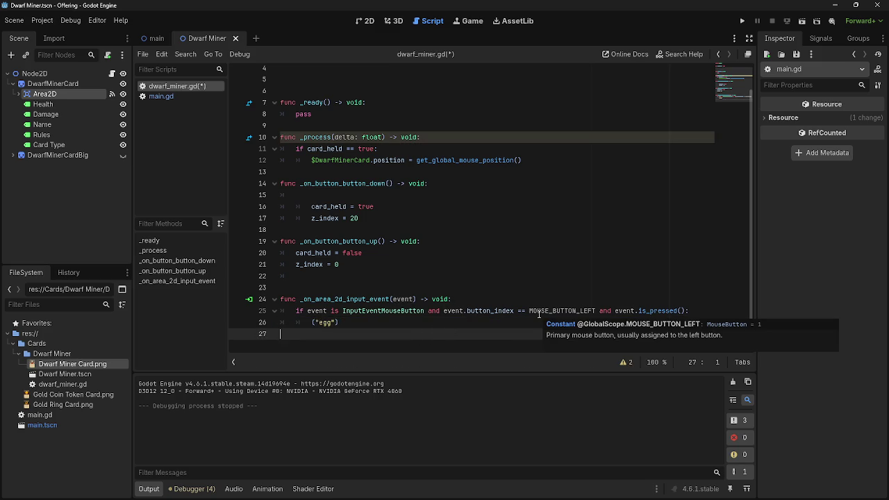
click(363, 22)
click(419, 22)
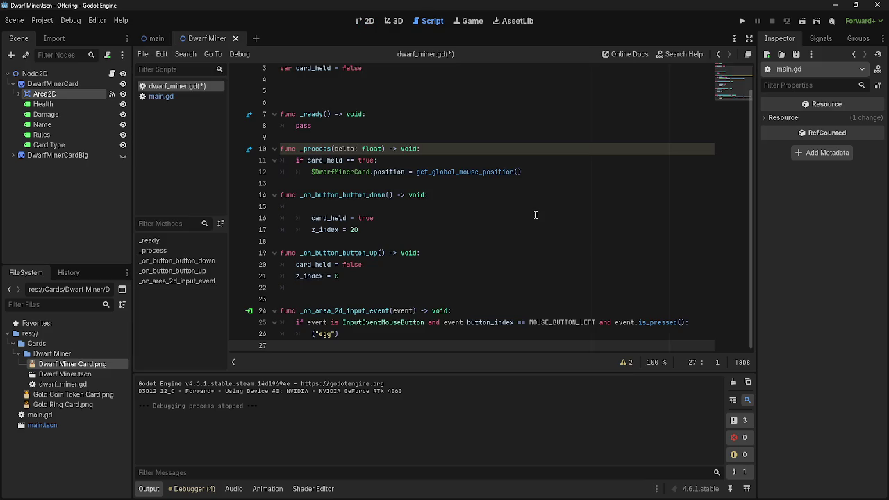
click(614, 322)
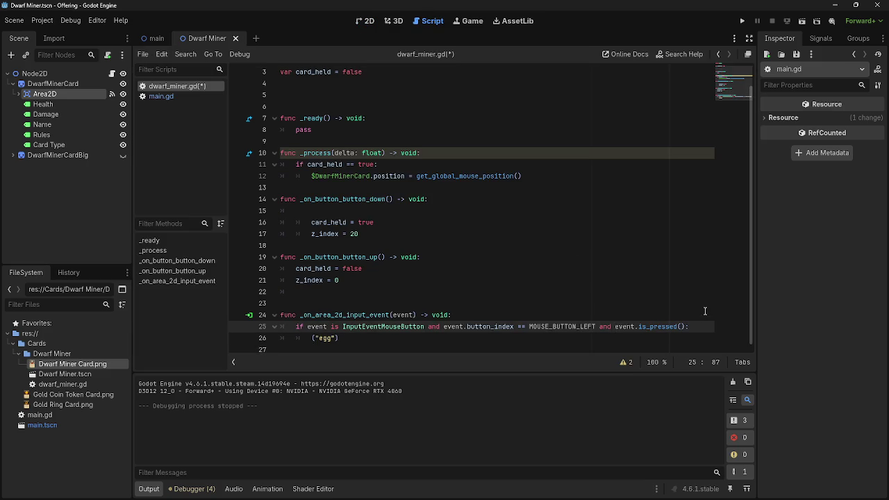
key(alt+Tab)
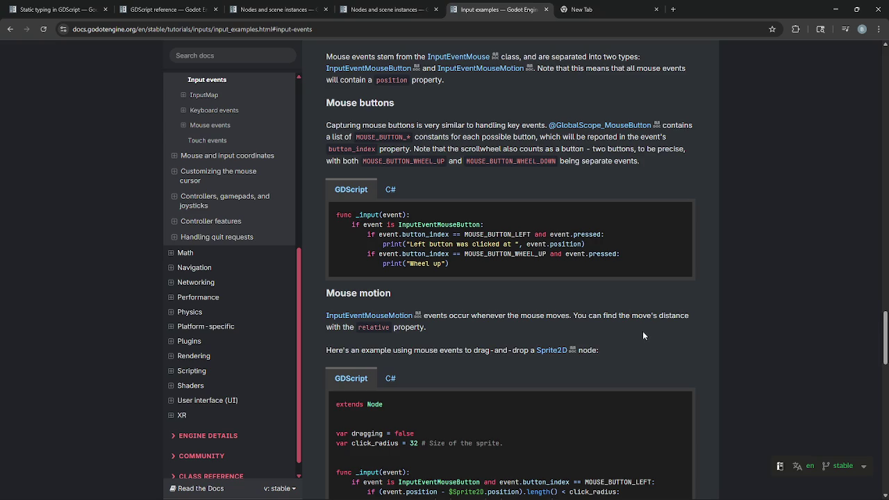
scroll(640, 325, down, 4)
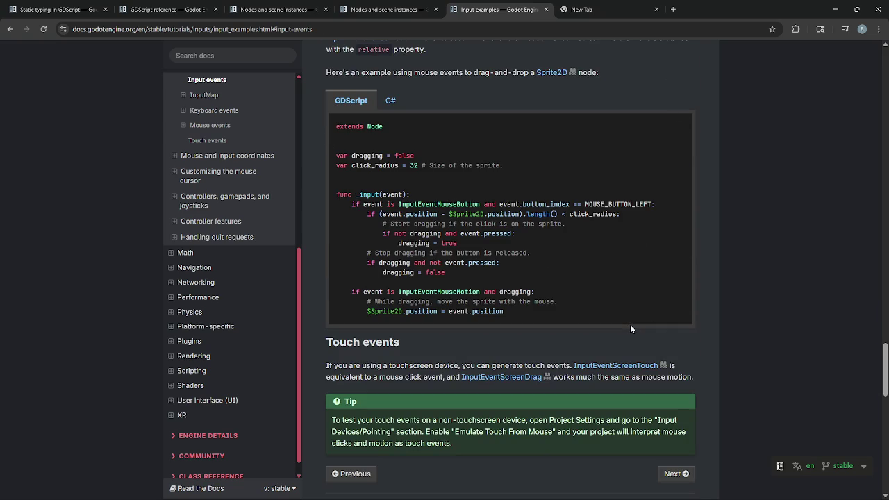
key(alt+Tab)
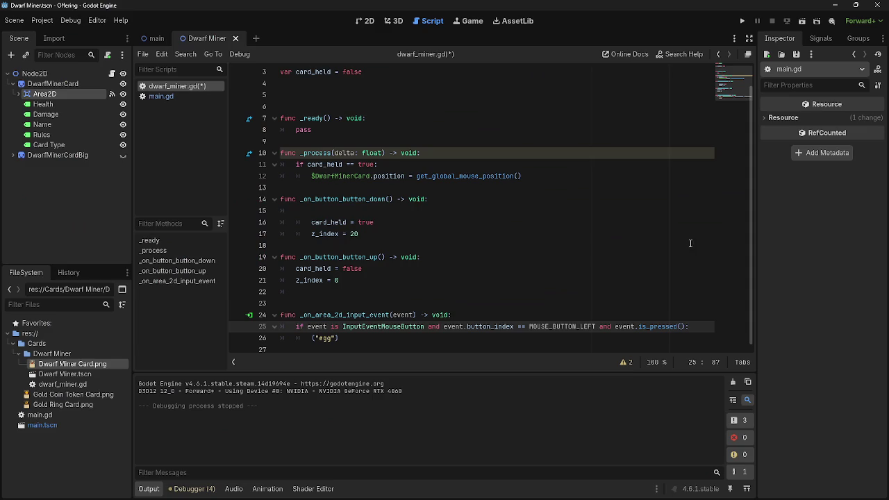
click(686, 326)
Change 'event.is_pressed()' to 'event.pressed' at the end of line 25.
key(BackSpace)
key(BackSpace)
click(651, 326)
key(BackSpace)
key(BackSpace)
key(BackSpace)
text(.)
click(681, 327)
key(Left)
key(BackSpace)
key(BackSpace)
key(BackSpace)
key(BackSpace)
key(BackSpace)
key(BackSpace)
text(pre)
text(ssed)
click(674, 328)
Run the game and open the debugger's 26 errors about the handler expecting 1 argument.
click(741, 21)
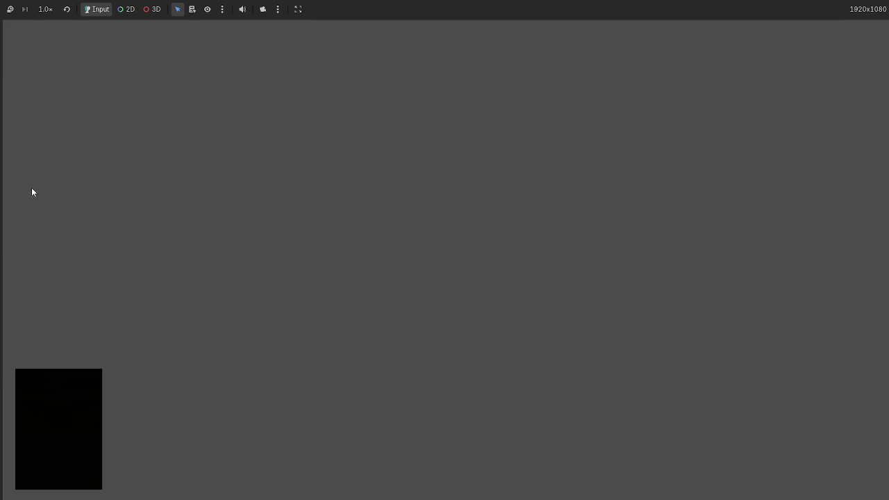
click(30, 57)
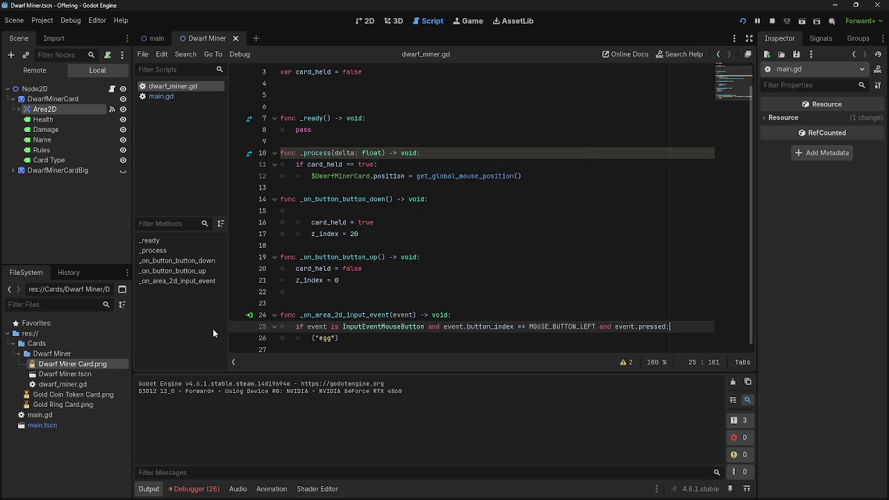
click(194, 488)
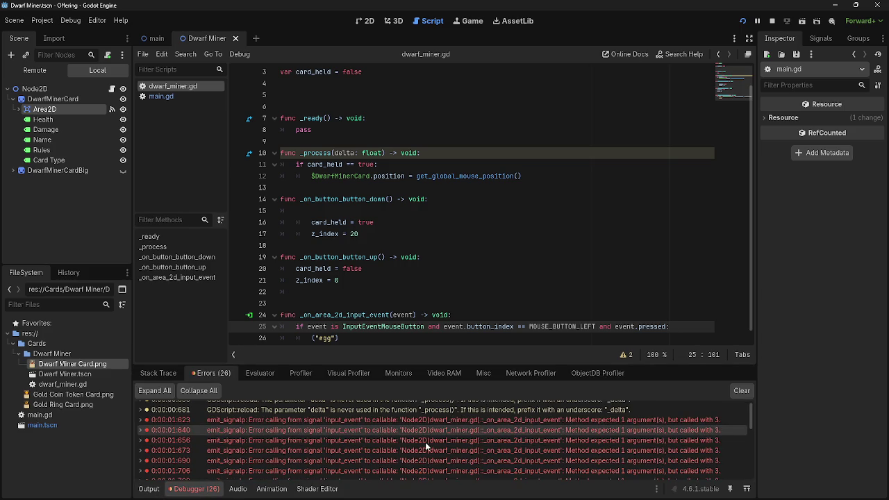
Scroll down to the input_event handler and place the caret at the end of its ("egg") line.
scroll(541, 432, down, 10)
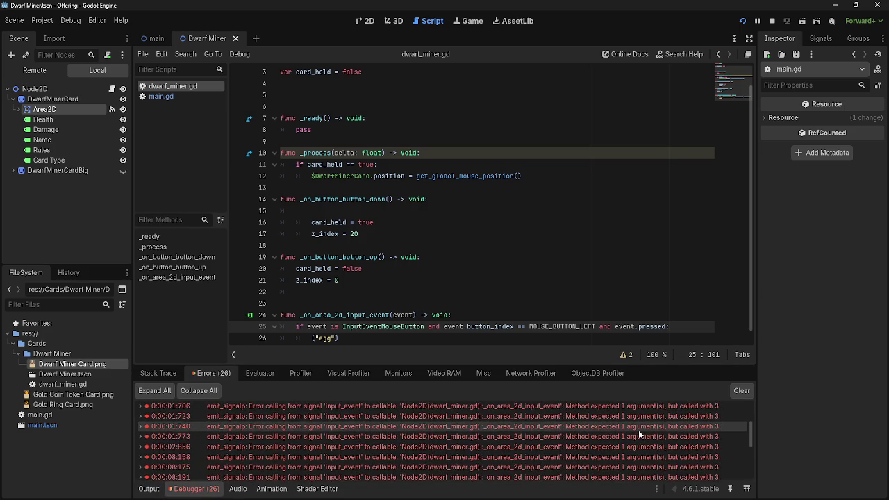
scroll(637, 429, down, 4)
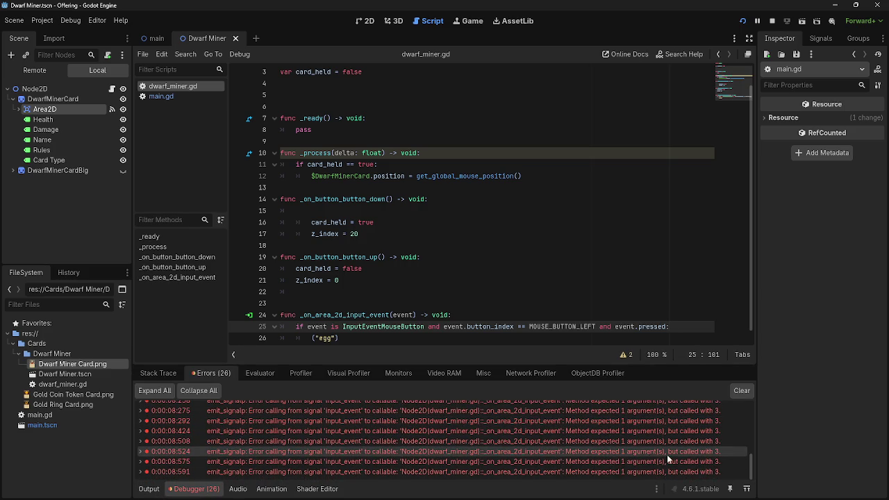
click(623, 336)
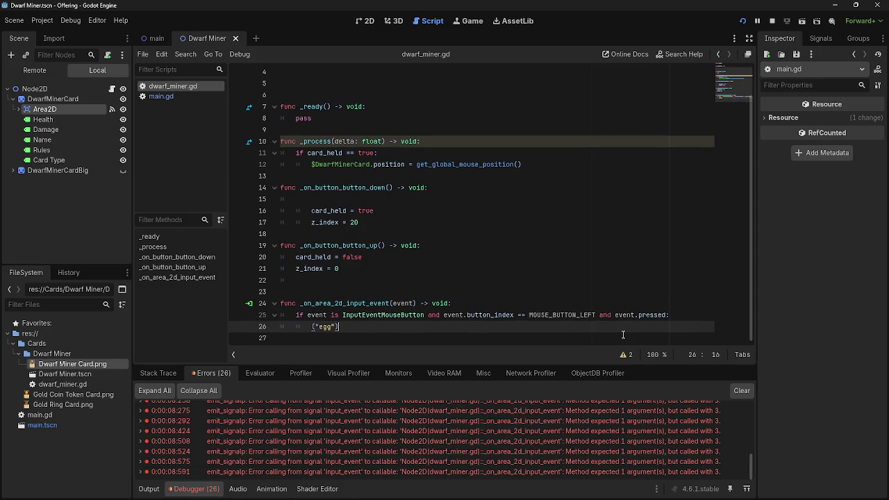
mouse_move(423, 317)
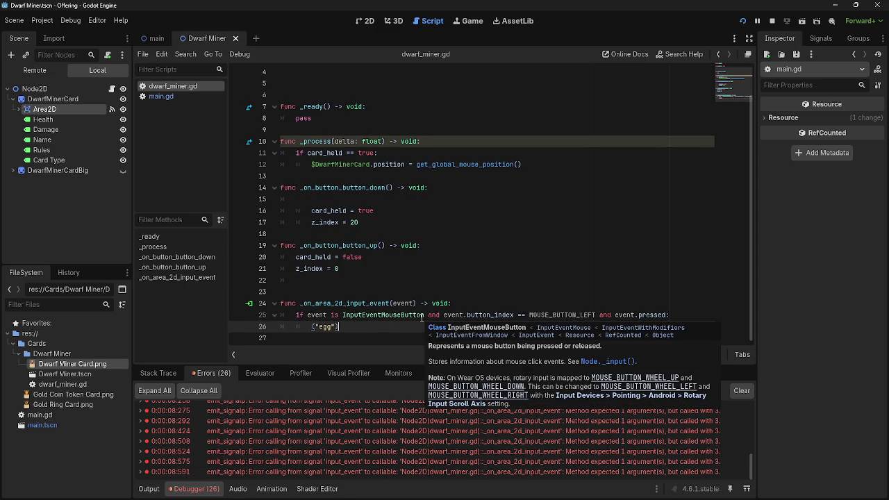
Split the condition after InputEventMouseButton: onto a new line, replacing 'and' with 'if'.
click(424, 314)
key(Return)
click(431, 316)
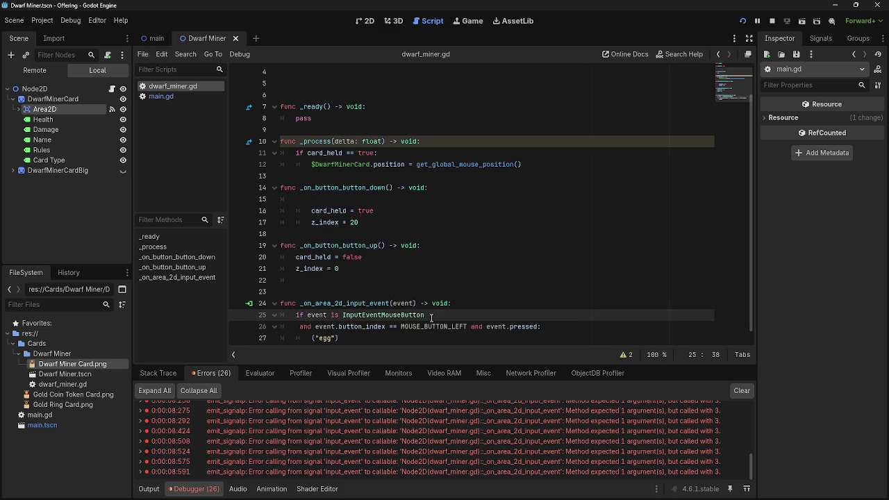
click(299, 326)
text(if)
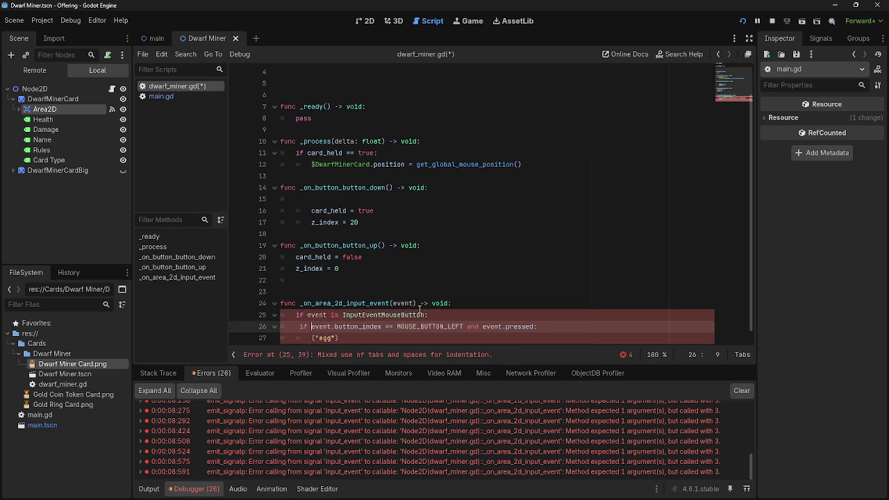
click(587, 322)
click(295, 326)
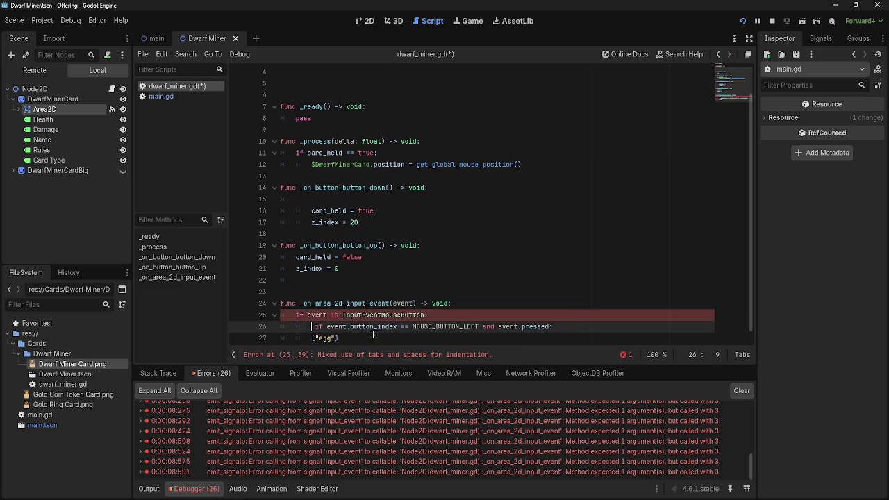
key(Delete)
Indent the left-button check and ("egg") line one level deeper, then run and close the game.
key(Tab)
click(312, 338)
key(Tab)
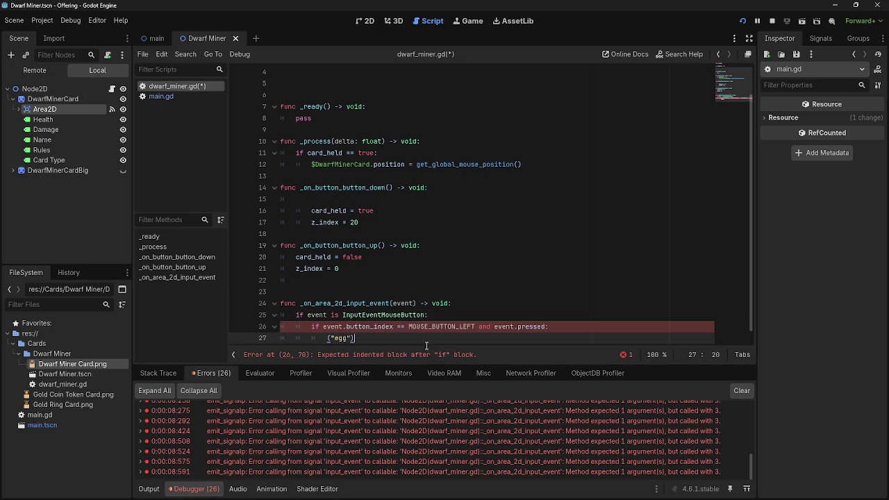
click(590, 326)
click(742, 21)
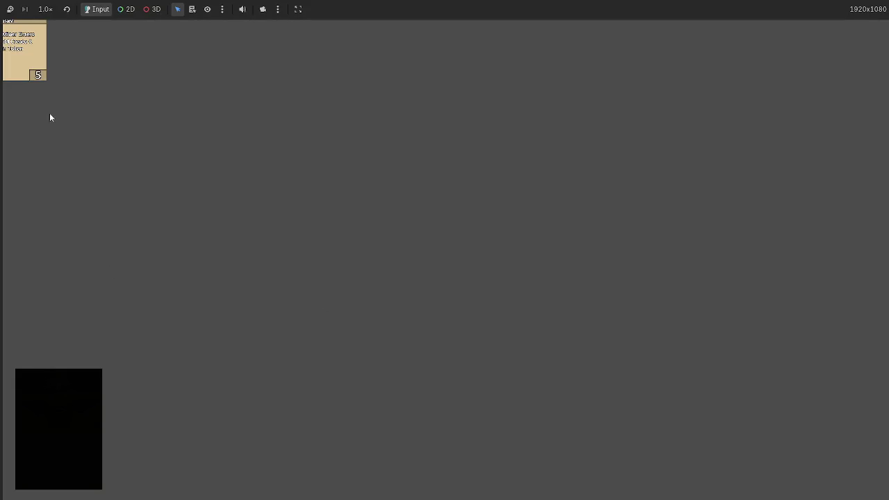
key(F8)
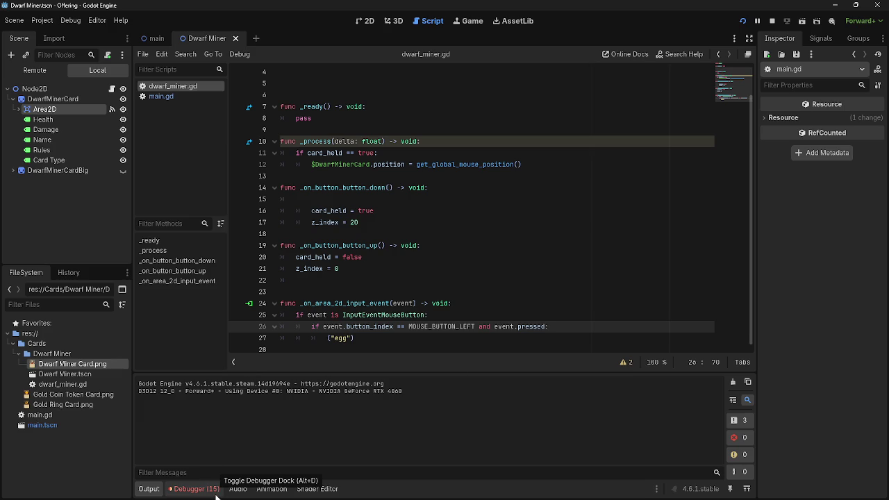
Return to the editor and review the debugger's error list.
key(alt+Tab)
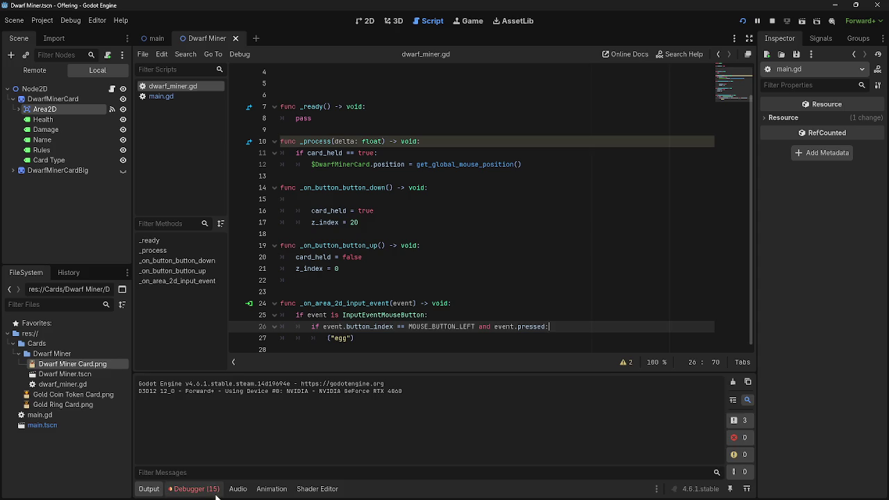
click(196, 488)
scroll(526, 451, up, 1)
scroll(535, 463, up, 5)
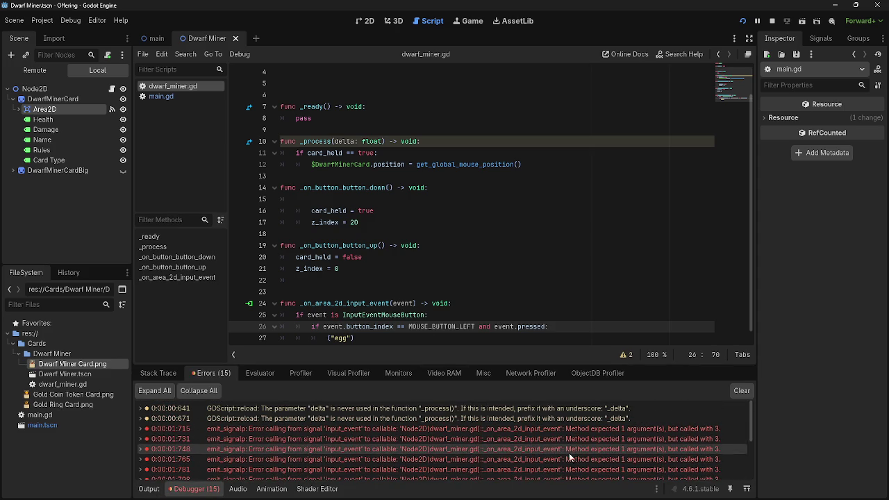
mouse_move(640, 435)
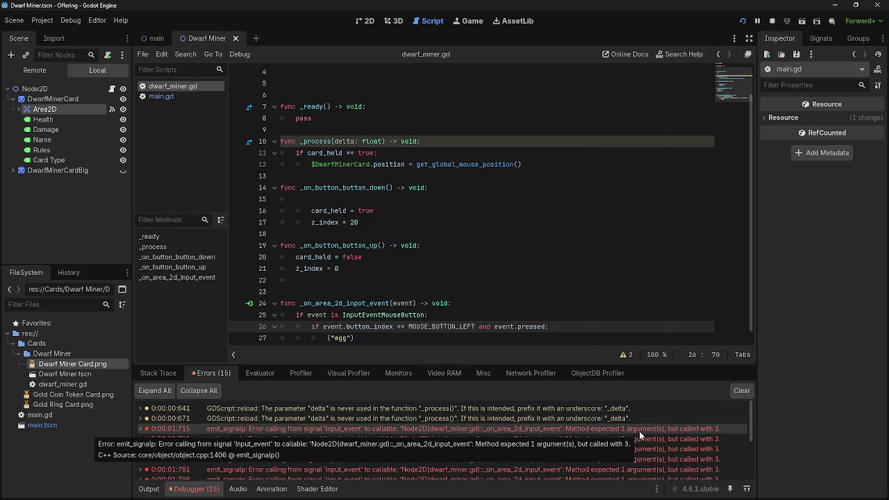
Merge the button_index check back onto line 25, joined with 'and'.
click(530, 316)
key(Down)
key(Home)
key(BackSpace)
key(Delete)
key(Delete)
key(Delete)
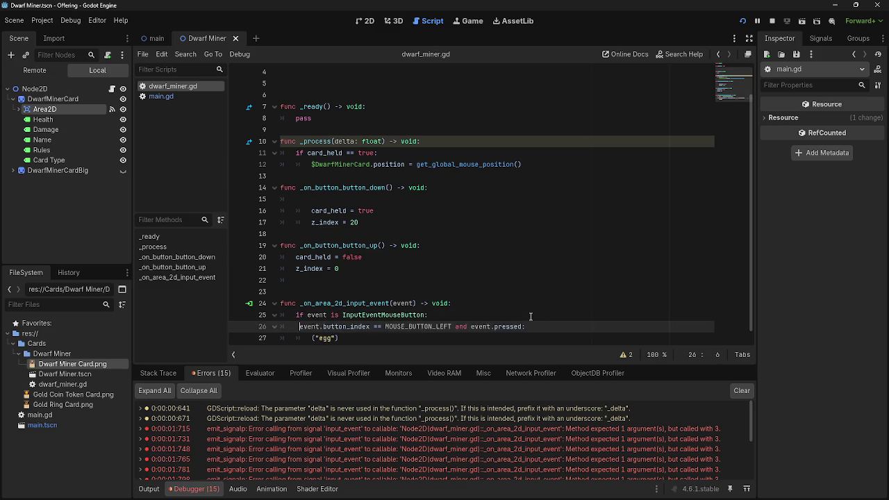
text(and)
key(Home)
key(BackSpace)
key(BackSpace)
key(BackSpace)
key(BackSpace)
key(BackSpace)
key(BackSpace)
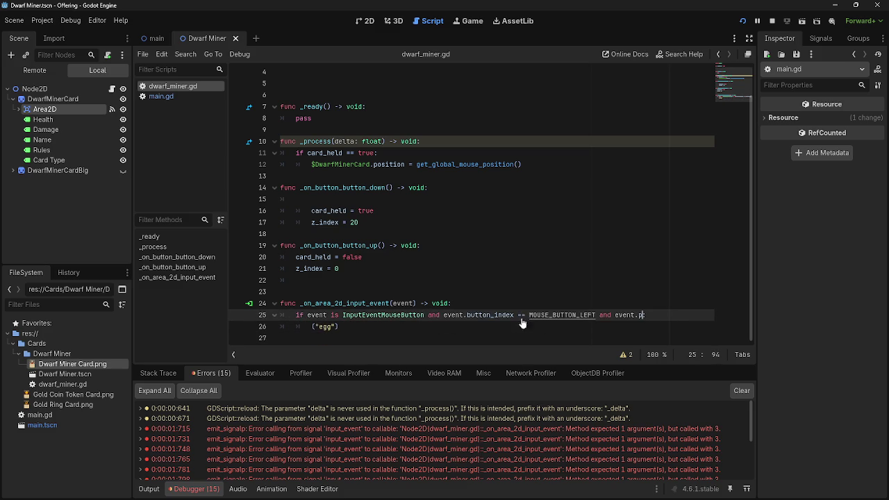
End the condition with is_pressed() and remove one indent from the ("egg") line.
text(is_pressed:)
key(Left)
key(Left)
key(Left)
text(()
key(Down)
key(Up)
key(Up)
key(ctrl+v)
key(Down)
key(Down)
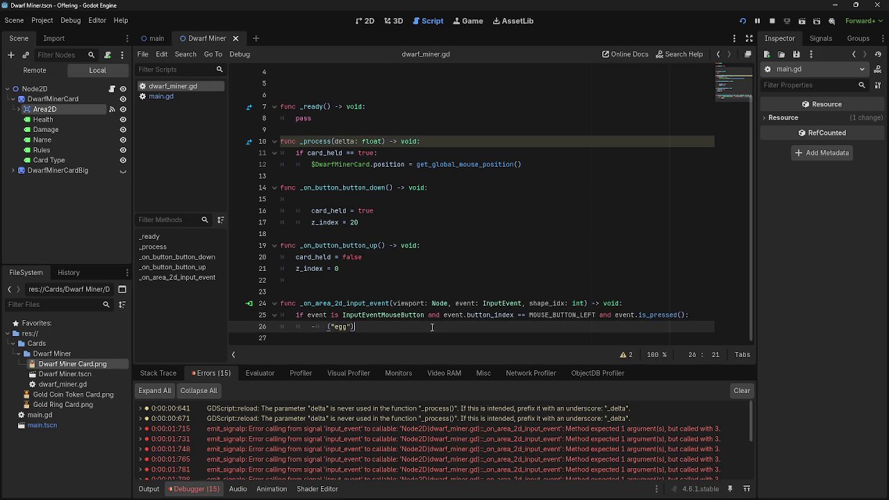
key(Left)
key(BackSpace)
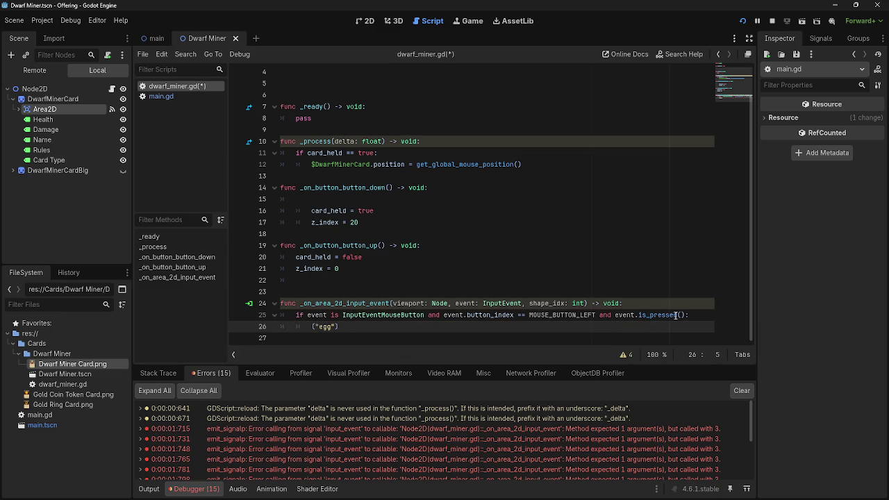
Change is_pressed() to event.pressed so the condition ends 'and event.pressed:'.
click(651, 317)
key(BackSpace)
key(BackSpace)
key(BackSpace)
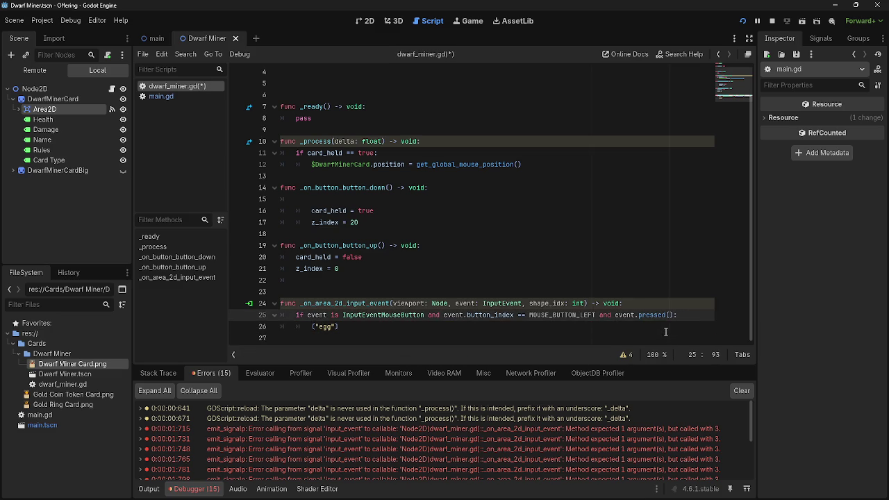
drag(668, 317, 639, 316)
key(BackSpace)
text(pressed)
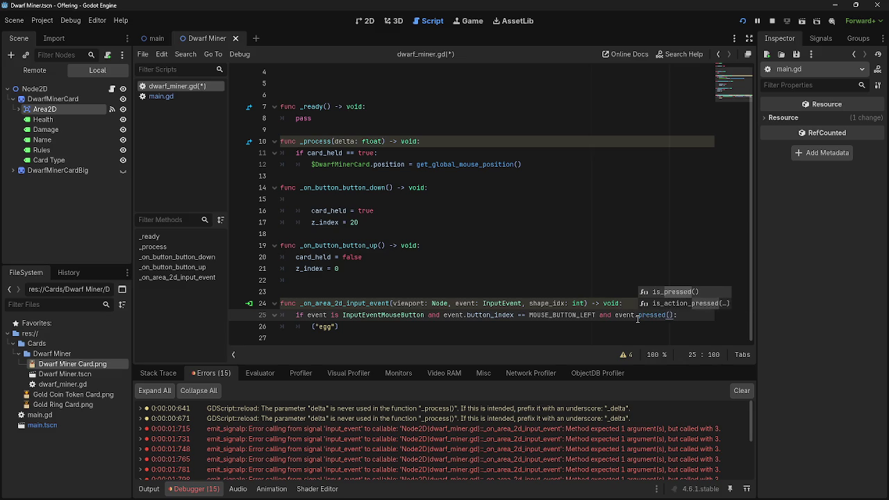
key(BackSpace)
key(BackSpace)
key(BackSpace)
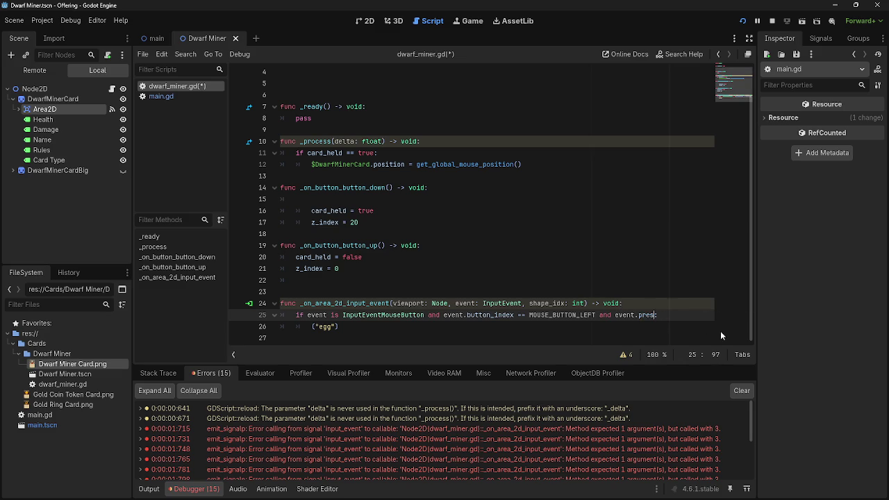
text(sed)
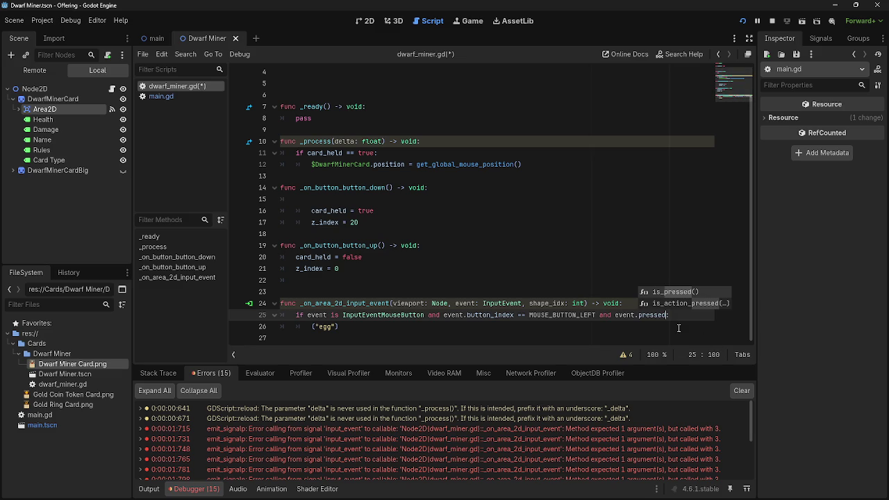
click(676, 328)
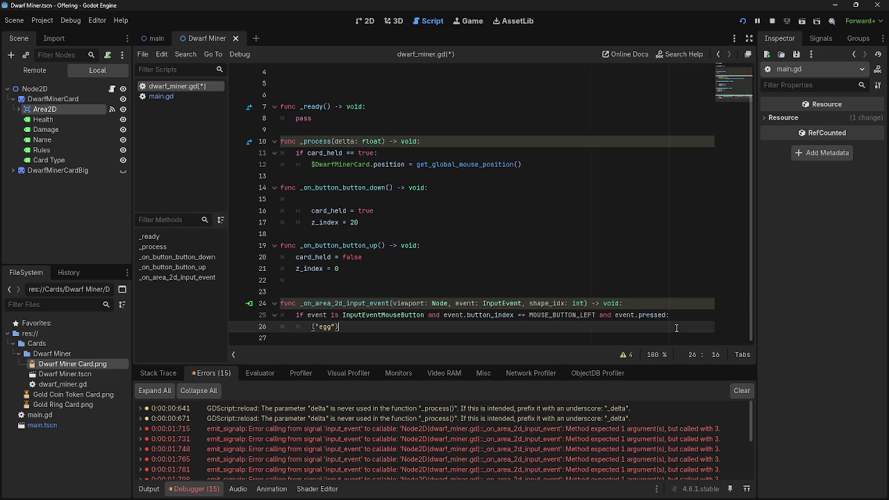
click(360, 198)
Delete the blank line inside button_down and stop the running game.
key(BackSpace)
key(BackSpace)
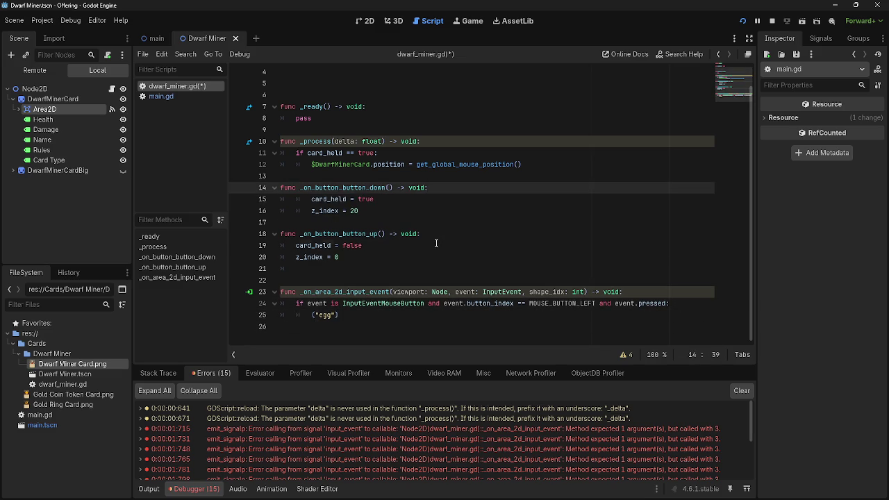
click(431, 245)
click(430, 315)
click(771, 21)
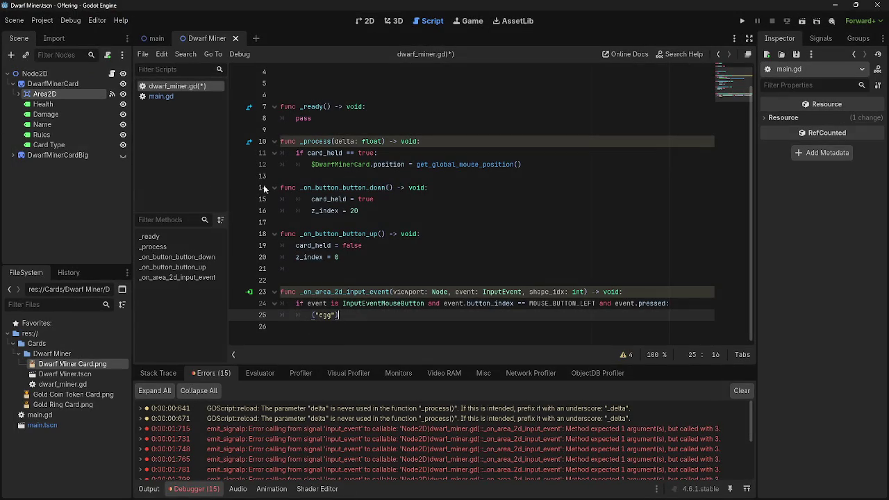
Remove one indent level from the card_held and z_index lines.
drag(312, 199, 404, 212)
click(404, 212)
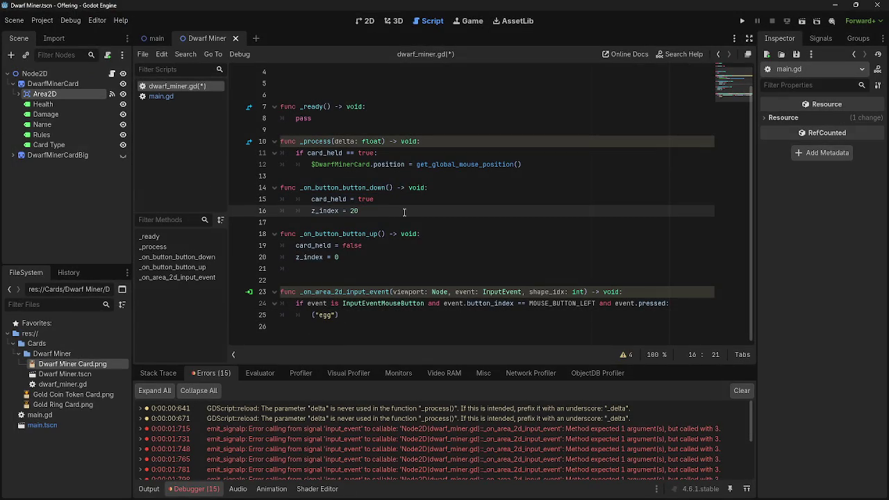
drag(312, 199, 425, 212)
click(424, 211)
mouse_move(573, 302)
click(304, 211)
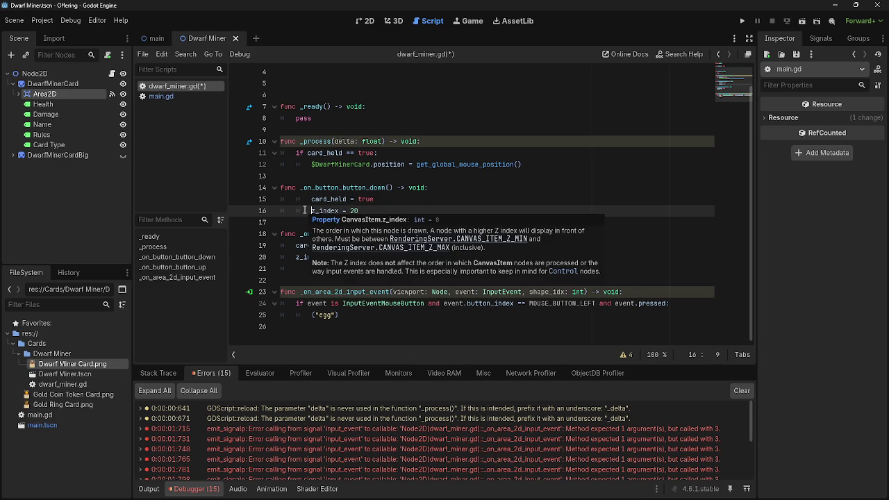
key(ctrl+z)
Highlight MOUSE_BUTTON_LEFT and event.pressed in the handler's left-click condition.
click(376, 321)
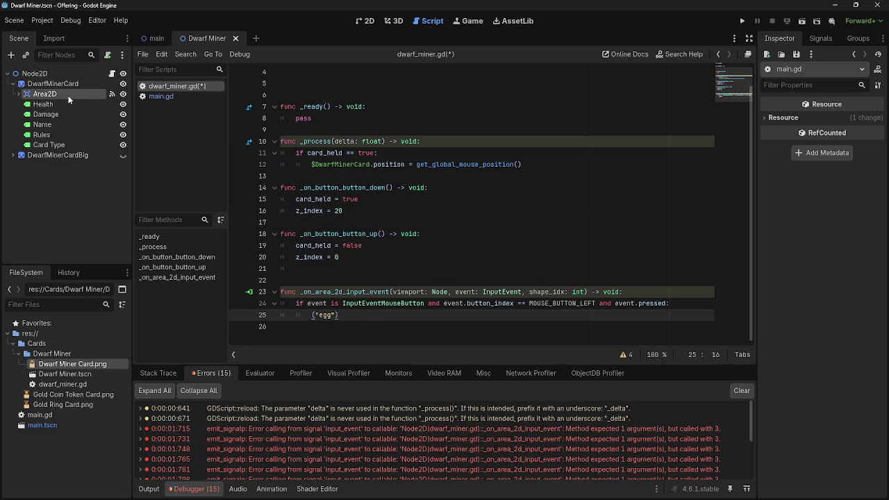
drag(416, 315, 320, 292)
click(468, 321)
mouse_move(529, 319)
mouse_down()
mouse_move(548, 305)
mouse_move(531, 316)
mouse_move(527, 304)
mouse_up()
click(447, 303)
drag(447, 303, 668, 303)
click(531, 304)
click(596, 303)
click(668, 304)
Run the project, view the debugger's Errors list, and place the caret before the first 'and'.
click(742, 21)
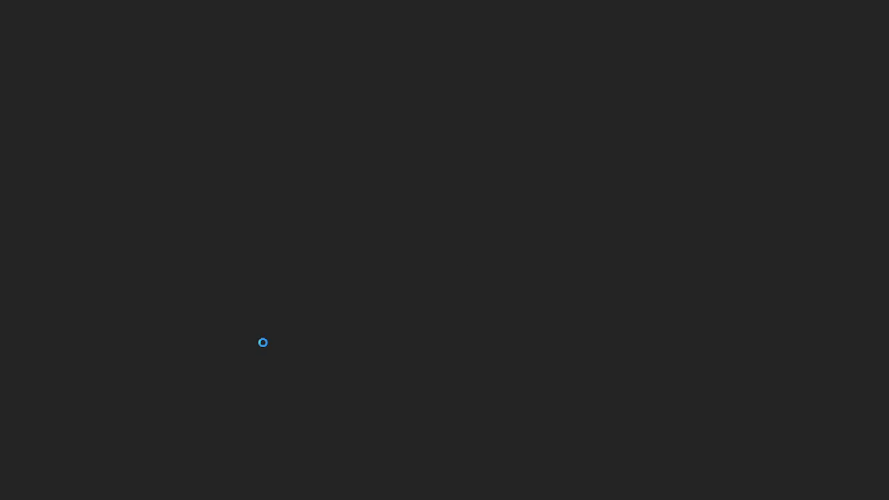
key(alt+Tab)
key(alt+Tab)
key(alt+Tab)
key(alt+Tab)
key(alt+Tab)
click(196, 489)
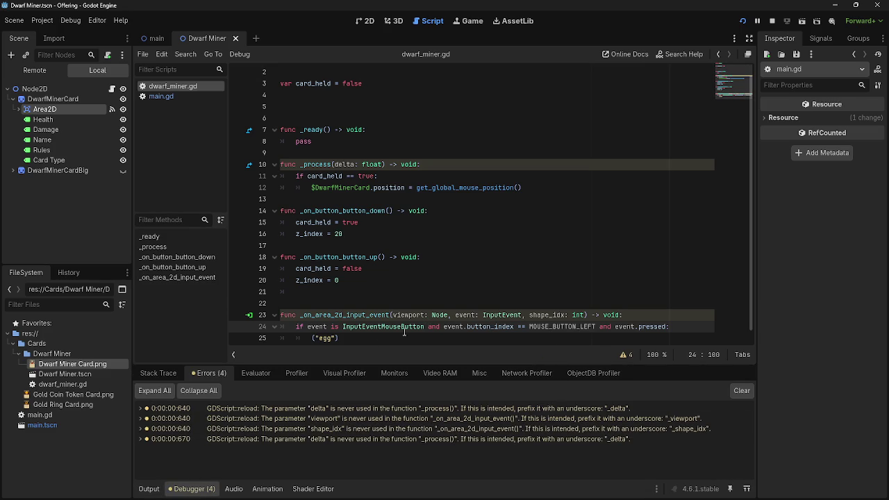
click(429, 326)
Break the left-button check onto its own nested 'if' line and indent ("egg") beneath it.
key(Return)
click(310, 339)
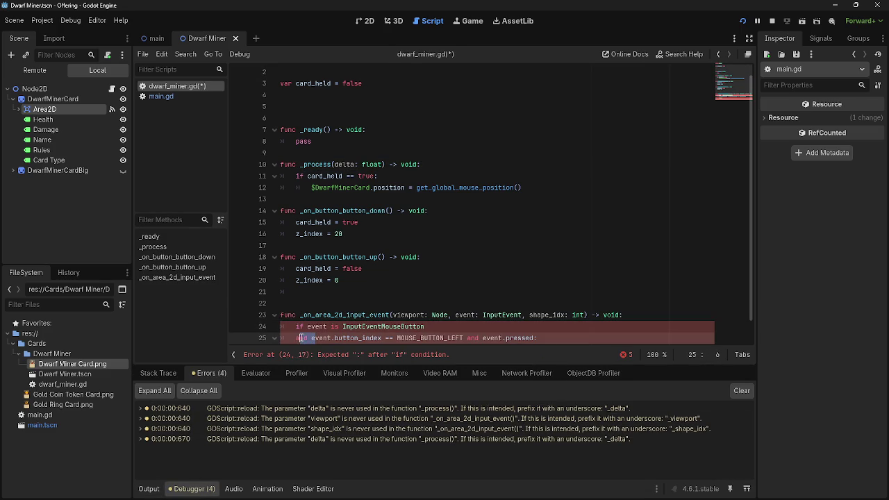
key(Tab)
text(if )
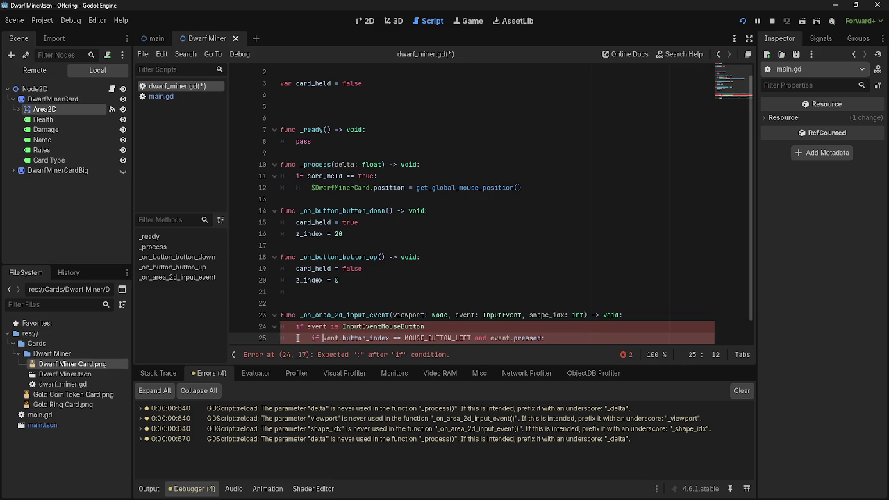
text(e)
click(652, 326)
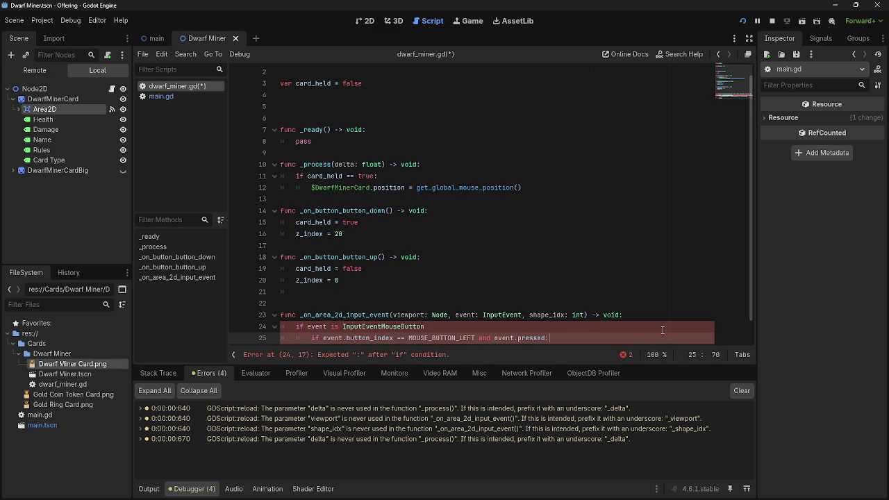
text(:)
key(Down)
key(Down)
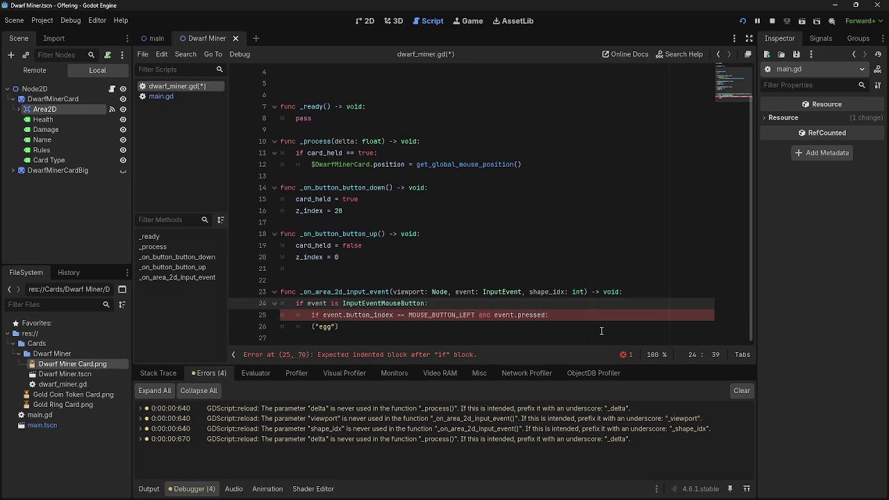
key(Home)
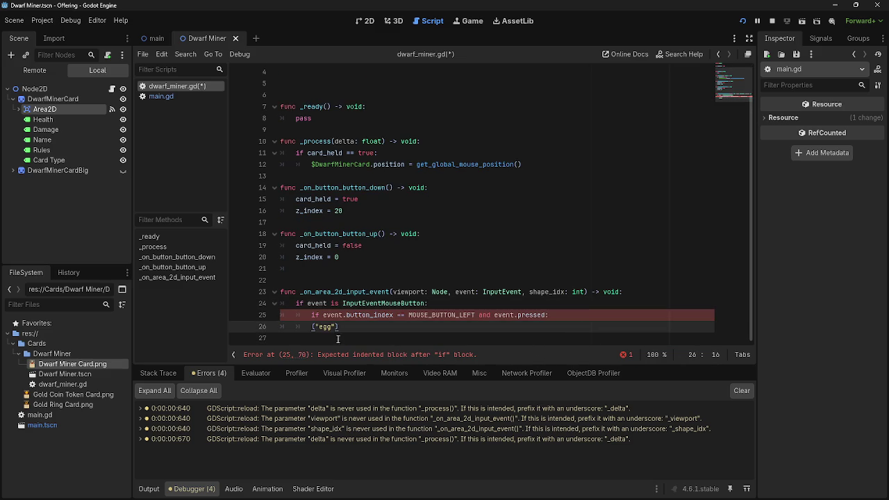
key(Tab)
key(End)
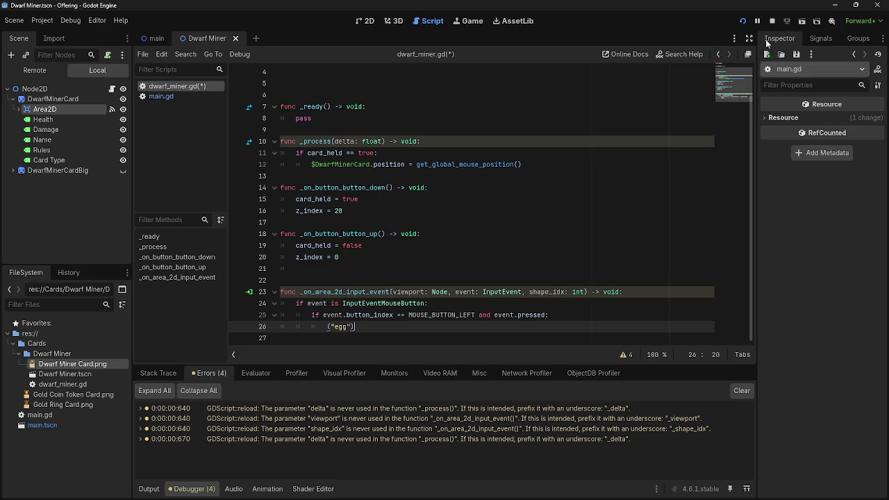
Run the project and compare the docs' InputEventMouseButton check with the script's type-check line.
click(742, 21)
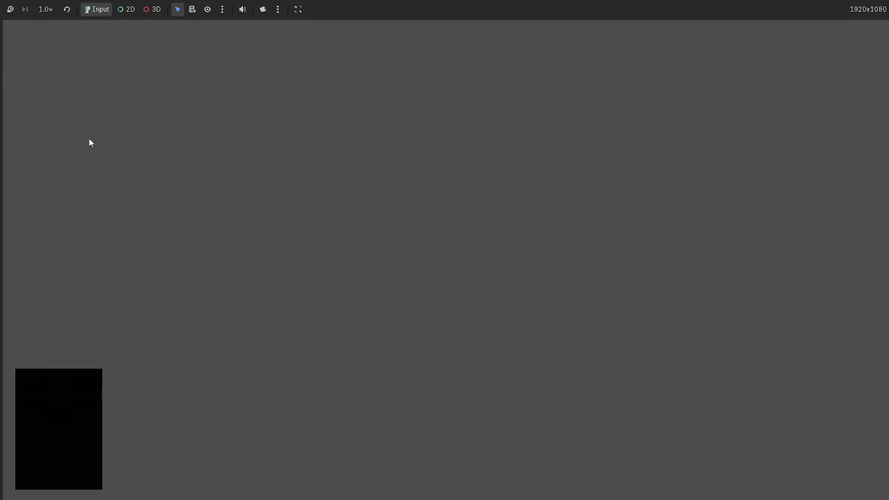
key(alt+Tab)
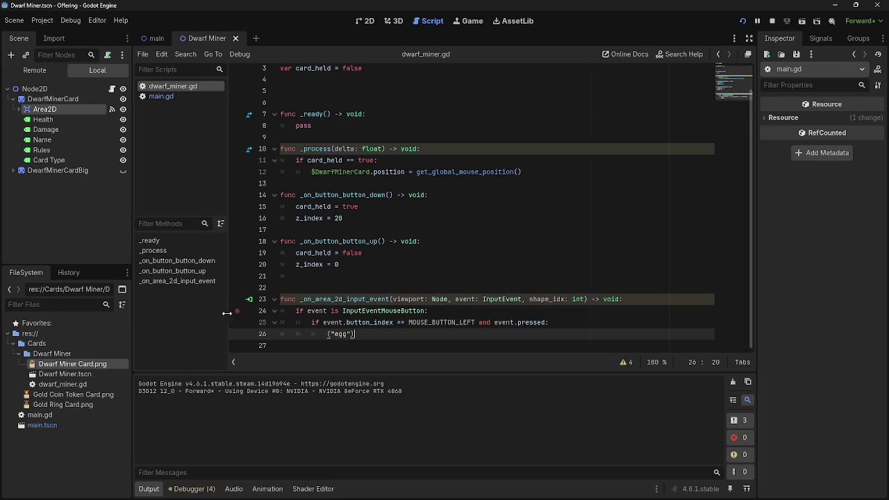
key(alt+Tab)
key(alt+Tab)
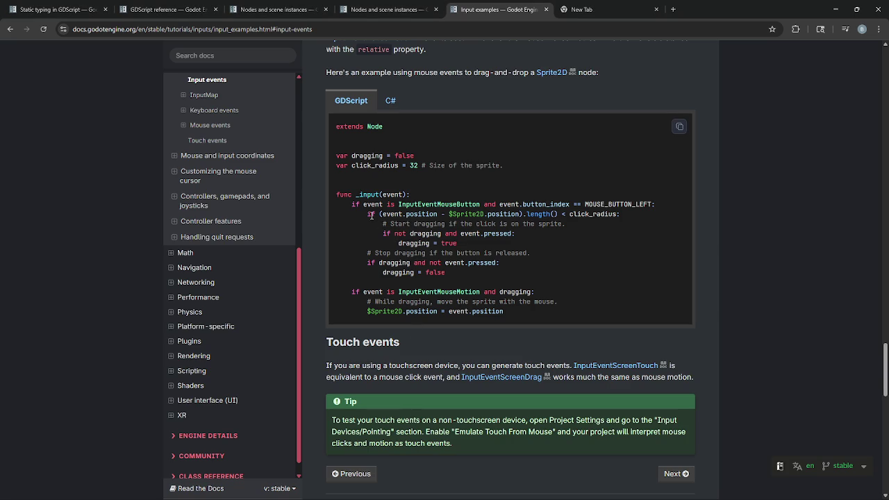
scroll(371, 216, up, 4)
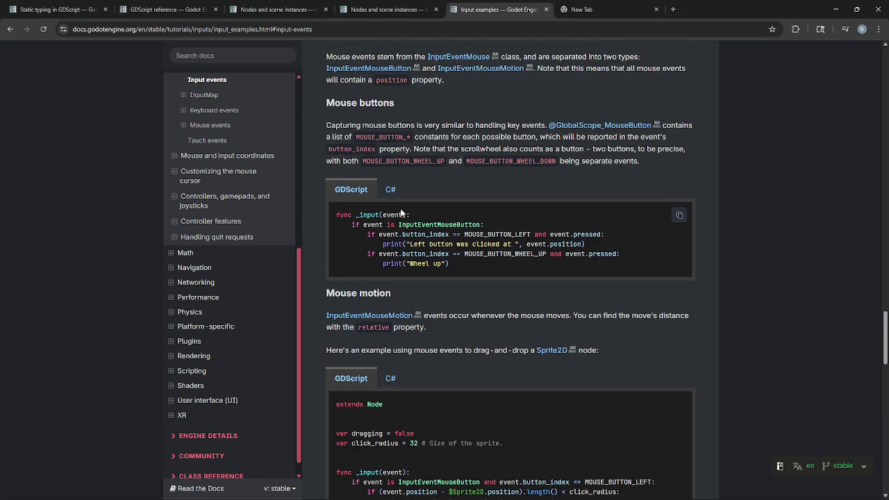
drag(355, 223, 502, 220)
key(alt+Tab)
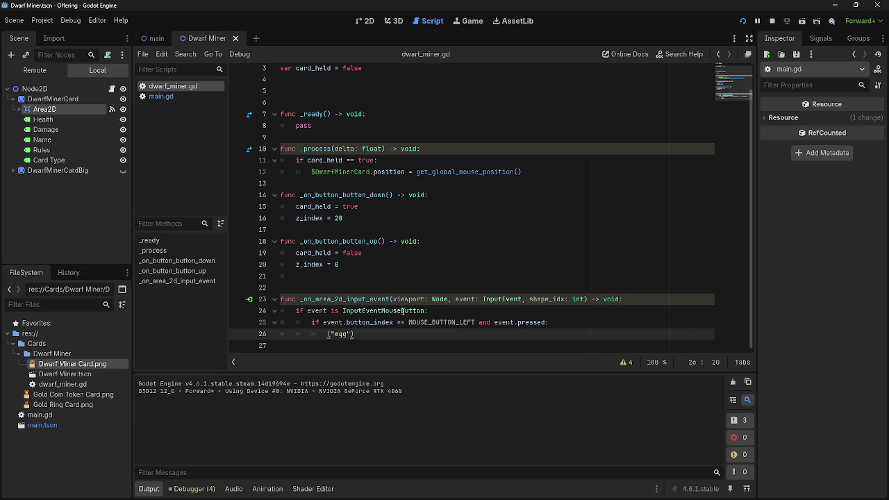
mouse_move(403, 311)
click(441, 311)
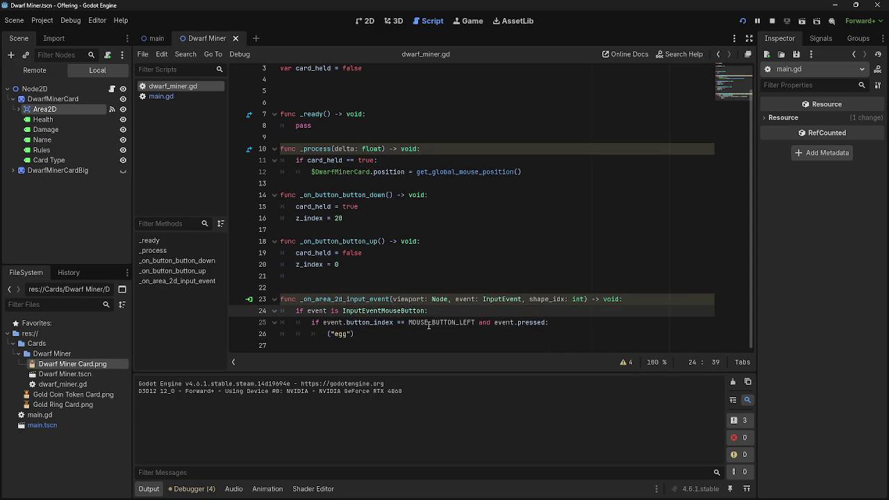
Compare the docs' left-button check against the script's MOUSE_BUTTON_LEFT condition.
key(alt+Tab)
drag(370, 234, 451, 234)
key(alt+Tab)
key(Down)
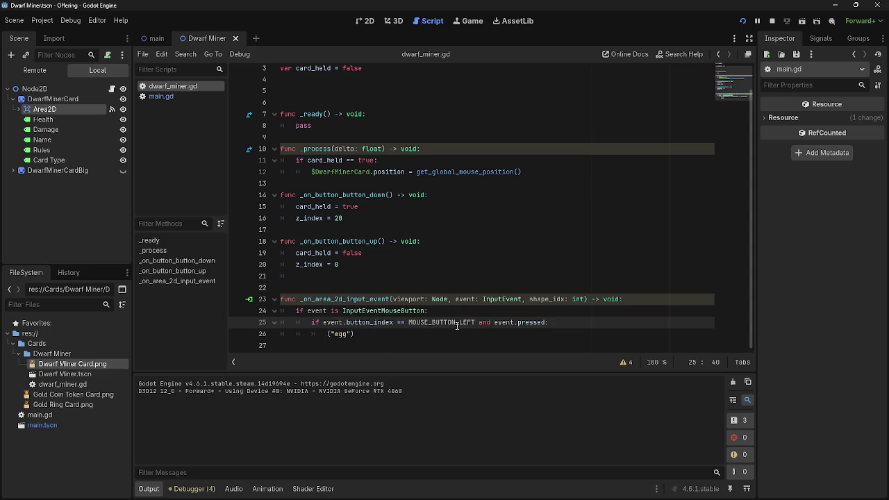
key(ctrl+Right)
key(alt+Tab)
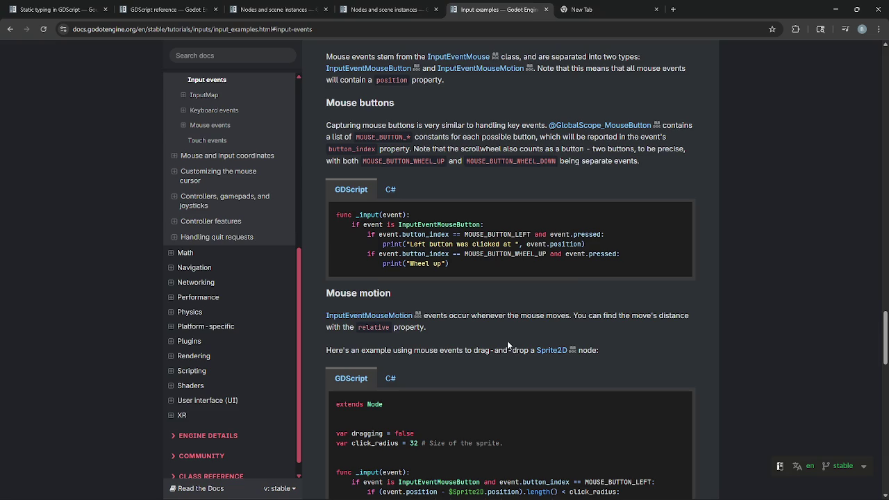
key(alt+Tab)
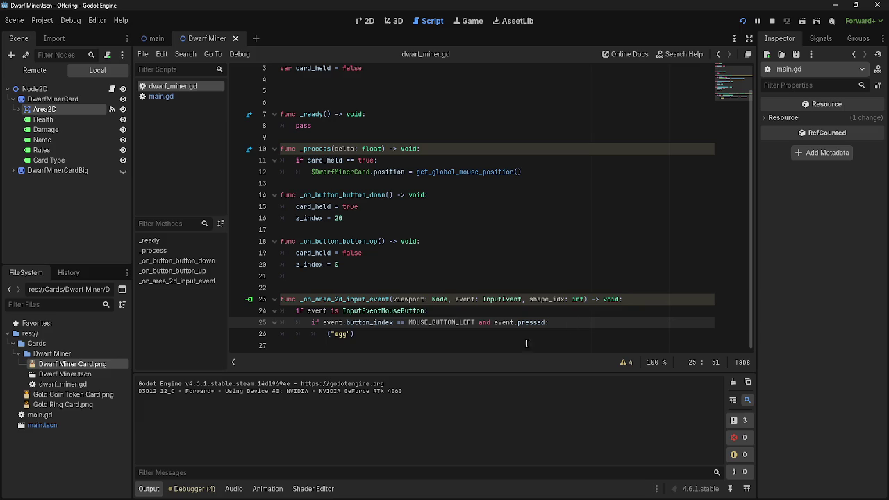
Compare the script's event.pressed and ("egg") lines with the docs example's print line.
drag(494, 322, 550, 322)
click(381, 336)
key(alt+Tab)
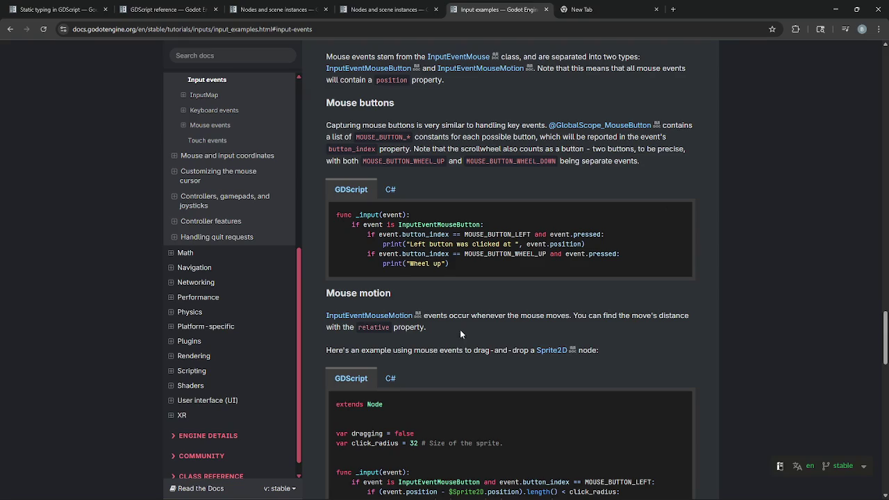
mouse_move(382, 244)
mouse_down()
mouse_move(597, 245)
mouse_move(369, 247)
mouse_up()
click(597, 245)
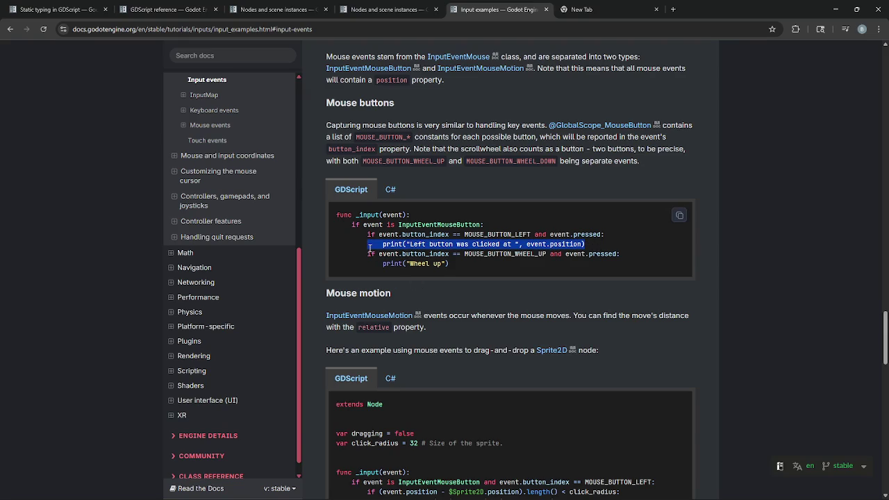
key(alt+Tab)
key(alt+Tab)
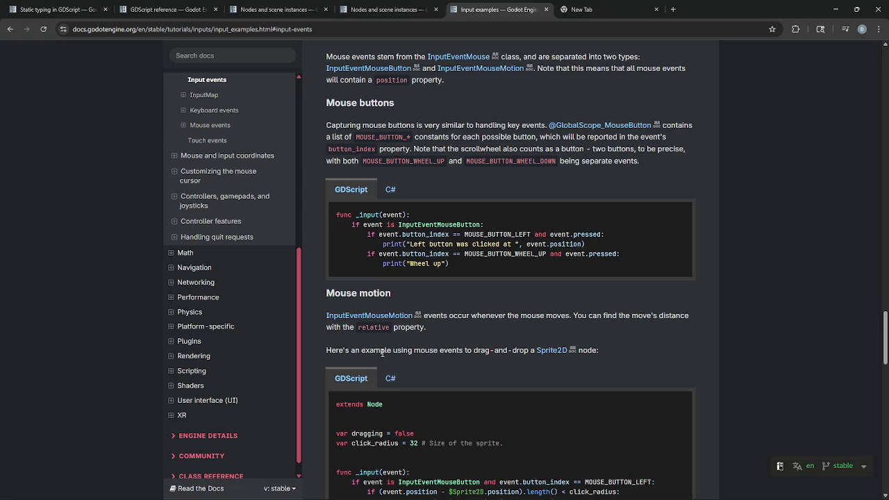
key(alt+Tab)
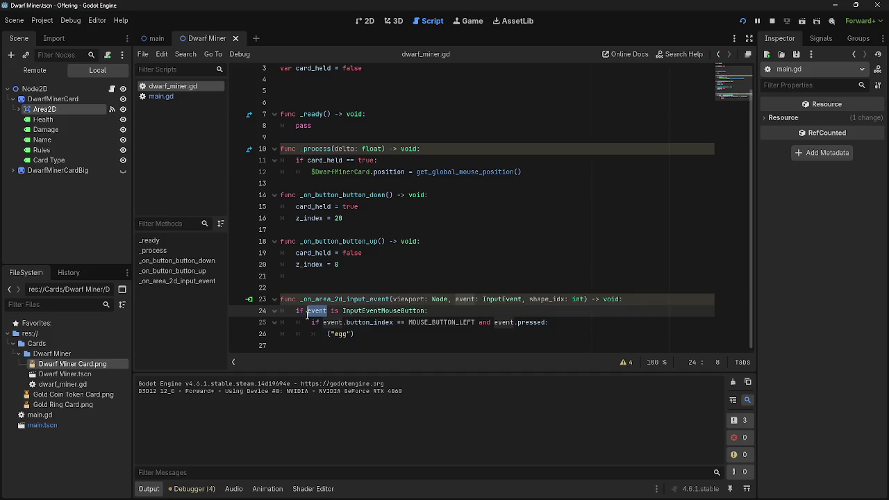
Check the InputEvent parameter type, then stop, relaunch and close the game to test the card.
drag(483, 298, 526, 299)
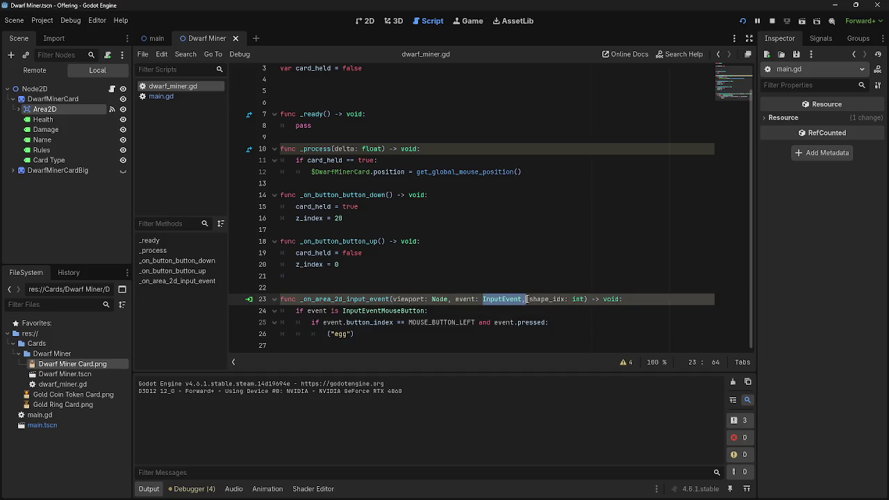
click(527, 299)
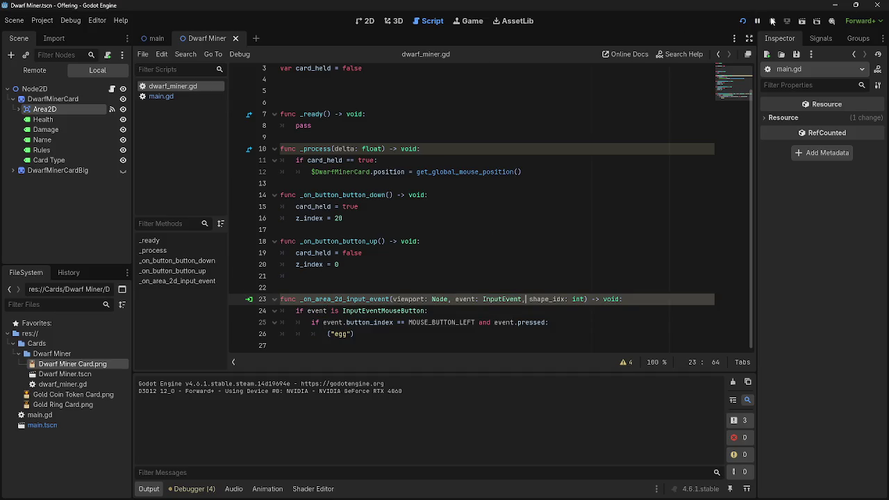
click(741, 23)
click(740, 23)
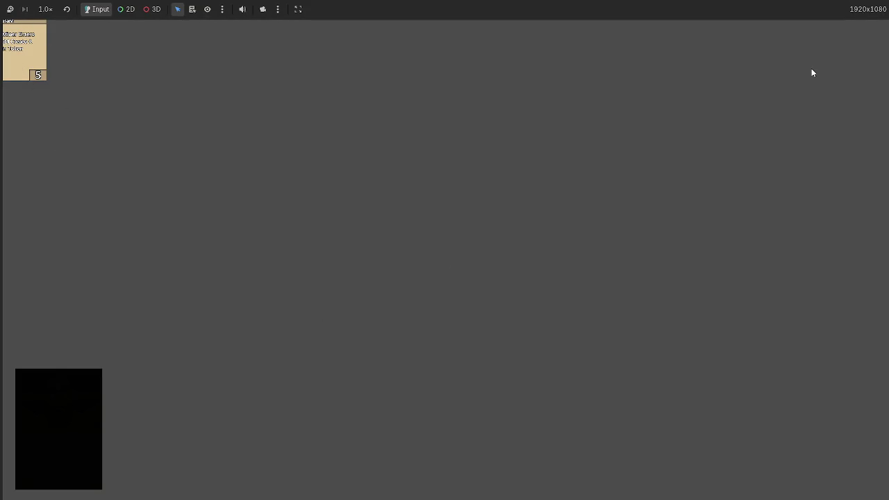
key(F8)
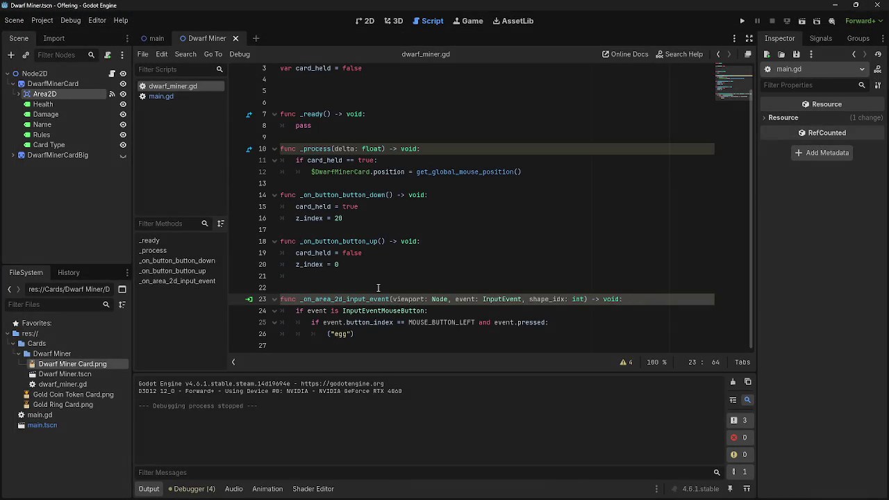
Select the whole input event handler function and go back to the input examples docs.
scroll(335, 271, up, 1)
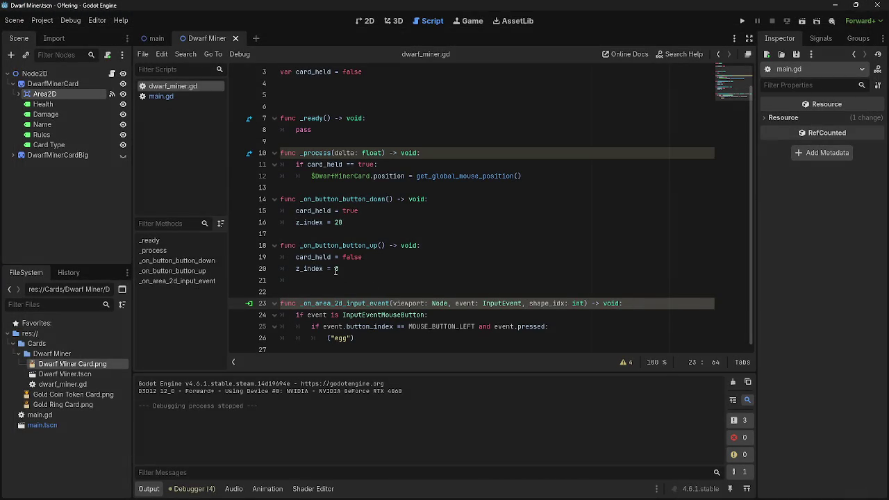
drag(326, 348, 275, 299)
click(291, 287)
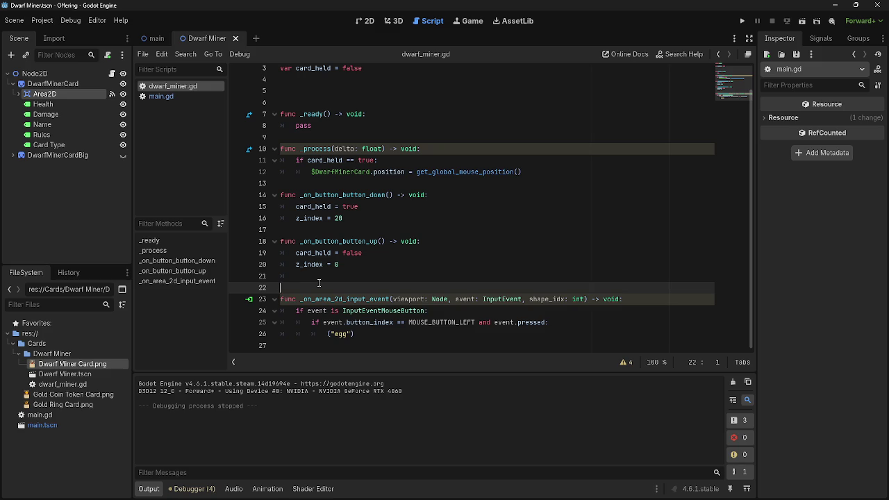
key(alt+Tab)
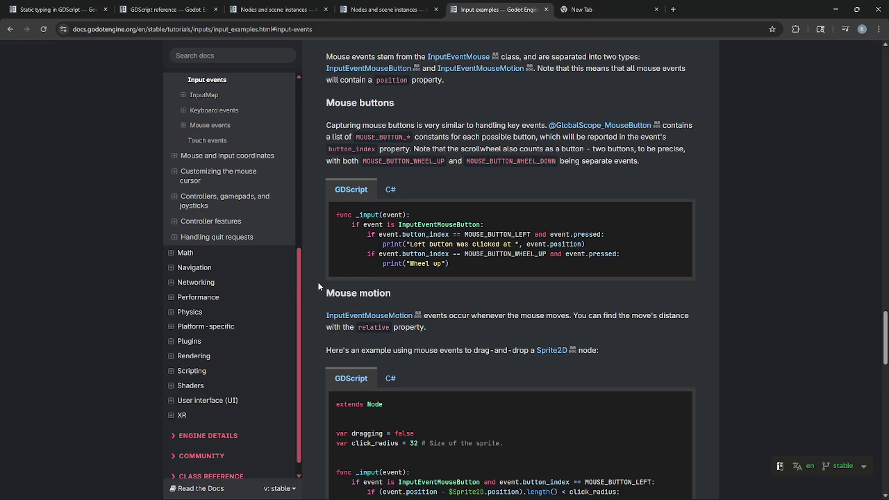
Find and highlight the InputEventMouseButton check in the Input examples page's code sample.
scroll(408, 380, down, 10)
scroll(407, 380, down, 3)
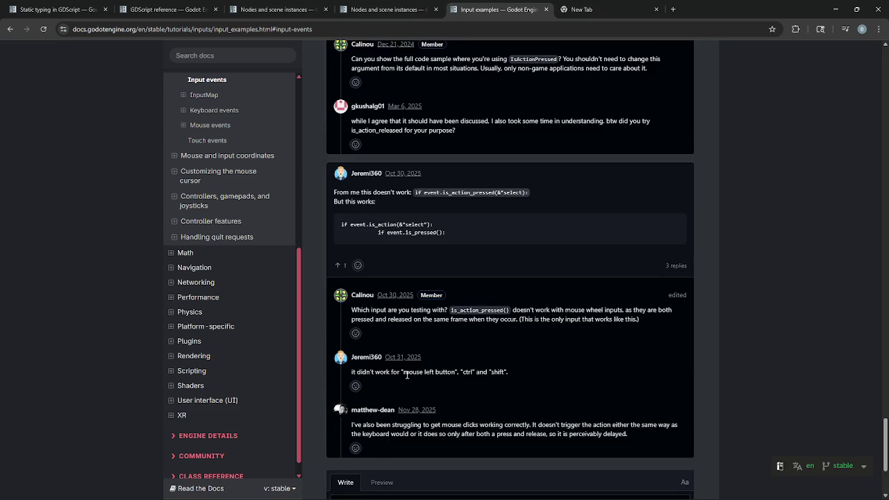
scroll(408, 379, up, 12)
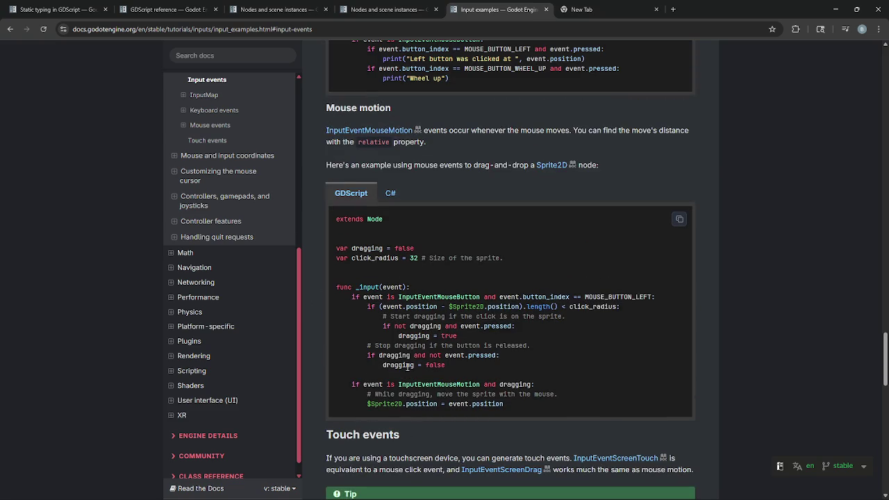
scroll(430, 359, up, 3)
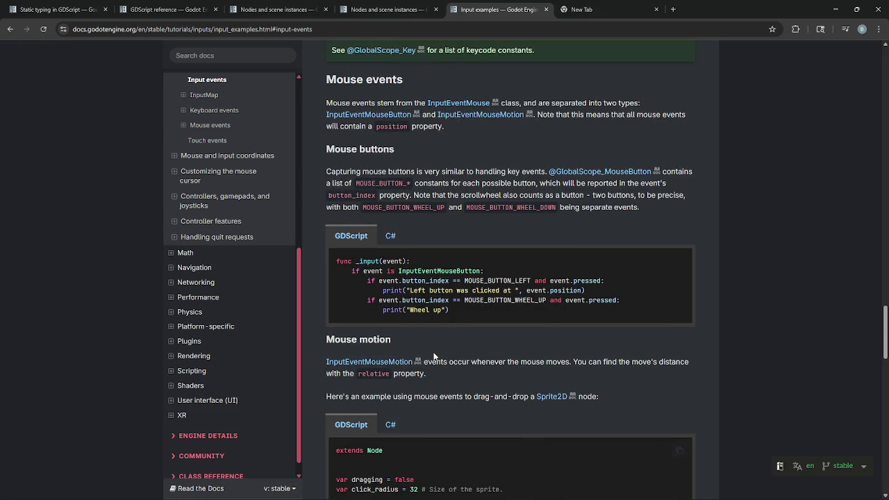
scroll(434, 357, up, 3)
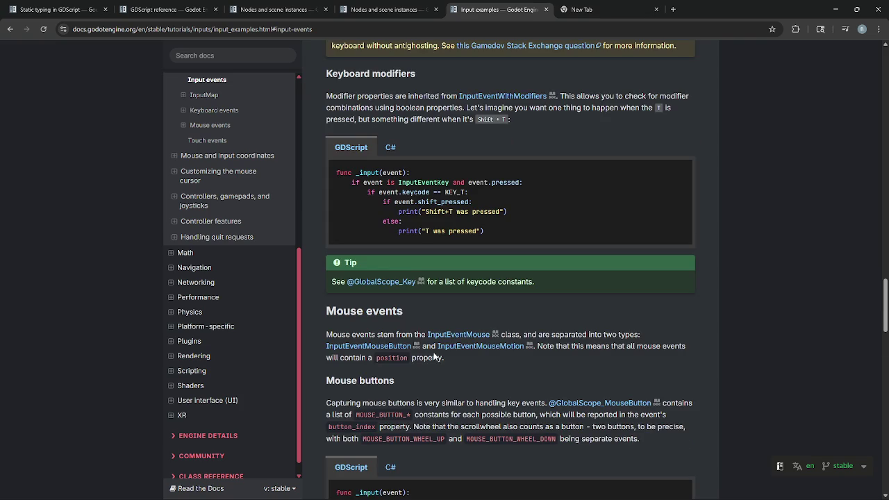
scroll(435, 357, down, 4)
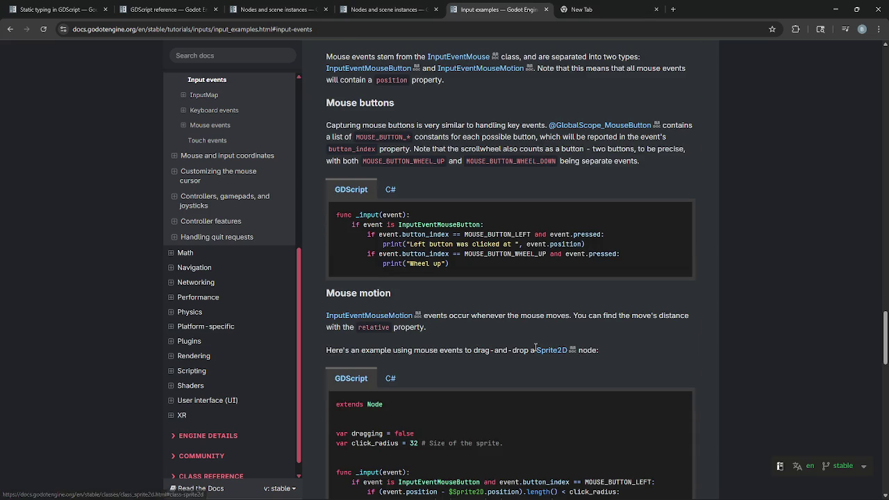
drag(361, 225, 488, 226)
click(488, 227)
Read the Mouse events section: the two mouse event classes and their position property.
scroll(404, 290, down, 1)
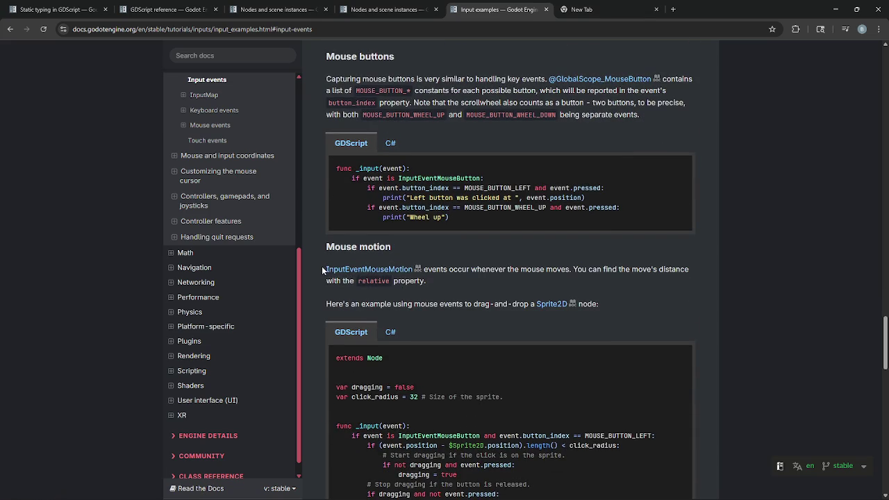
drag(322, 268, 518, 276)
scroll(515, 312, up, 4)
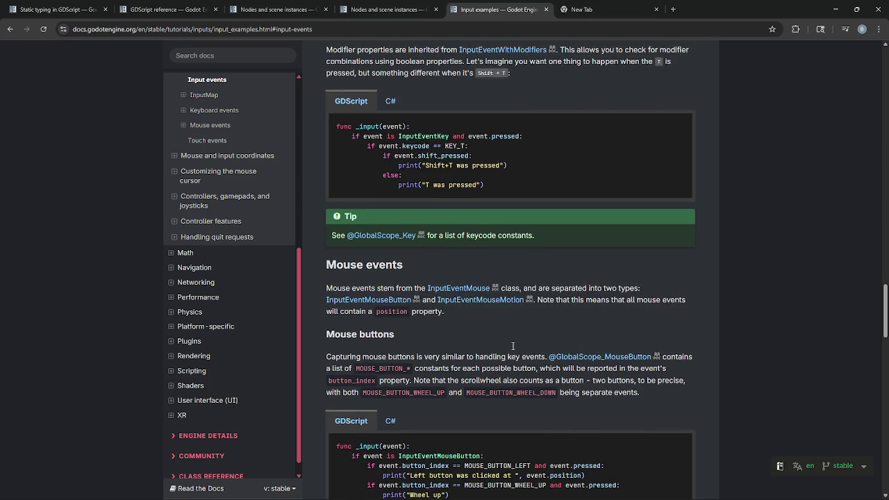
scroll(513, 345, down, 1)
mouse_move(325, 242)
mouse_down()
mouse_move(532, 242)
mouse_move(501, 249)
mouse_move(569, 254)
mouse_up()
click(531, 241)
mouse_move(321, 254)
mouse_down()
mouse_move(563, 256)
mouse_move(374, 266)
mouse_move(474, 268)
mouse_up()
click(393, 286)
click(473, 269)
scroll(316, 247, down, 2)
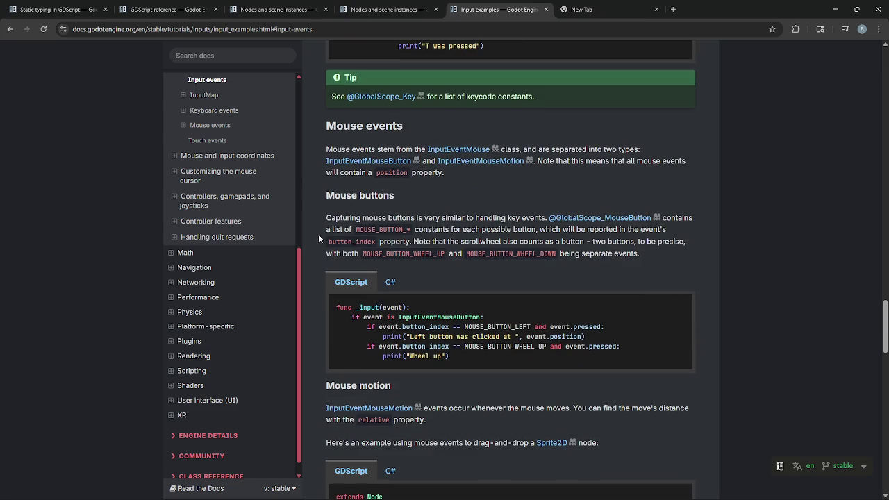
drag(326, 217, 486, 218)
click(486, 218)
drag(415, 218, 698, 218)
click(528, 223)
click(556, 239)
drag(328, 218, 703, 219)
click(549, 231)
click(703, 219)
drag(323, 232, 438, 231)
click(440, 230)
click(451, 232)
Study the button_index property and the note that MOUSE_BUTTON_WHEEL_UP/WHEEL_DOWN are separate button events.
click(464, 245)
drag(328, 242, 686, 243)
click(600, 242)
click(680, 250)
drag(335, 254, 634, 261)
click(470, 255)
click(634, 261)
drag(461, 254, 545, 256)
click(544, 255)
Compare the C# and GDScript versions of the mouse buttons example, ending on GDScript.
scroll(438, 260, down, 1)
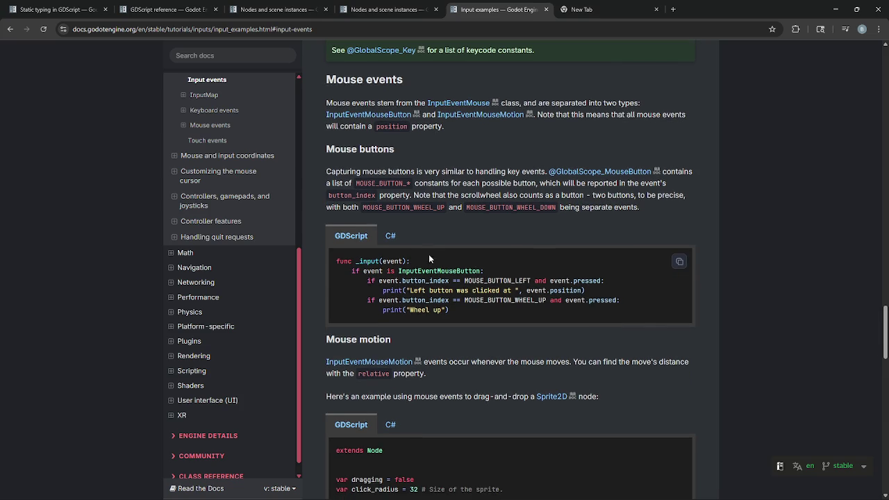
click(390, 236)
click(352, 237)
click(378, 237)
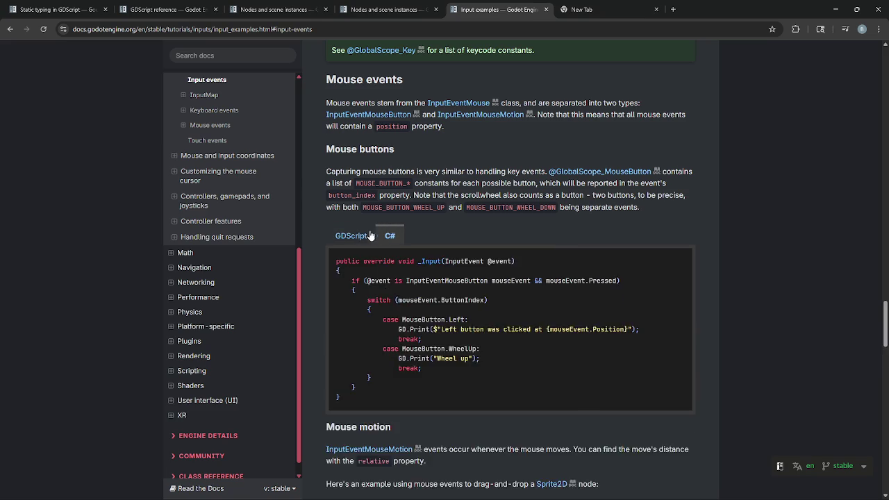
click(361, 237)
click(382, 237)
click(350, 238)
Examine the drag-and-drop example's InputEventMouseButton check and click-radius distance check.
scroll(403, 239, down, 5)
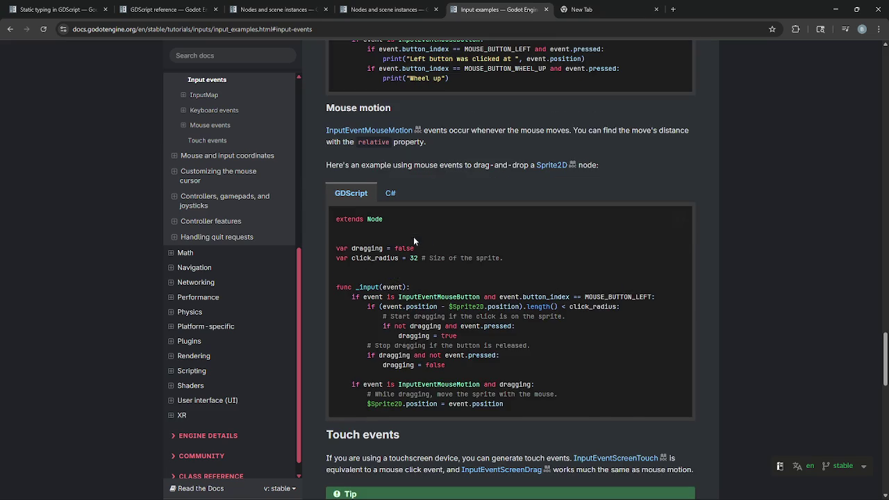
scroll(390, 239, up, 3)
scroll(390, 239, down, 2)
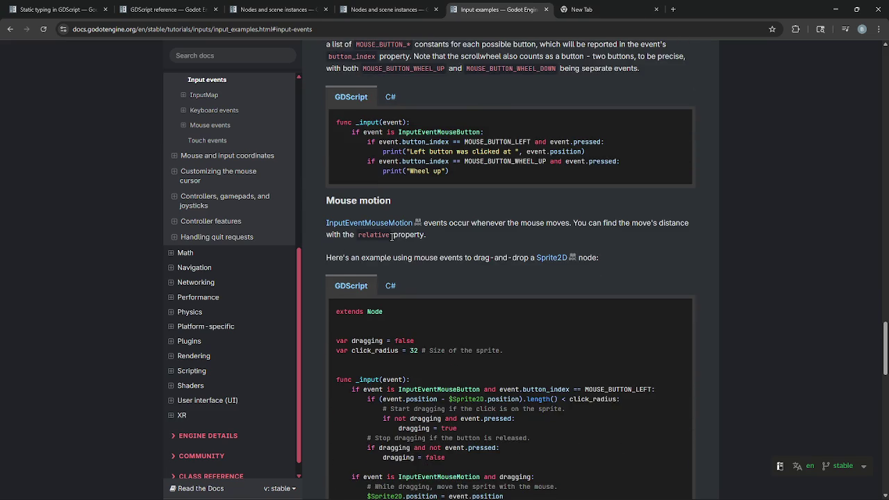
scroll(390, 240, down, 1)
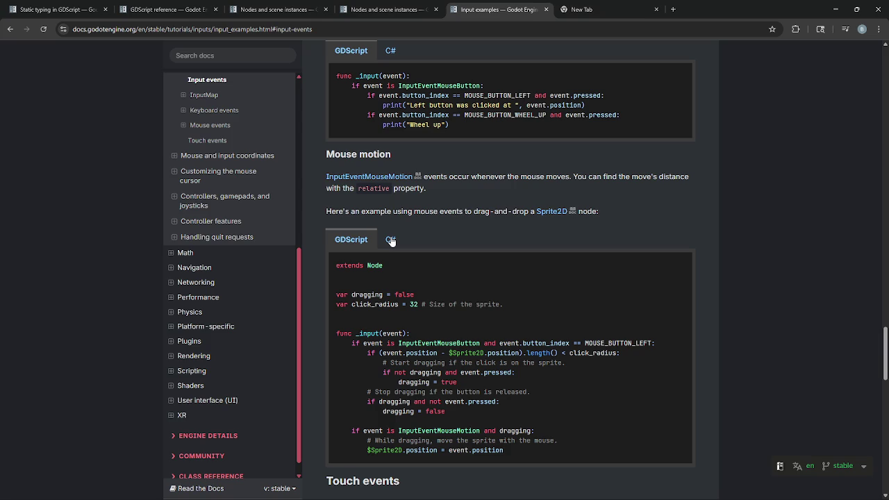
scroll(390, 239, down, 2)
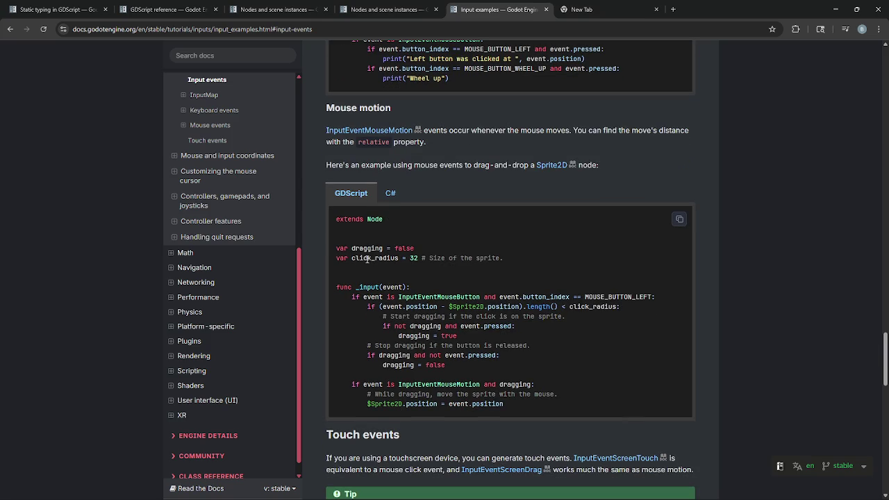
drag(349, 297, 585, 297)
click(584, 297)
drag(350, 298, 424, 298)
click(371, 306)
drag(370, 306, 620, 306)
click(392, 318)
drag(354, 296, 583, 297)
click(583, 297)
Review the InputEventMouseButton line and combined left-button check, then return to Godot.
scroll(581, 296, up, 2)
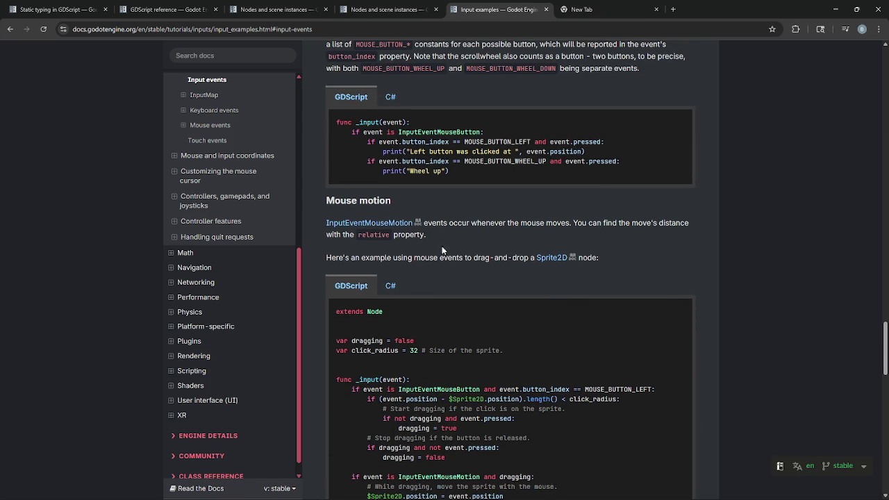
drag(352, 131, 518, 128)
click(526, 126)
drag(481, 393, 660, 390)
click(660, 390)
key(alt+Tab)
Delete ' and event.pressed' from line 25 and run the game to test it.
drag(549, 322, 475, 326)
key(BackSpace)
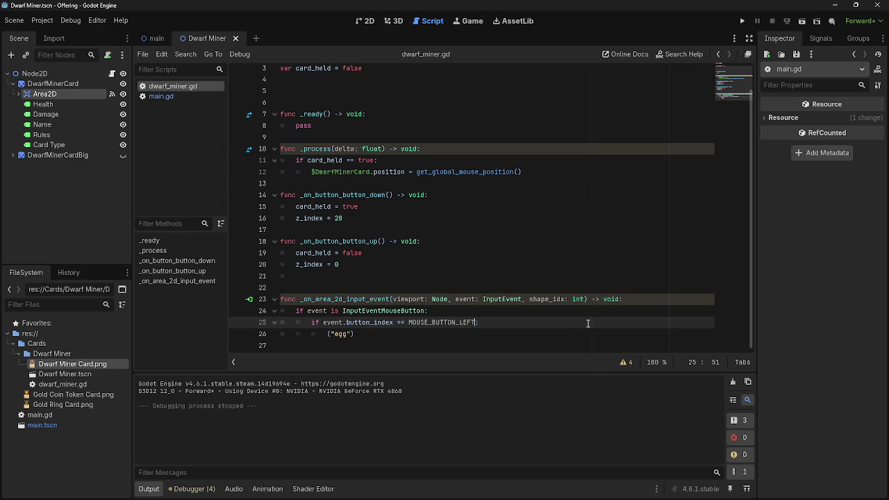
click(742, 22)
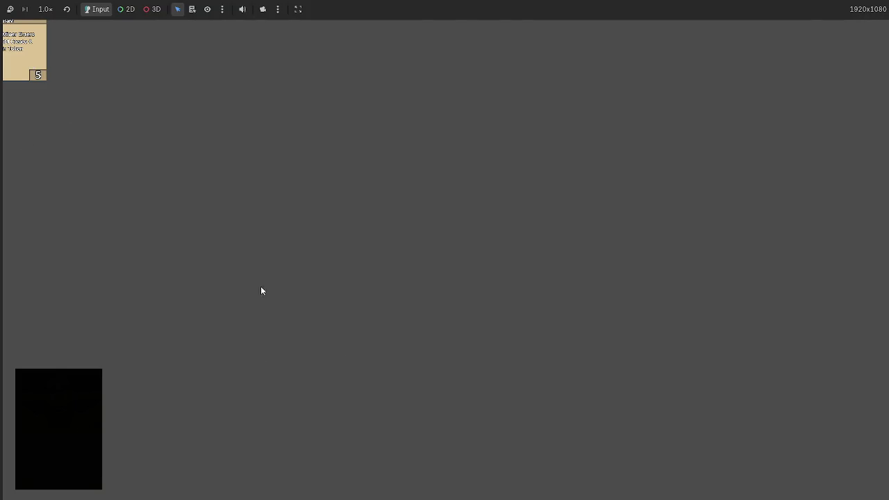
key(alt+Tab)
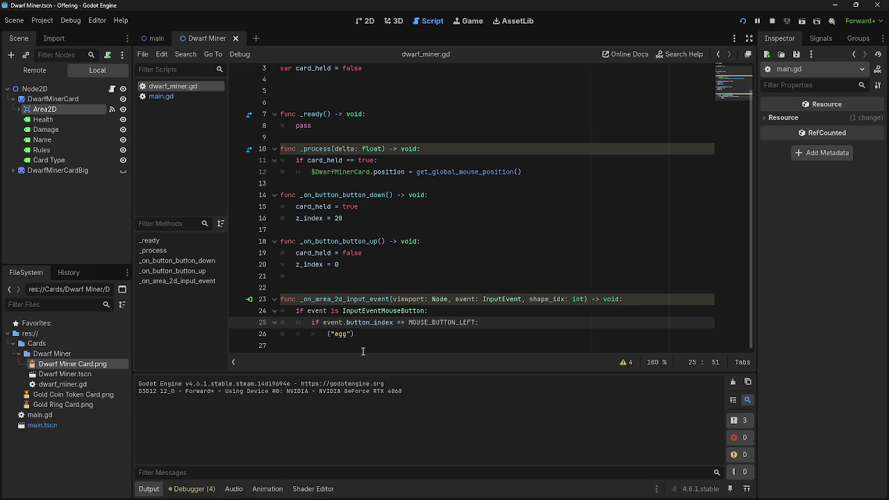
Show the Area2D node's signals, confirming input_event connects to _on_area_2d_input_event.
key(Up)
key(Up)
key(Up)
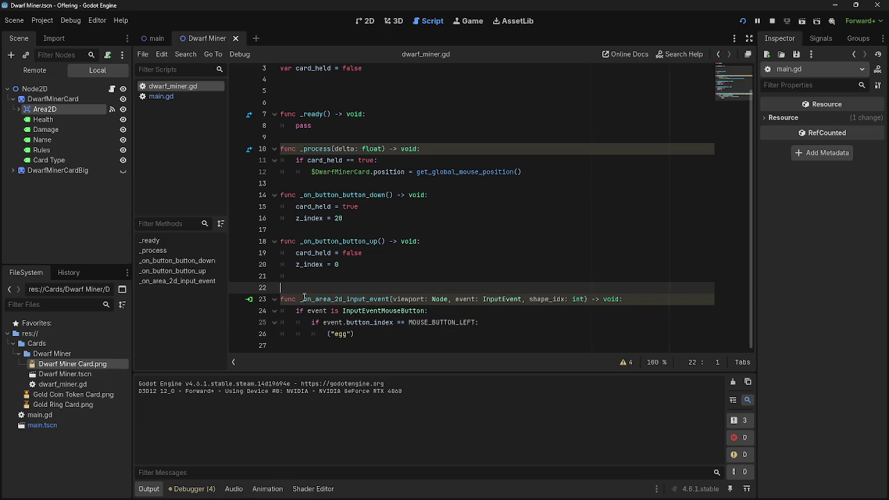
click(75, 109)
click(820, 38)
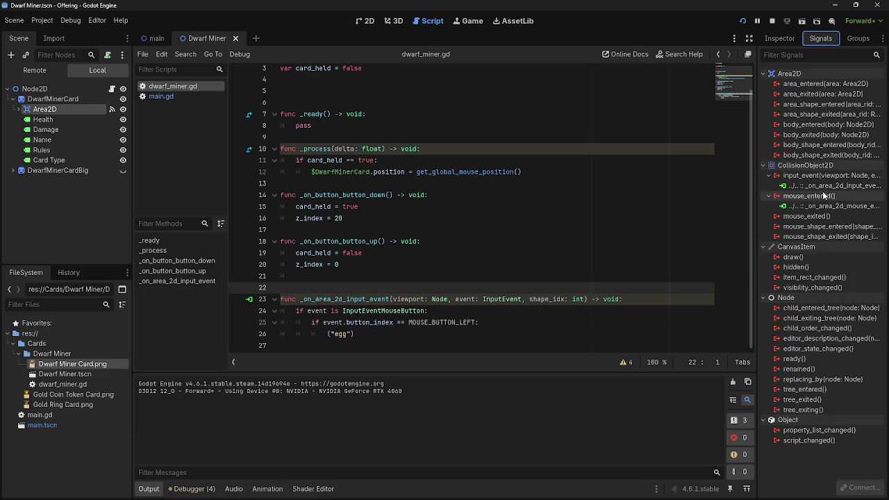
mouse_move(824, 195)
mouse_move(823, 179)
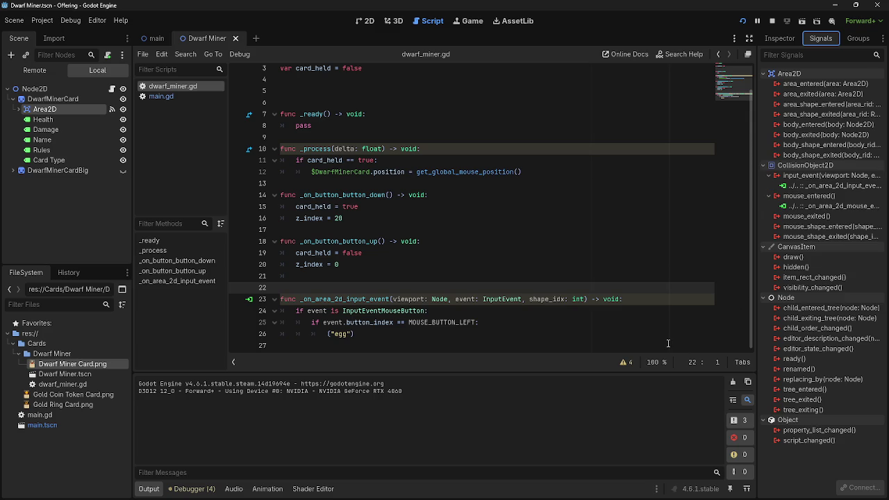
key(alt+Tab)
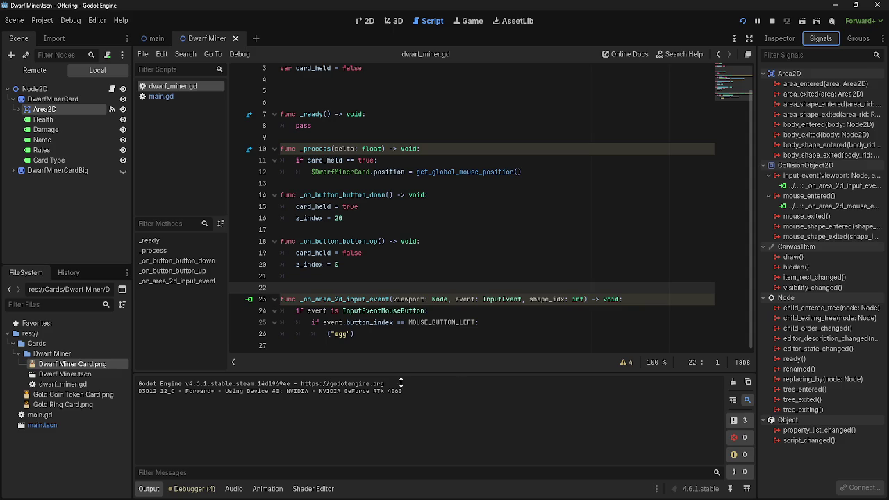
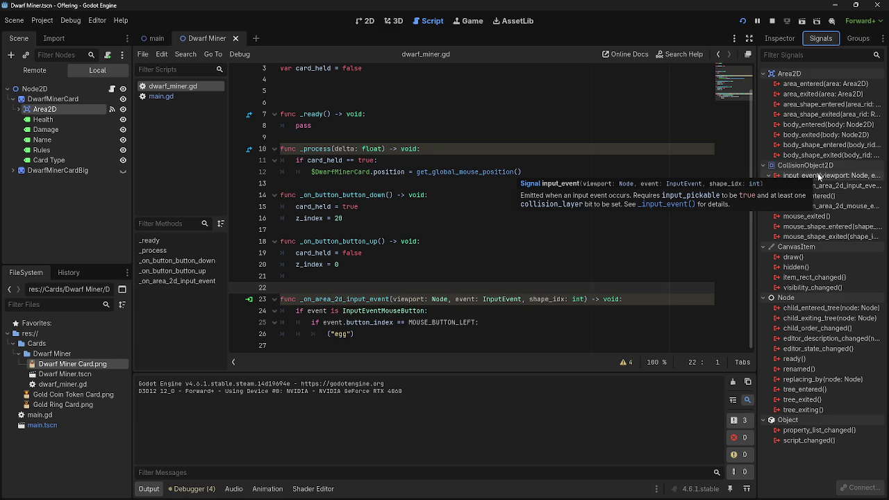
Tick Disabled on the CollisionShape2D under the Dwarf Miner card's Area2D.
click(19, 109)
click(50, 121)
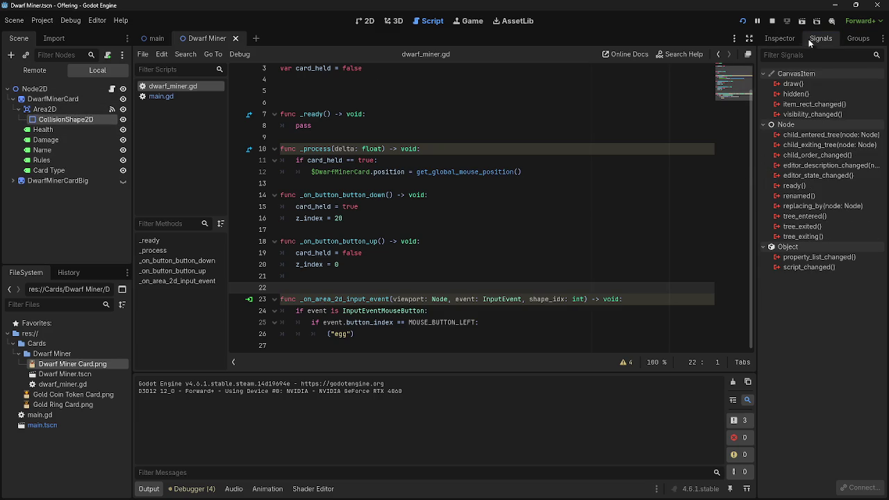
click(779, 38)
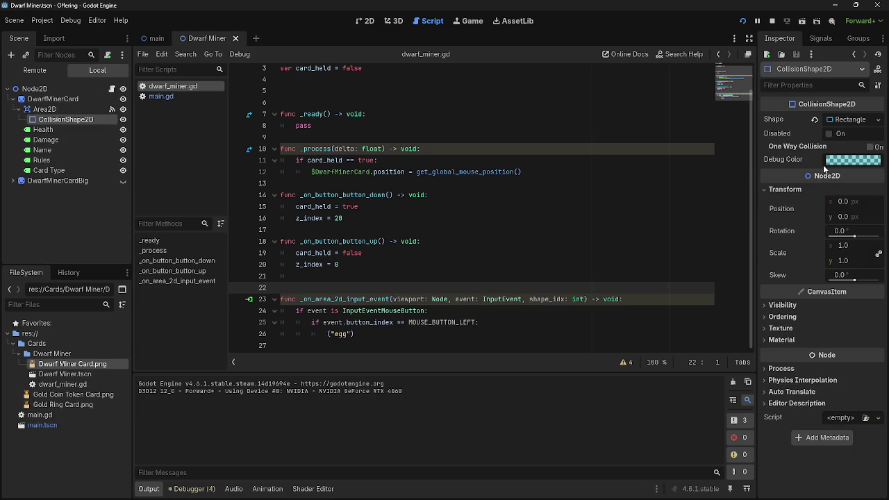
click(829, 134)
Select Area2D and look through its Collision and Transform properties.
click(44, 109)
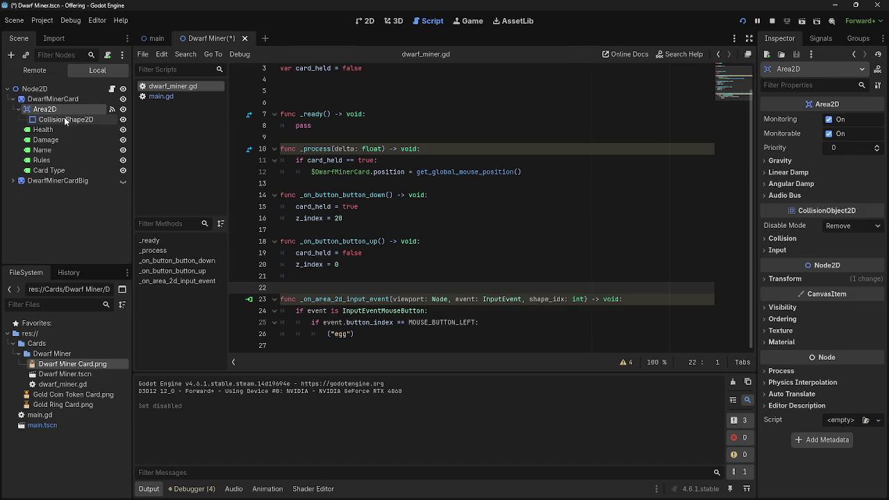
mouse_move(802, 127)
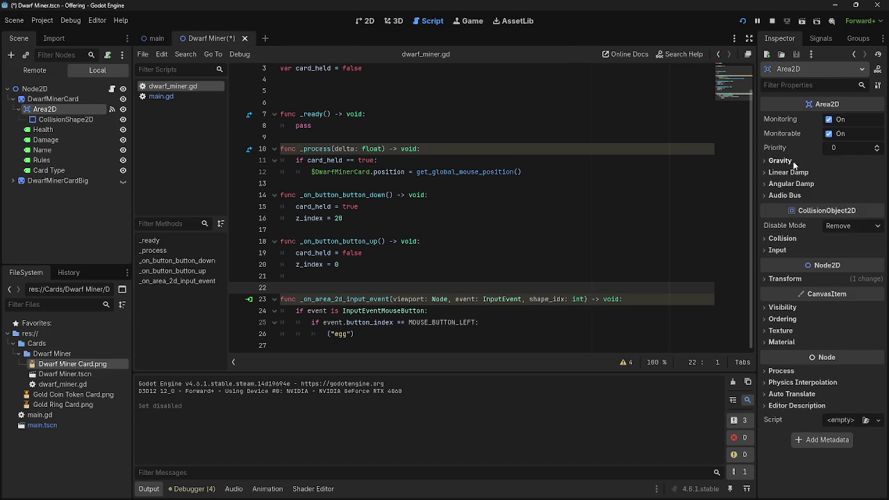
click(800, 239)
click(801, 239)
click(817, 279)
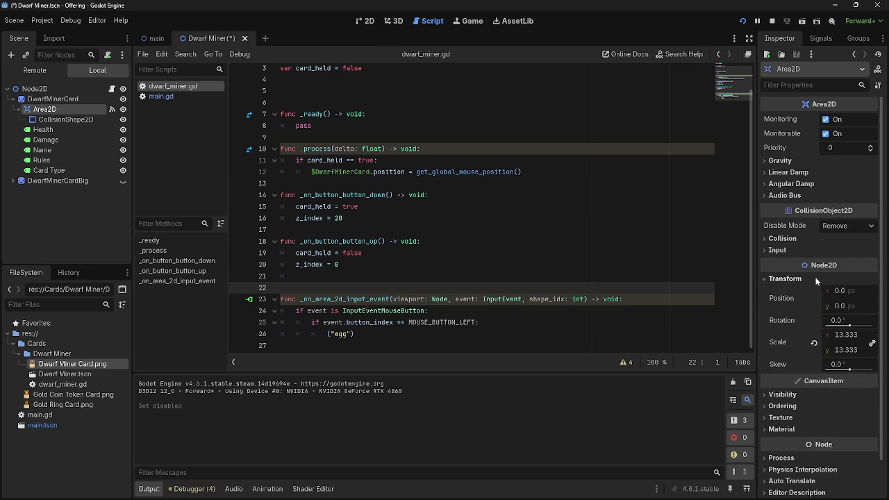
click(813, 277)
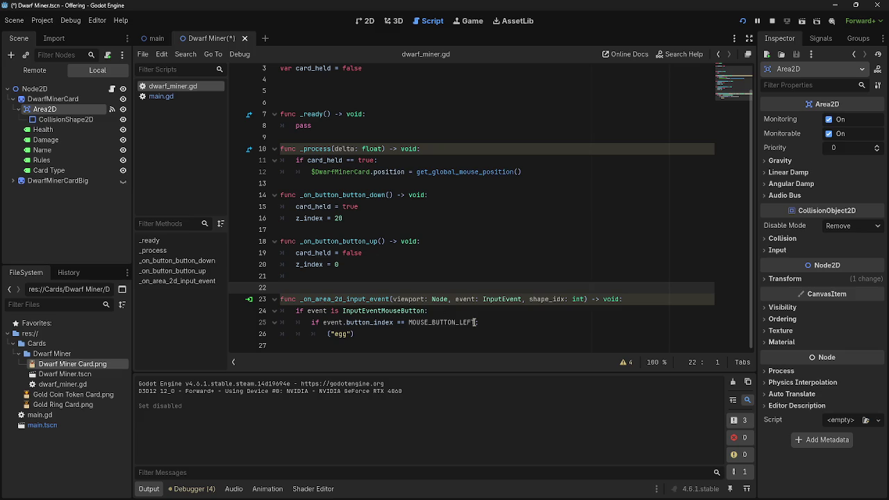
Delete the blank line 22 above the area input handler in dwarf_miner.gd.
click(362, 334)
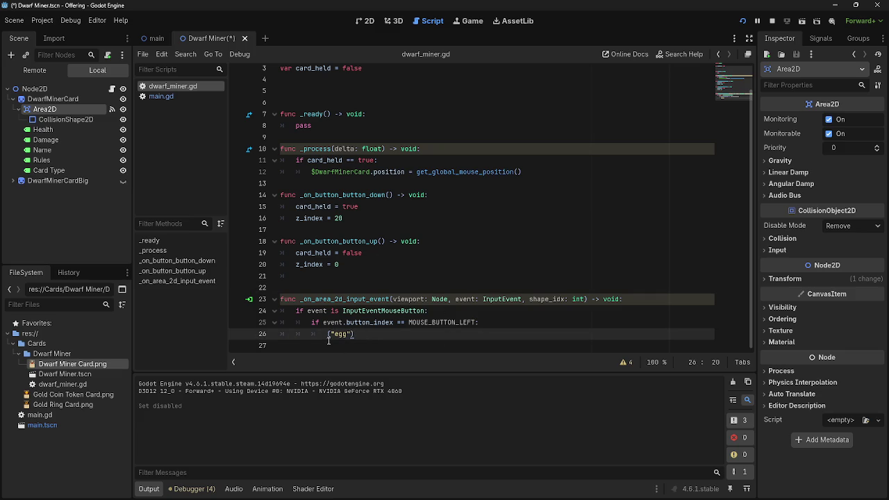
click(343, 287)
key(BackSpace)
key(BackSpace)
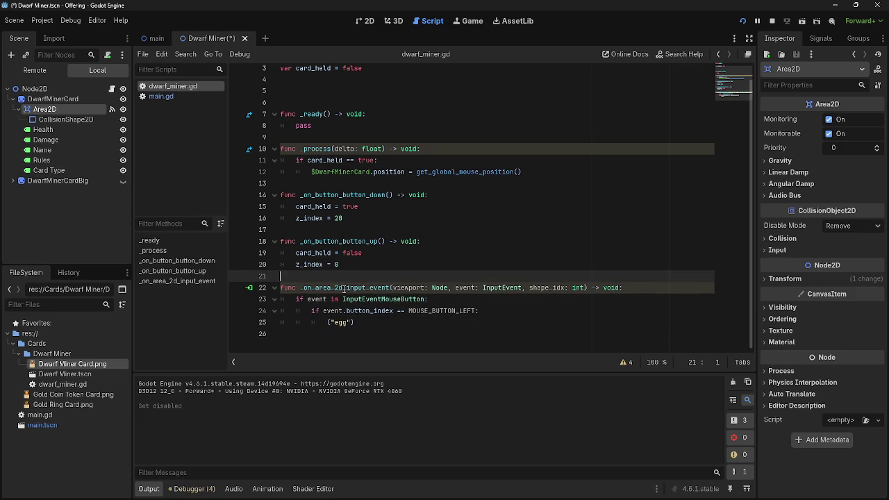
key(Up)
key(Up)
key(Up)
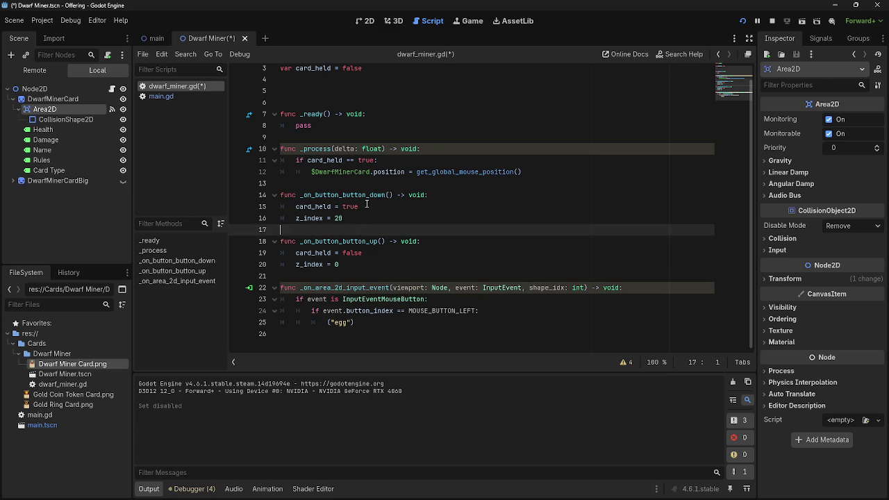
key(Up)
key(Up)
key(Up)
Review lines 8 to 21 of dwarf_miner.gd by placing the caret on them.
scroll(476, 312, up, 1)
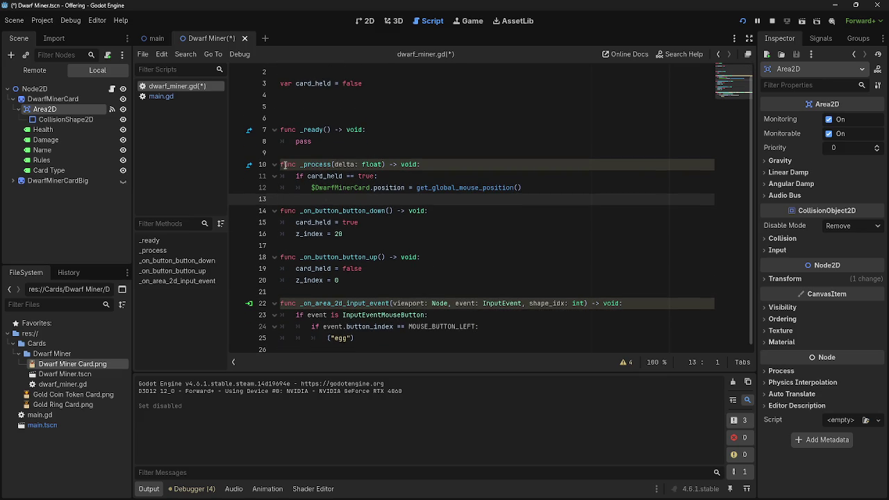
click(481, 187)
click(557, 187)
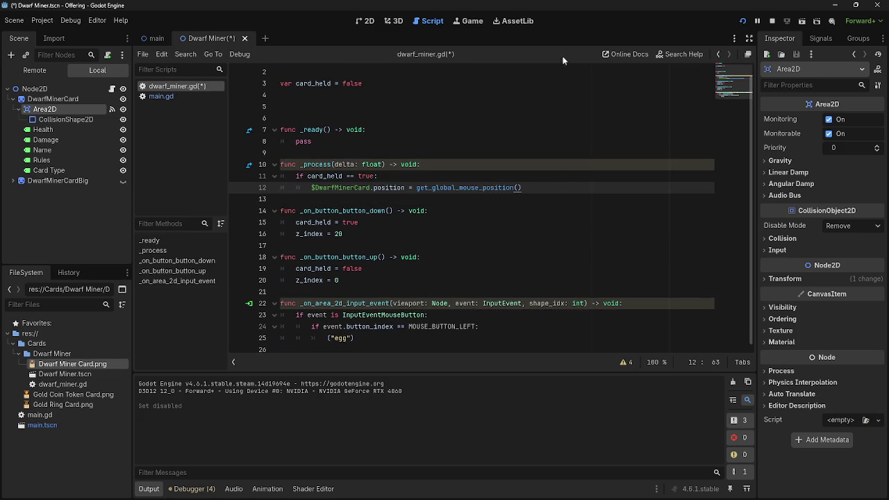
click(769, 25)
click(414, 270)
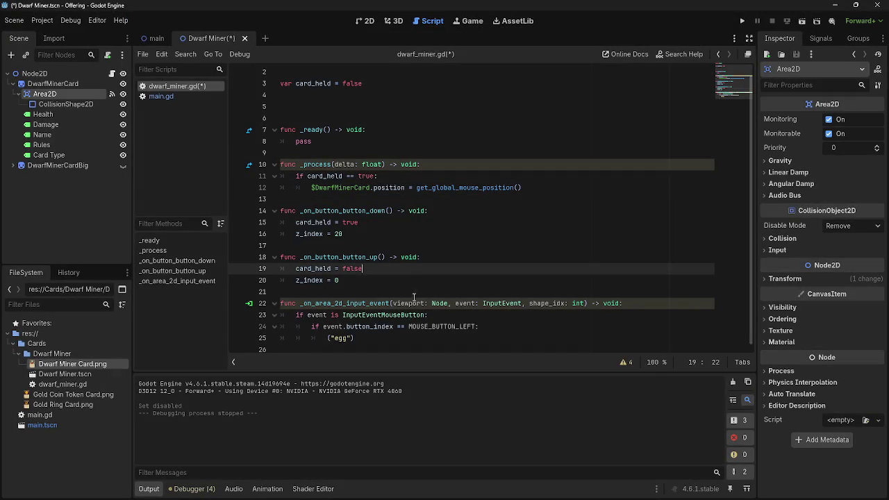
click(413, 295)
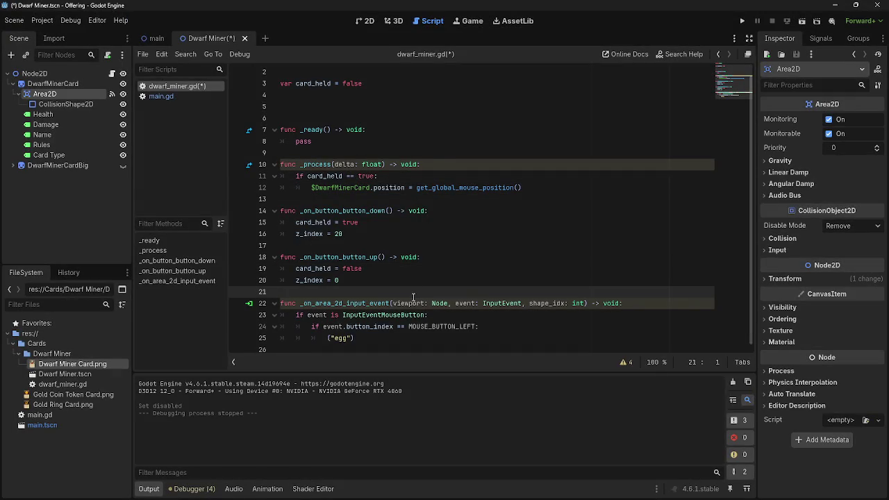
click(433, 164)
key(Up)
key(Up)
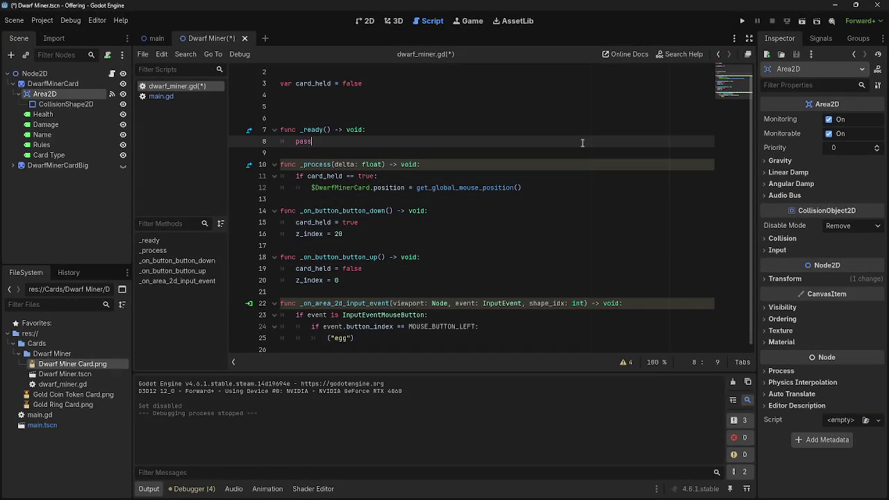
Switch to the main.gd script and look at lines 13-14.
click(163, 97)
click(175, 86)
click(162, 97)
click(349, 219)
click(347, 208)
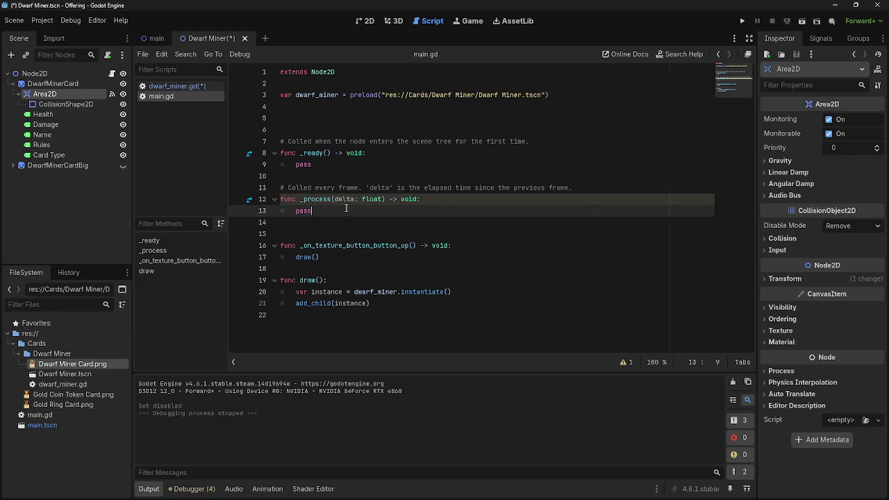
Look up the Node documentation for _process, then close the help page.
click(303, 203)
click(249, 200)
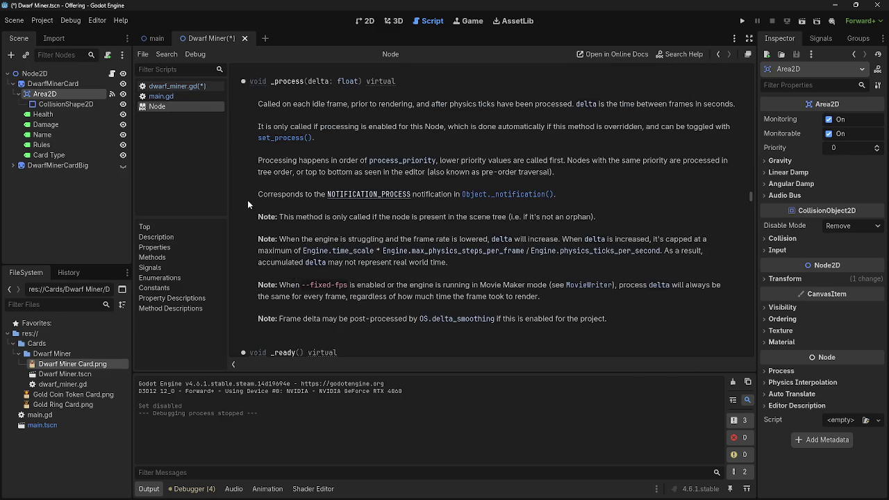
right_click(199, 104)
click(216, 118)
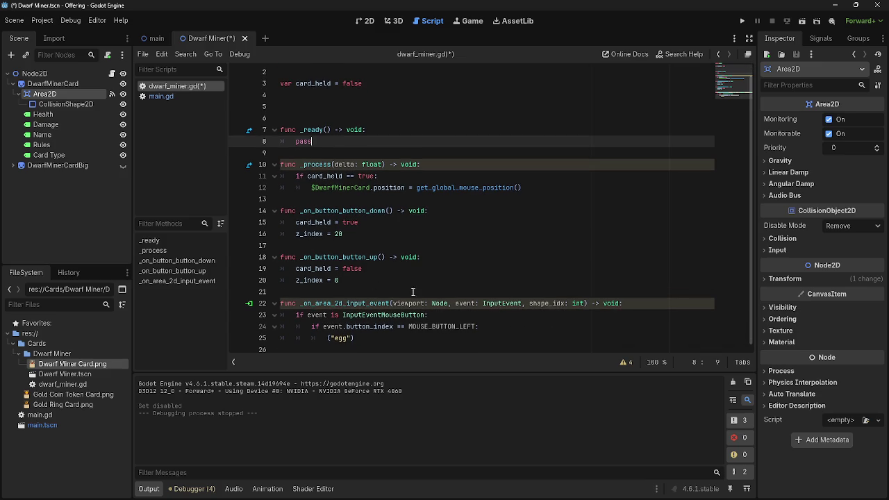
Back in dwarf_miner.gd, check line 12's $DwarfMinerCard reference and scroll the script.
click(370, 189)
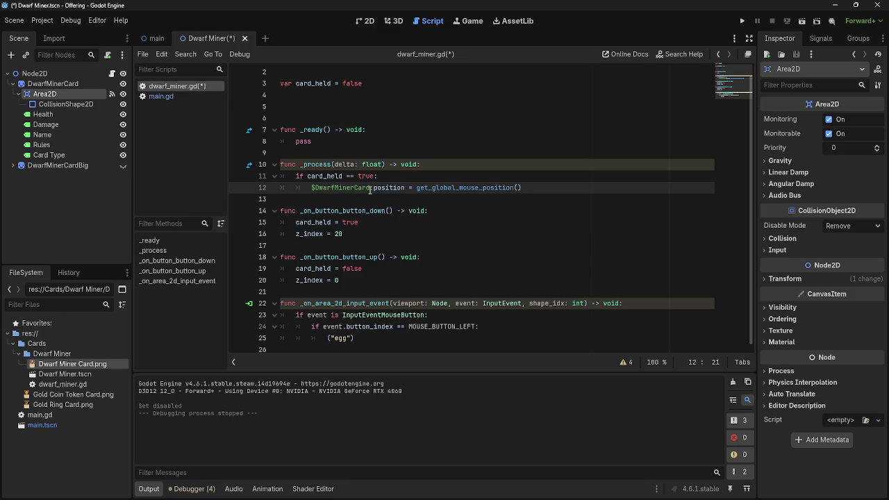
click(370, 188)
scroll(389, 310, up, 1)
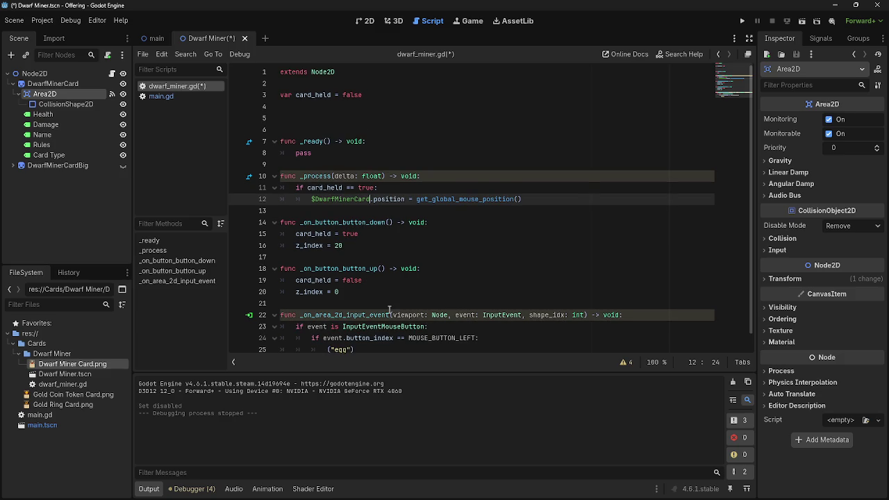
scroll(389, 310, down, 1)
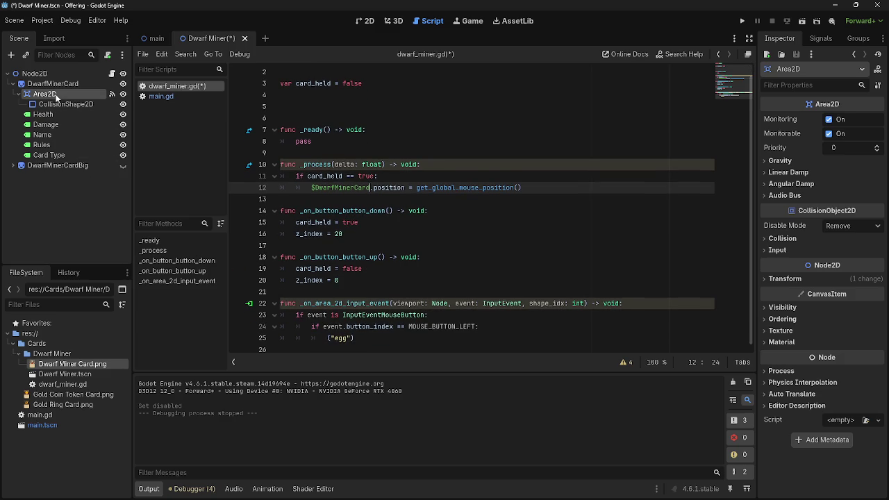
Test Area2D below Card Type with a run, then move it back above Health.
click(18, 94)
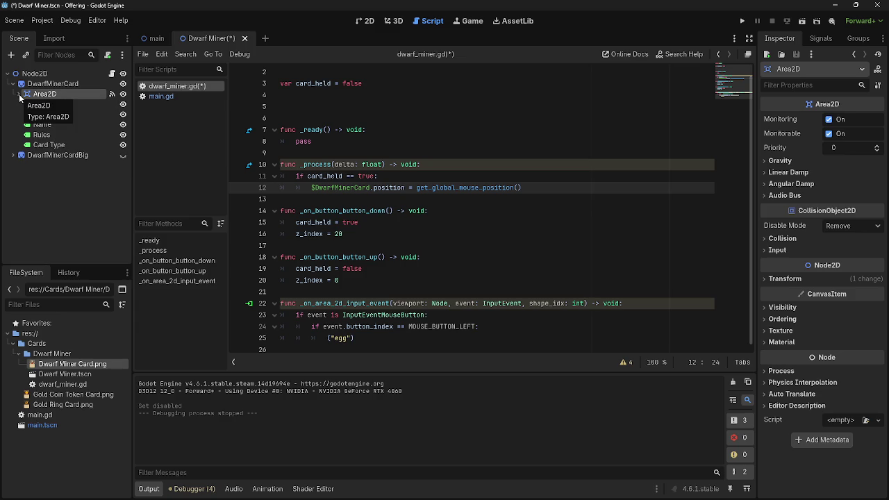
drag(57, 100, 59, 151)
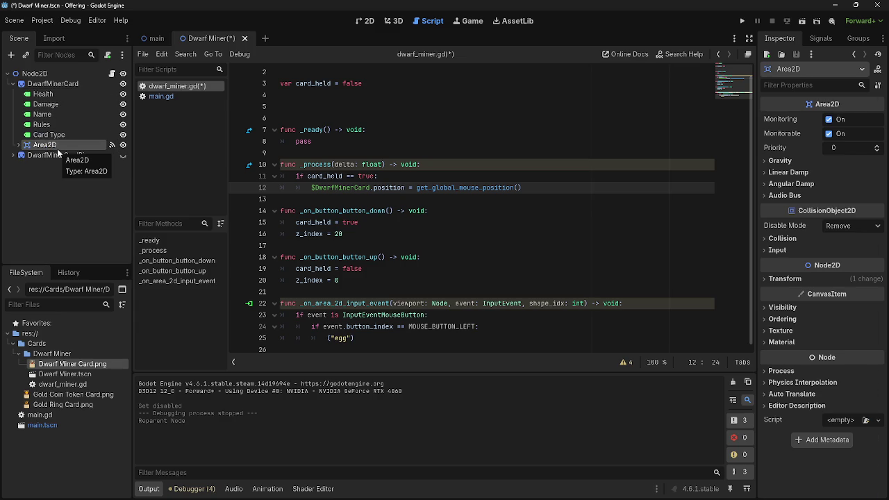
click(741, 21)
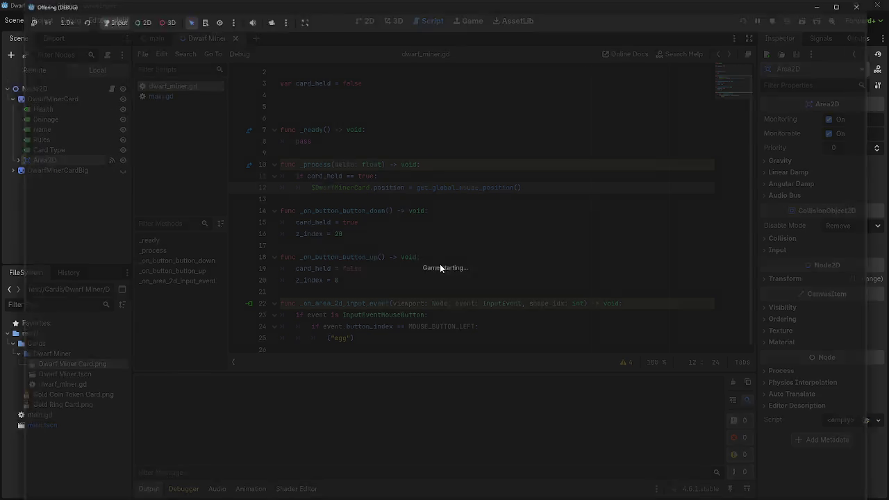
key(alt+Tab)
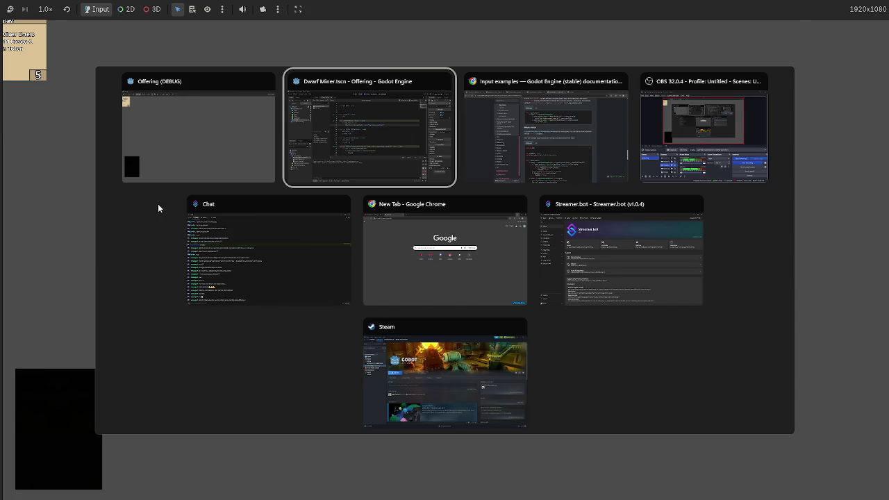
key(alt+Tab)
drag(44, 159, 51, 107)
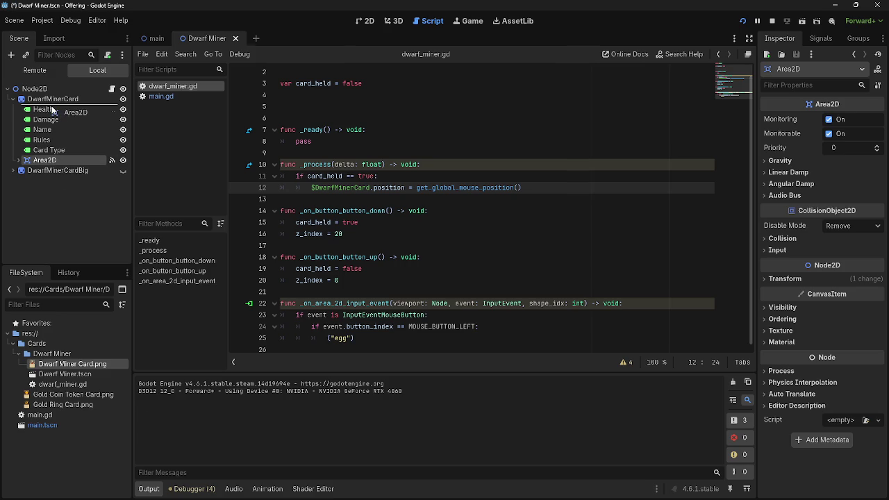
Make DwarfMinerCardBig visible in the 2D scene view.
click(16, 171)
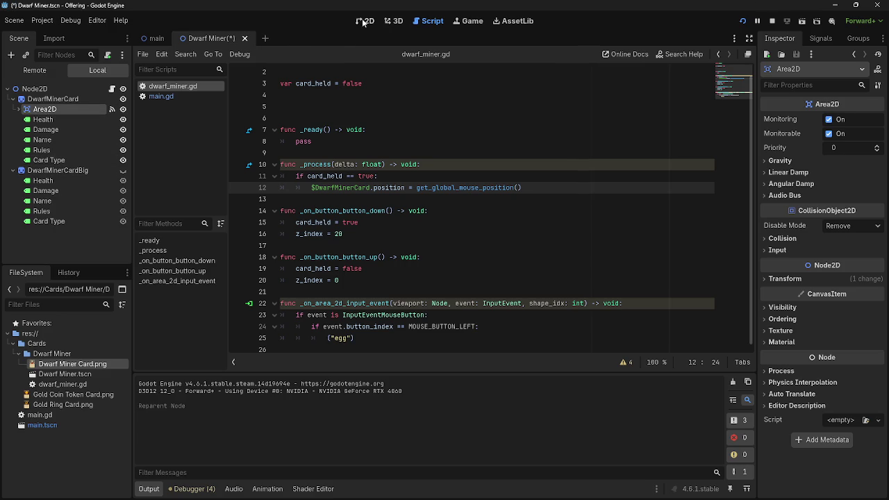
click(366, 22)
click(123, 171)
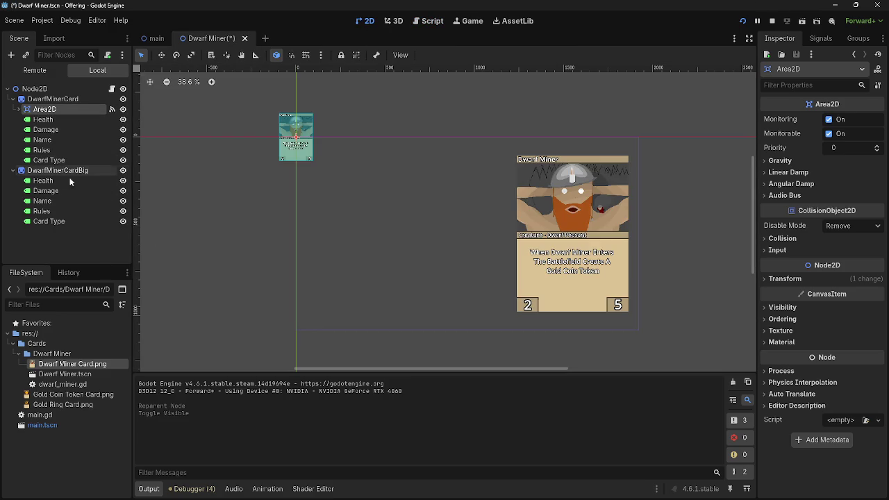
Run the project to view the big card, then stop it with F8.
click(14, 170)
click(772, 21)
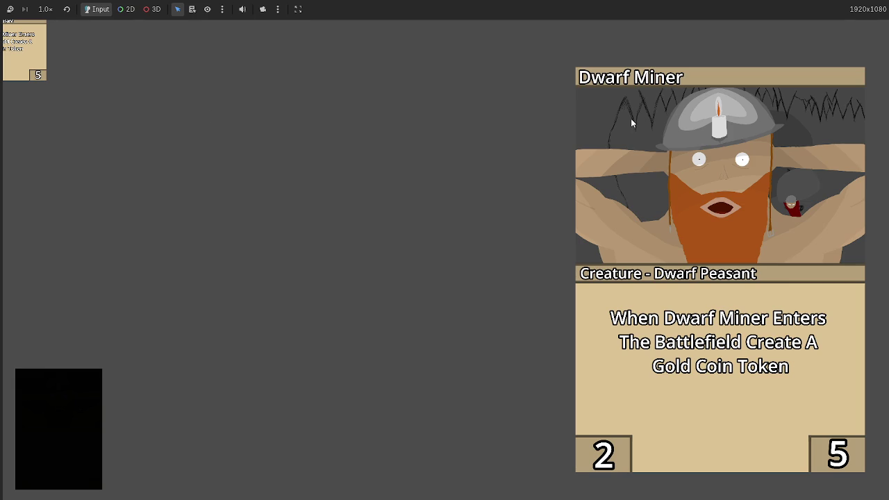
key(F8)
Hide DwarfMinerCardBig again and select Area2D.
click(49, 154)
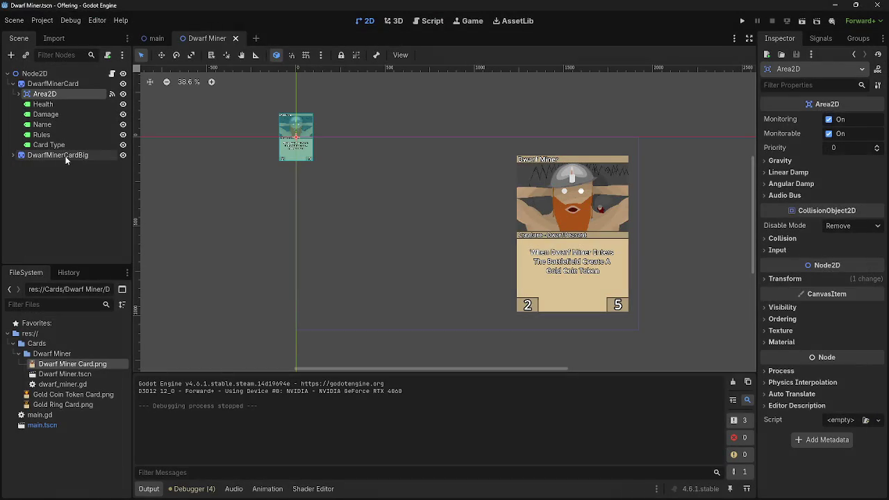
click(123, 155)
click(44, 93)
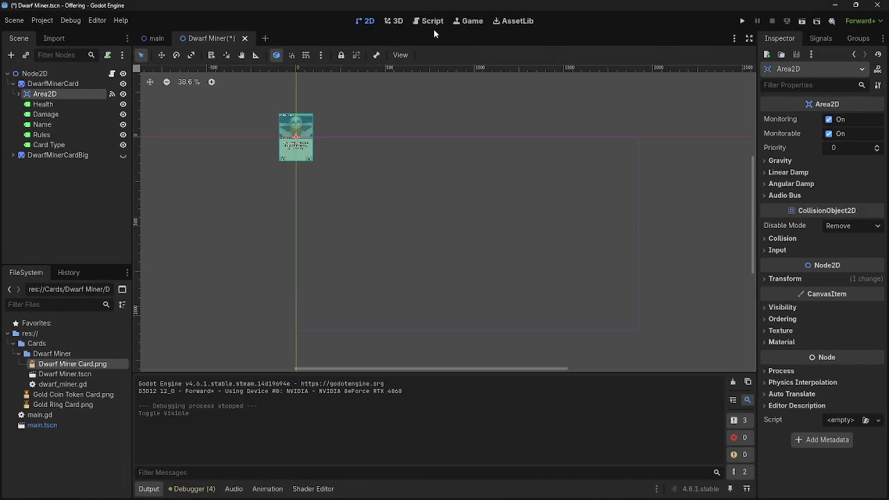
click(432, 22)
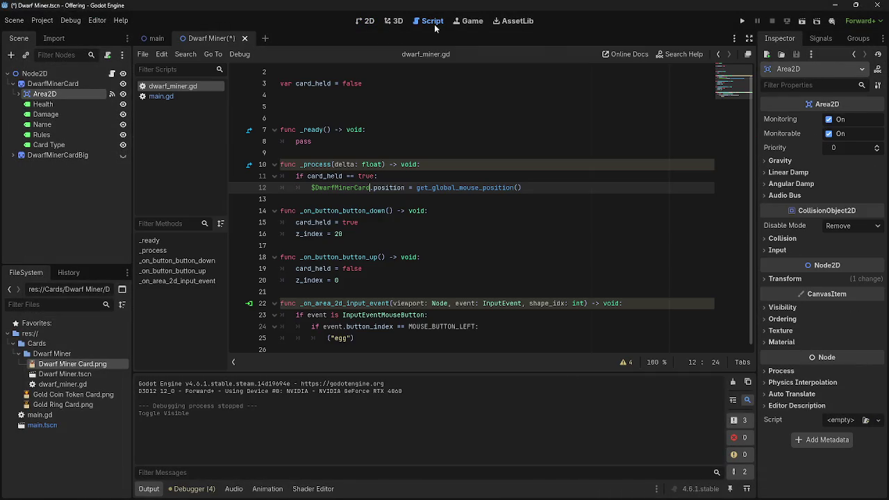
Turn line 25's ("egg") into print ("egg") in the input handler.
click(439, 314)
drag(296, 315, 328, 338)
click(327, 338)
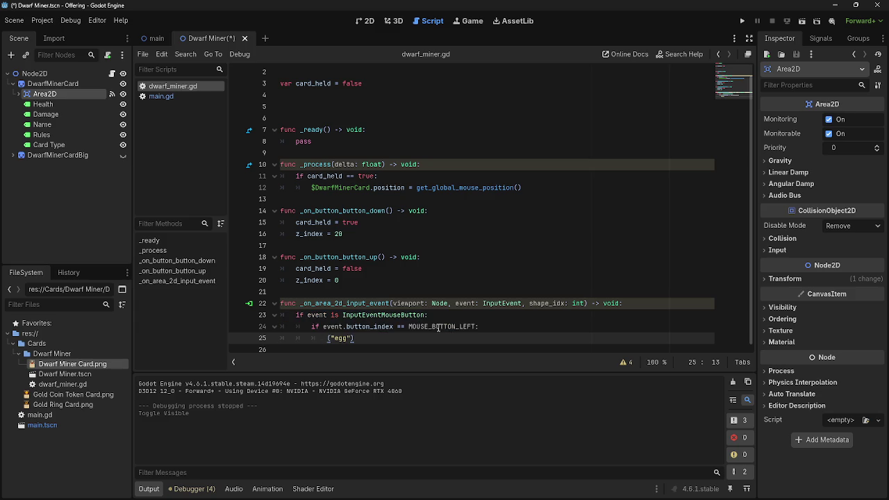
text(print)
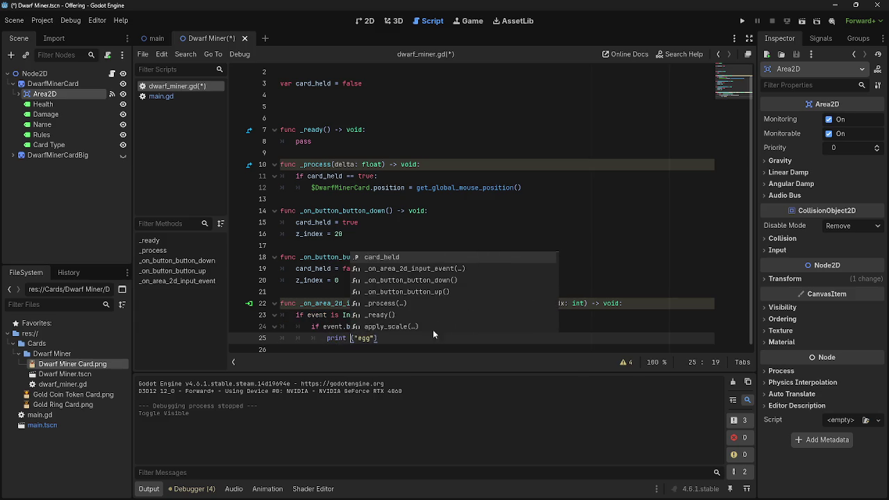
Run the game and click the card to check egg is logged.
key(Escape)
click(741, 21)
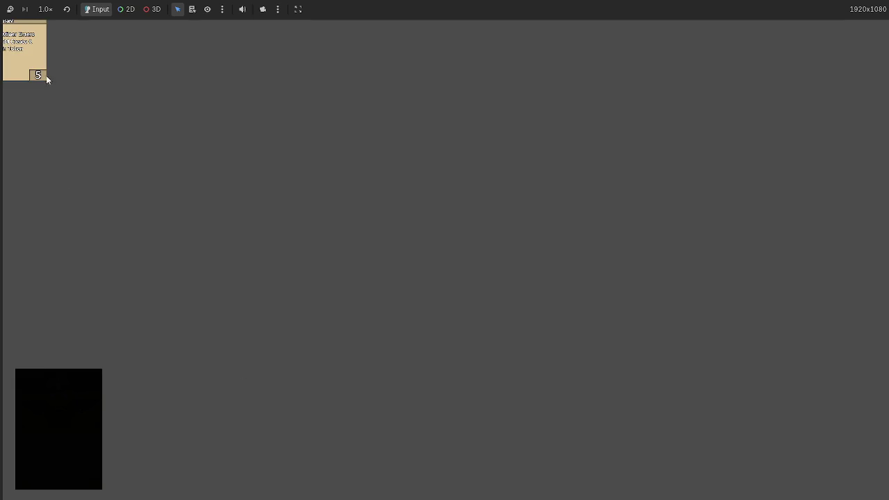
click(44, 75)
key(F8)
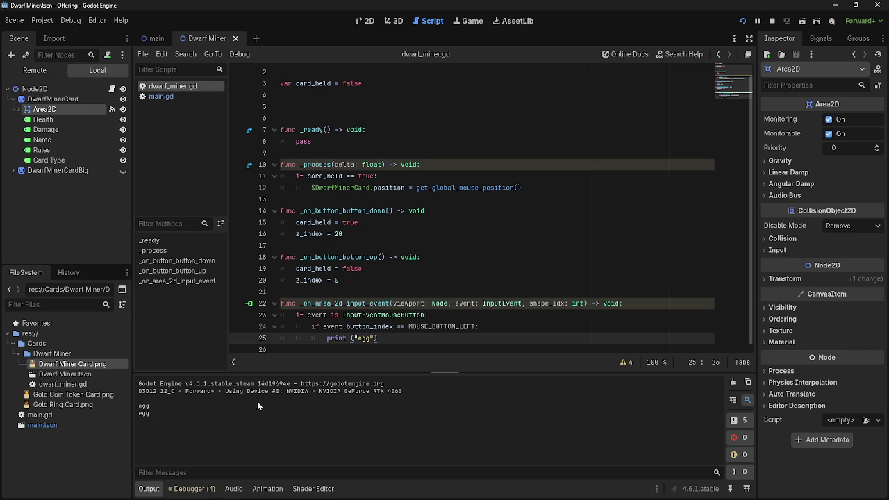
key(F5)
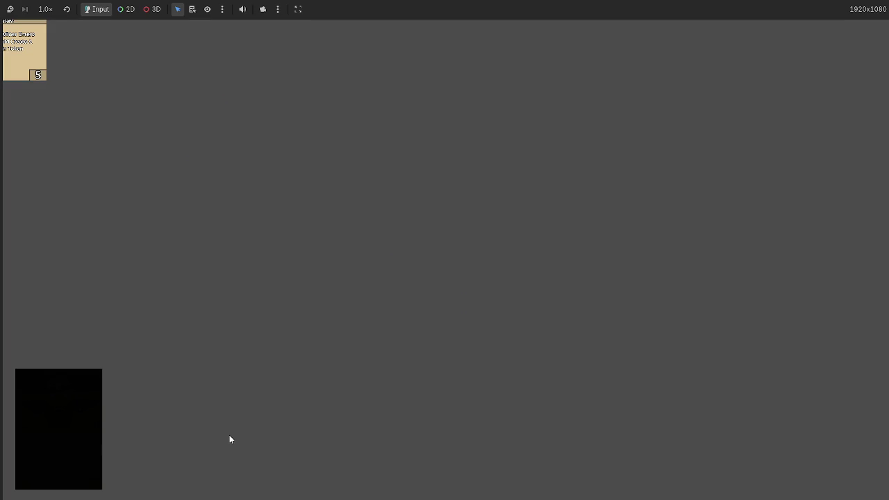
key(F8)
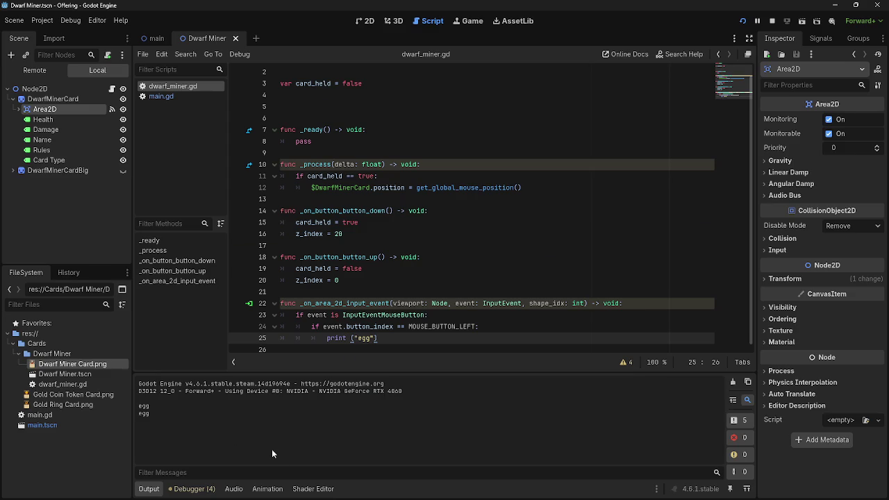
Add "and event.pressed" to the left-button check on line 24.
click(559, 316)
click(476, 326)
text(and event.pre)
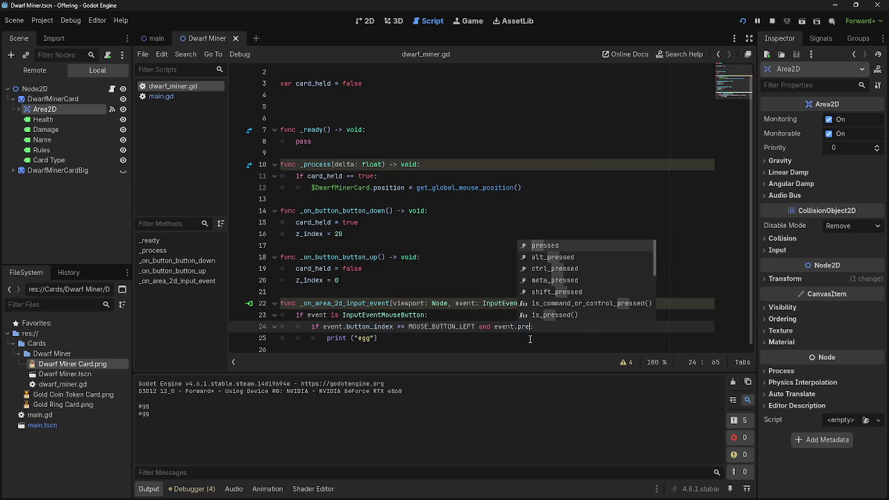
key(Return)
Relaunch the game twice to test the change, then stop it.
click(742, 20)
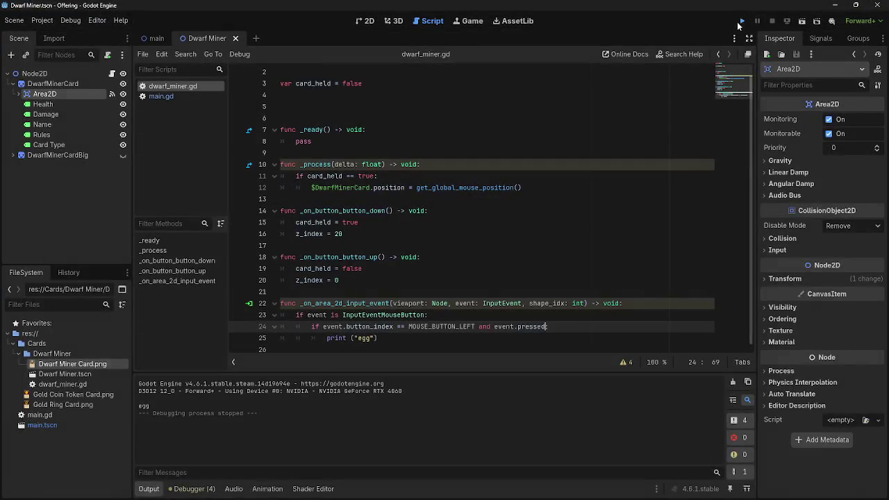
click(742, 21)
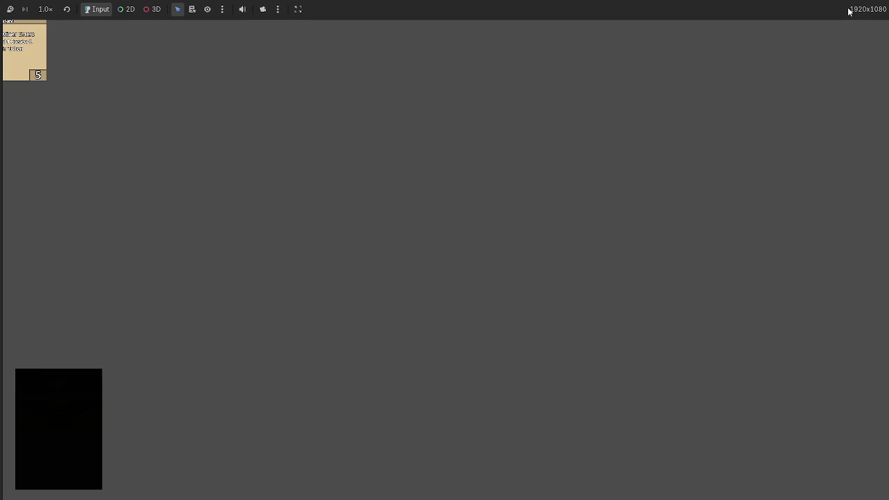
key(F8)
Select the left-press condition on line 24 for copying.
mouse_move(326, 335)
mouse_down()
mouse_move(379, 336)
mouse_move(325, 336)
mouse_up()
click(413, 336)
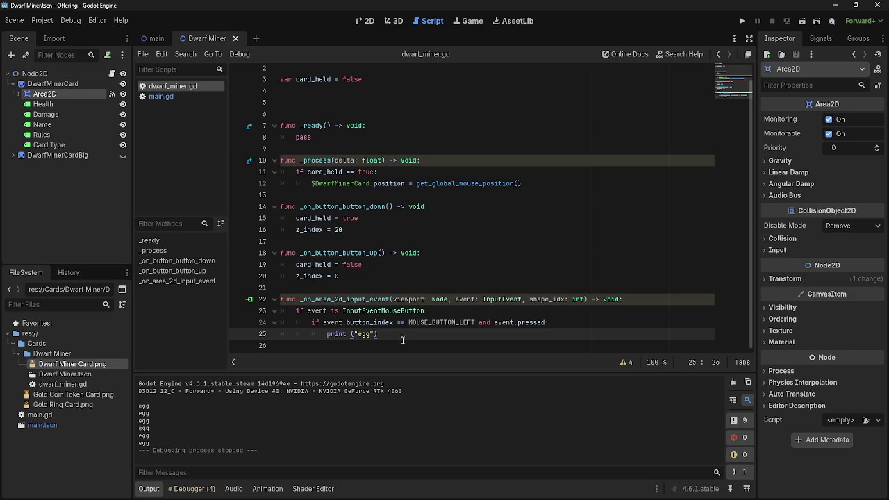
click(351, 334)
click(382, 337)
key(shift+Home)
click(594, 329)
click(595, 321)
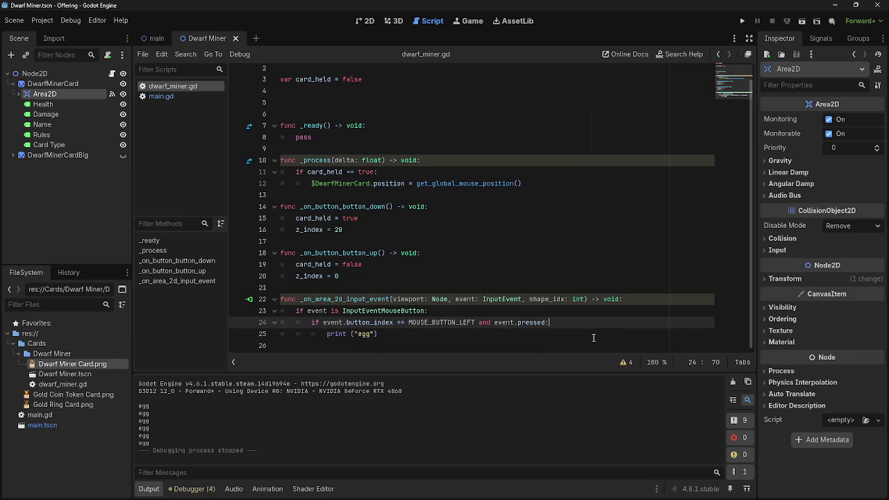
shift+click(344, 323)
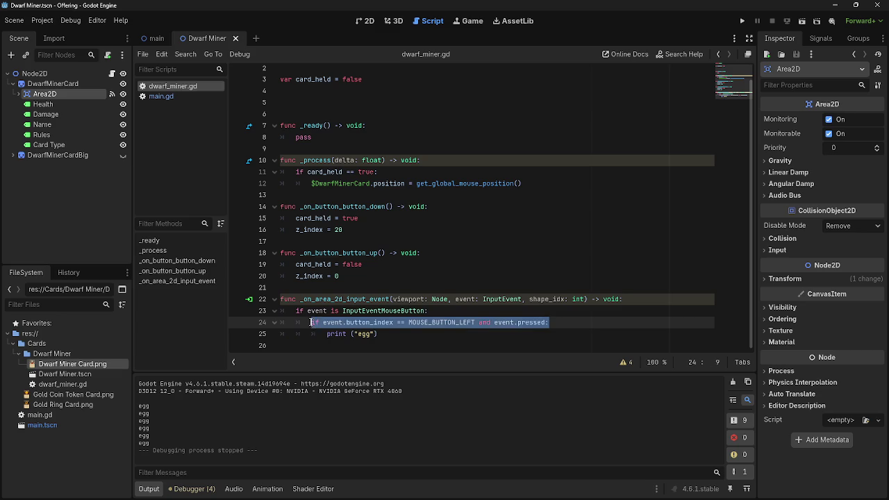
click(576, 334)
Paste the condition as a new line 26 after print ("egg") and start replacing LEFT.
key(Return)
text(if event.)
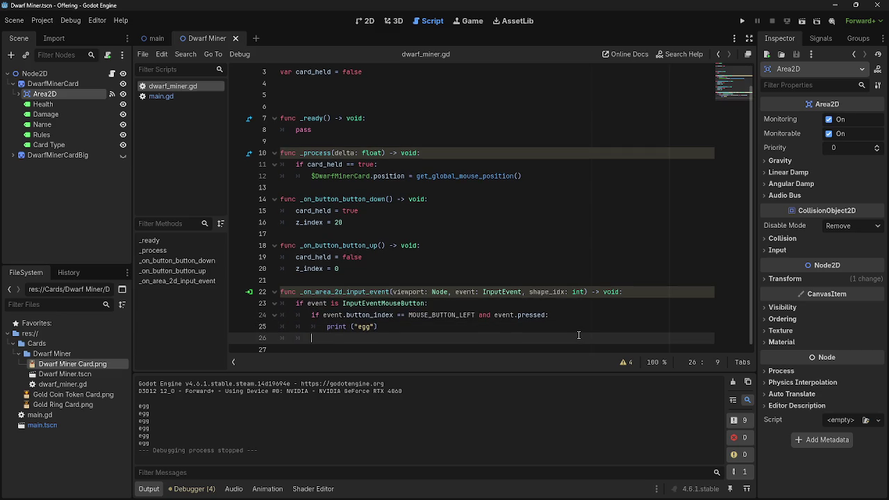
text(if event.button_index == MOUSE_BUTTON_LEFT and event.pressed:)
key(Return)
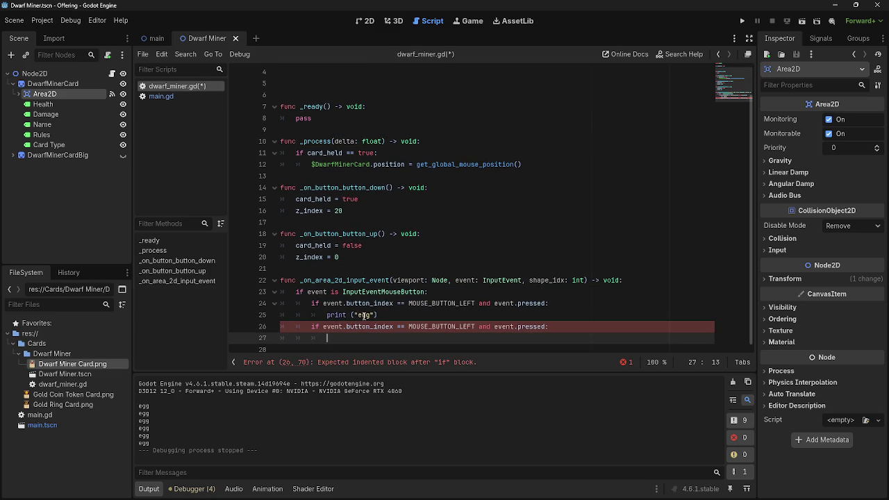
drag(476, 327, 463, 331)
key(BackSpace)
key(BackSpace)
Make line 26 check MOUSE_BUTTON_RIGHT and add print ("beans") beneath it.
text(R)
key(Return)
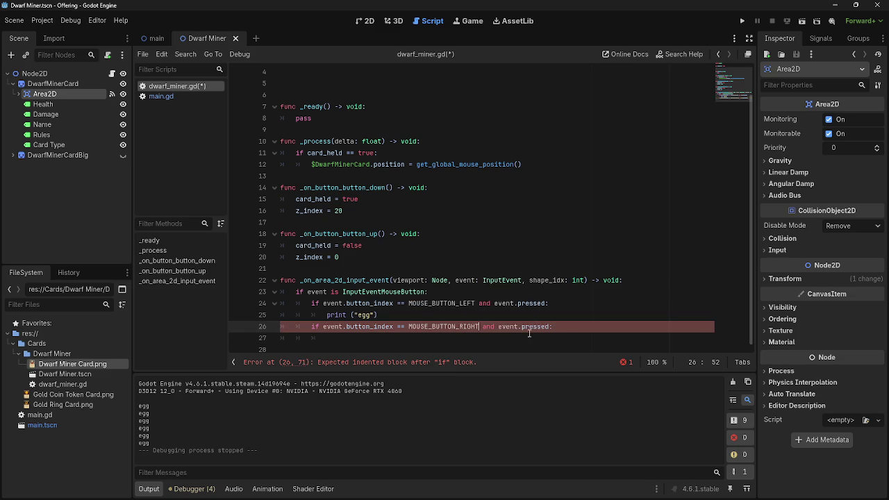
click(568, 339)
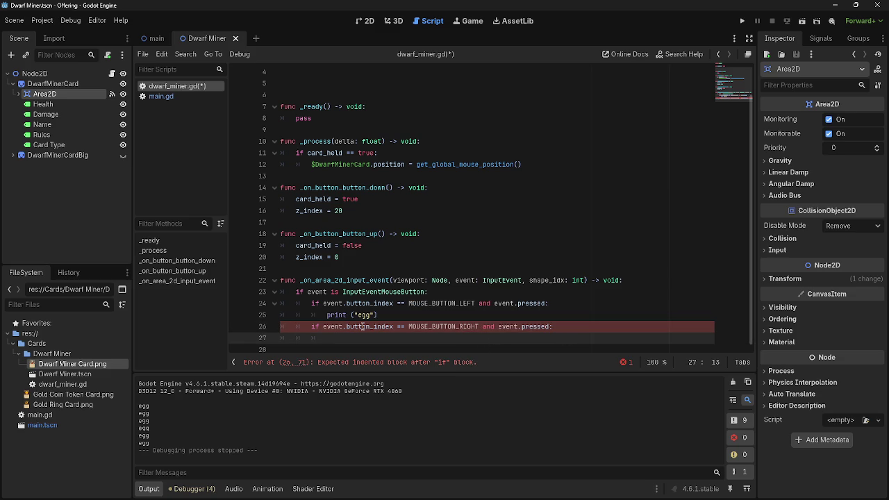
text(print ()
text(beans)
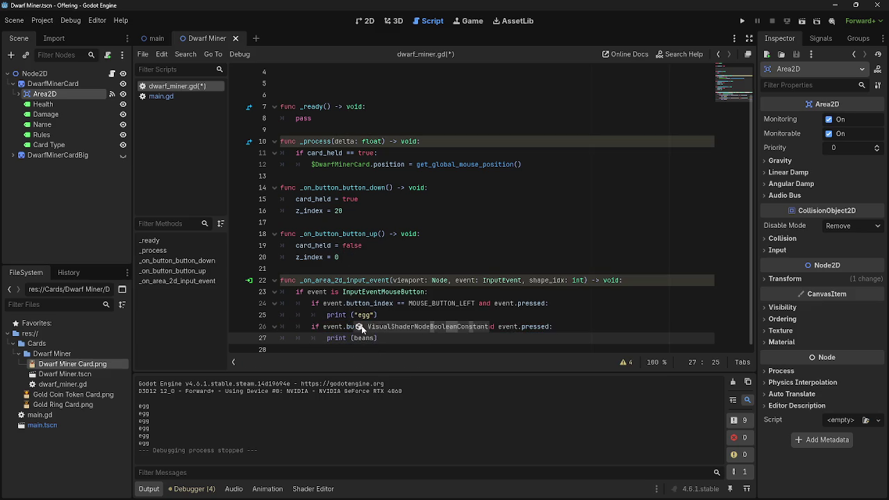
key(F5)
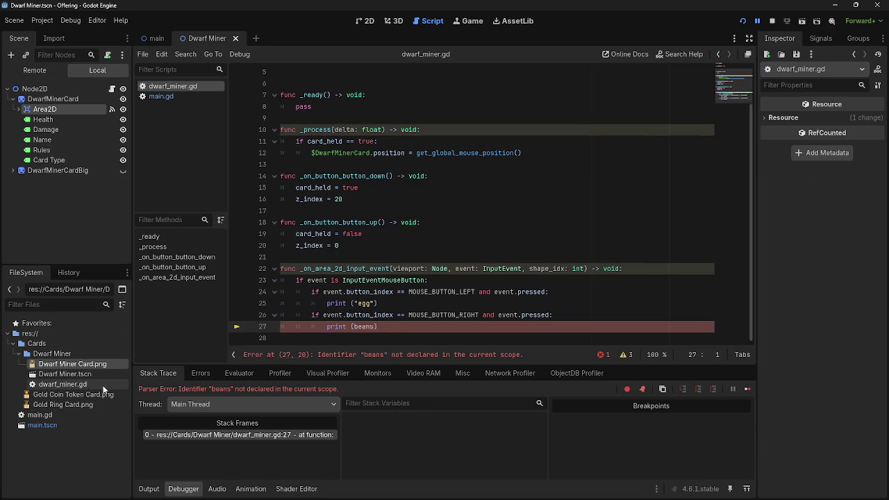
mouse_move(358, 326)
mouse_down()
mouse_move(370, 326)
mouse_move(352, 326)
mouse_up()
text(")
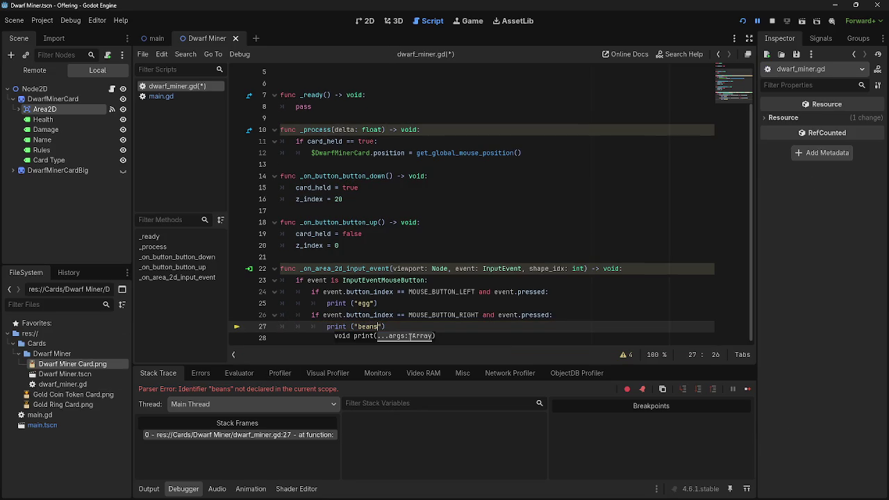
Run the game and click the card to confirm egg and beans are logged.
key(F5)
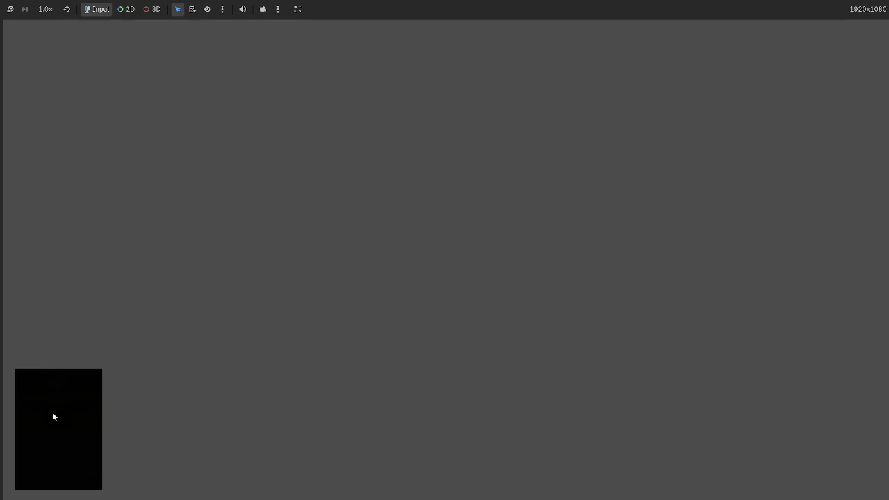
key(alt+Tab)
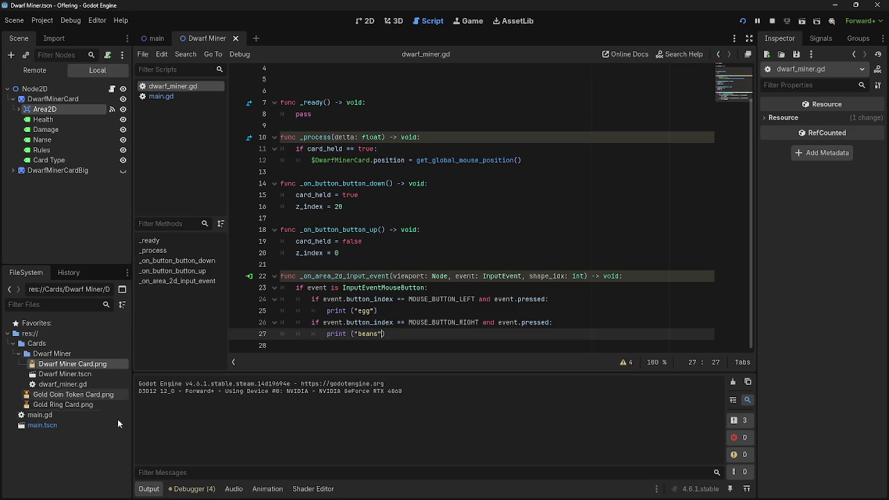
key(alt+Tab)
click(179, 370)
key(alt+Tab)
key(alt+Tab)
key(alt+Tab)
key(alt+Tab)
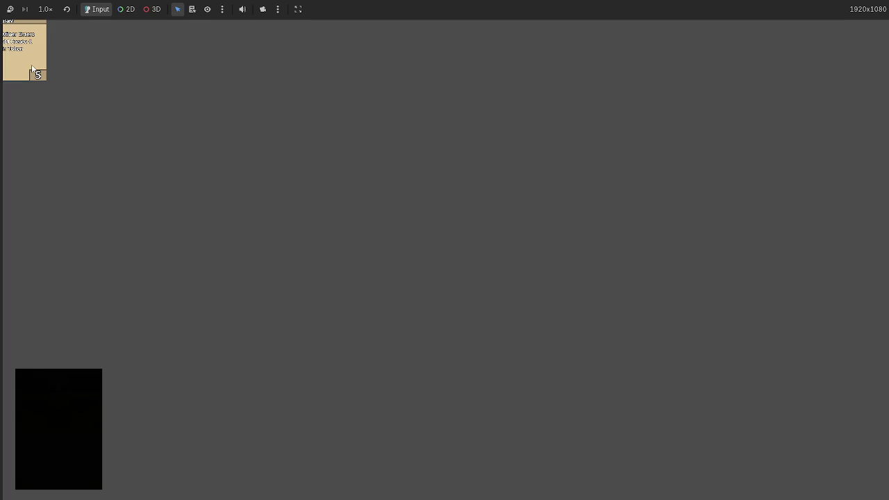
key(alt+Tab)
key(alt+Tab)
key(F8)
Replace the beans print on line 27 with a $DwarfMinerCardBig reference.
drag(386, 338, 327, 339)
key(BackSpace)
drag(61, 155, 347, 335)
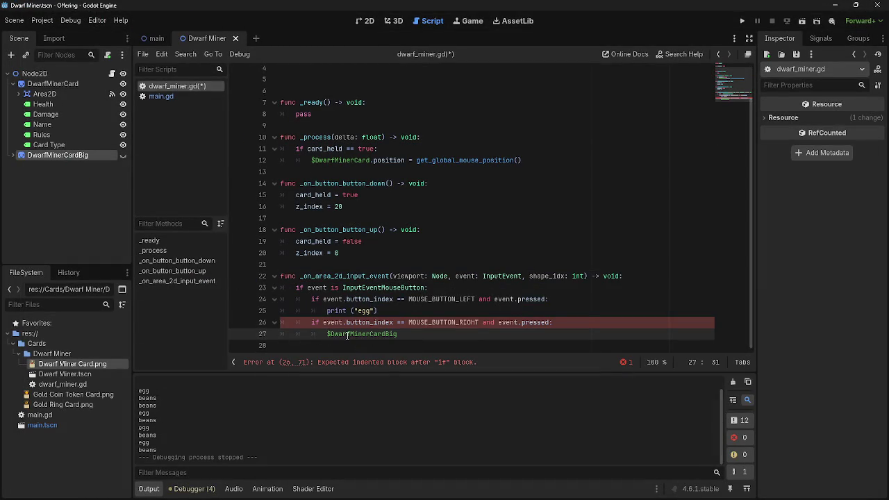
Complete line 27 as $DwarfMinerCardBig.visible = true and check the debugger.
text(.v)
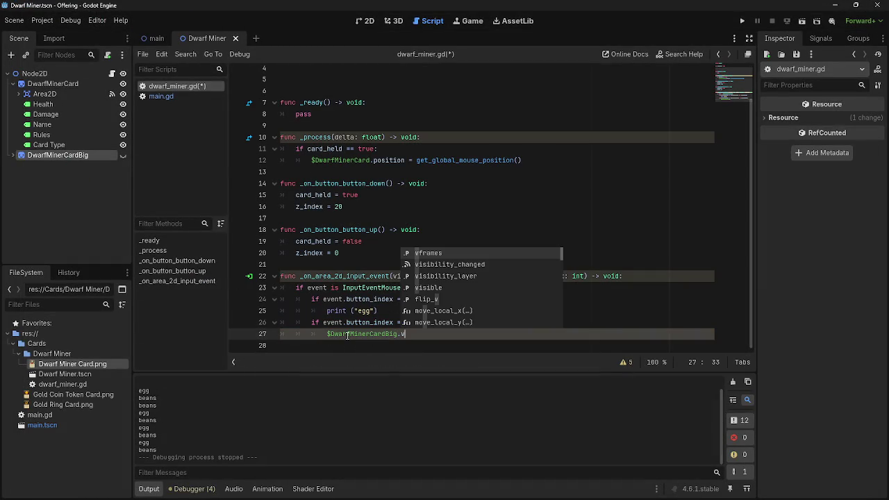
text(isib)
text(e = n)
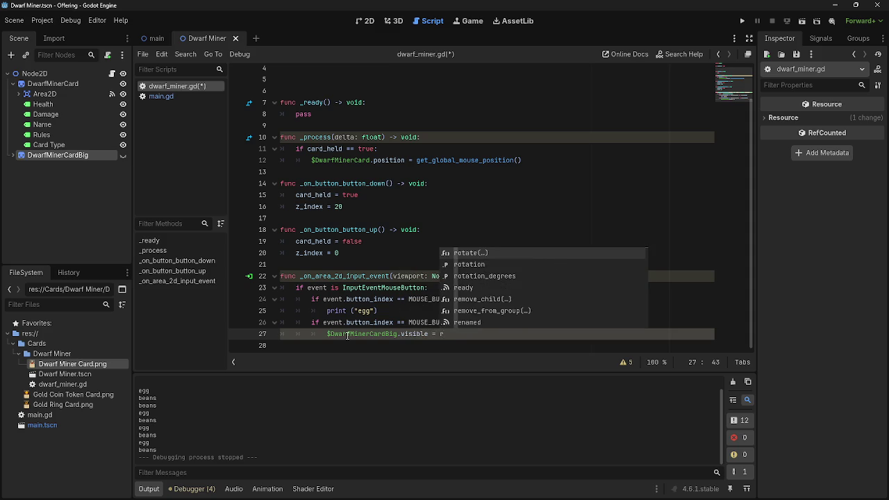
key(BackSpace)
text(true)
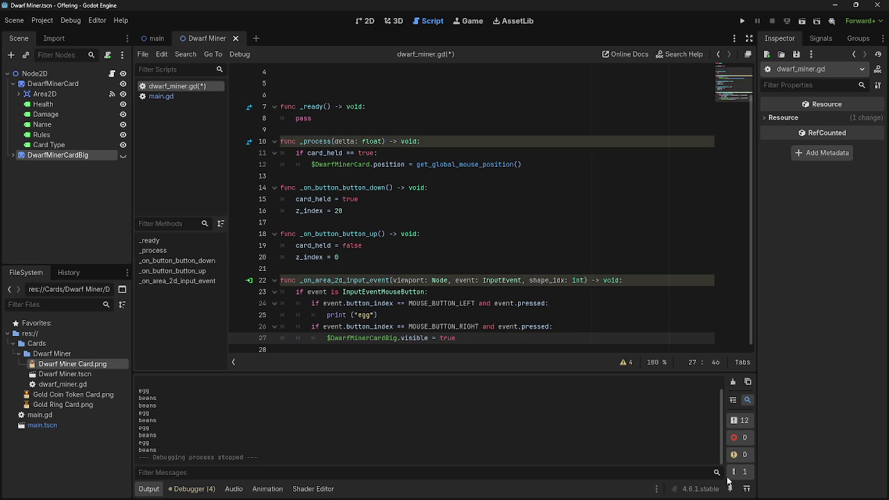
click(189, 488)
scroll(434, 288, down, 1)
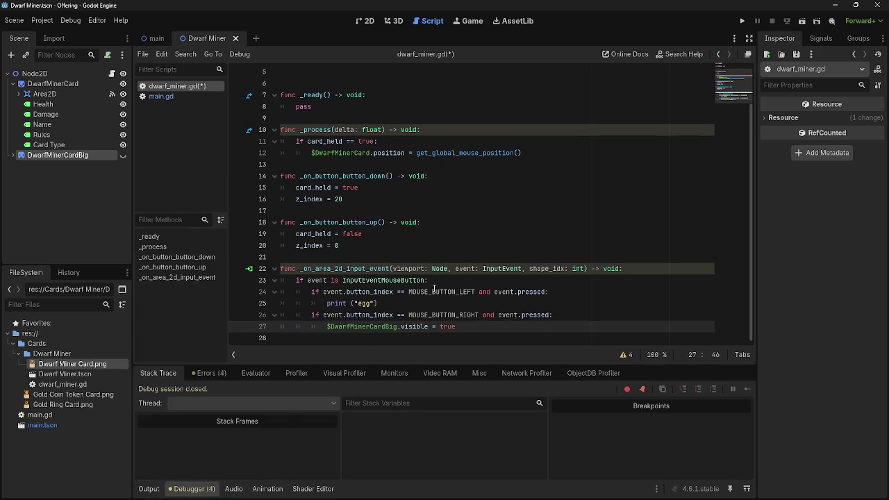
Remove the word print from line 25.
double_click(327, 303)
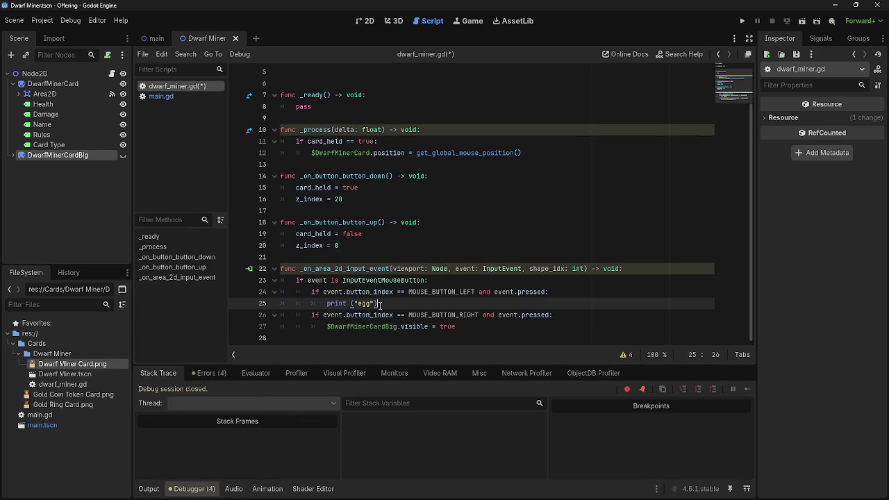
key(BackSpace)
click(432, 315)
drag(325, 306, 388, 308)
click(389, 307)
Clear the stray 'bea' text from line 21.
click(381, 261)
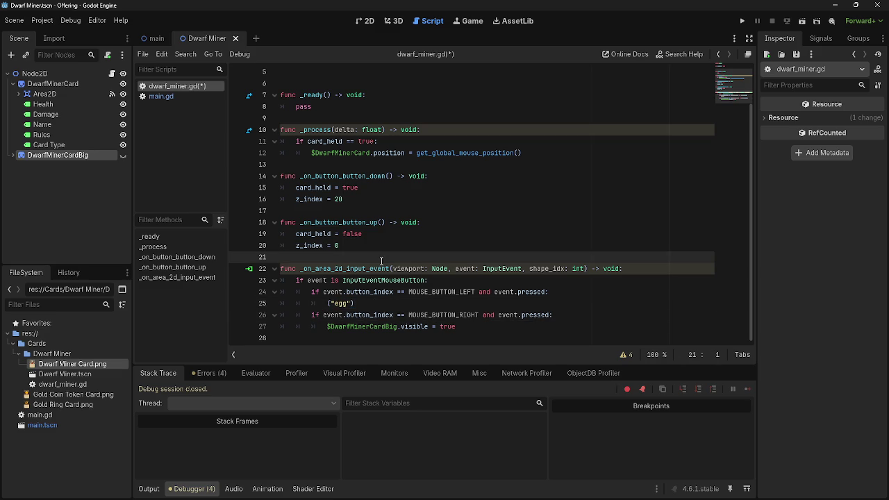
text(bea)
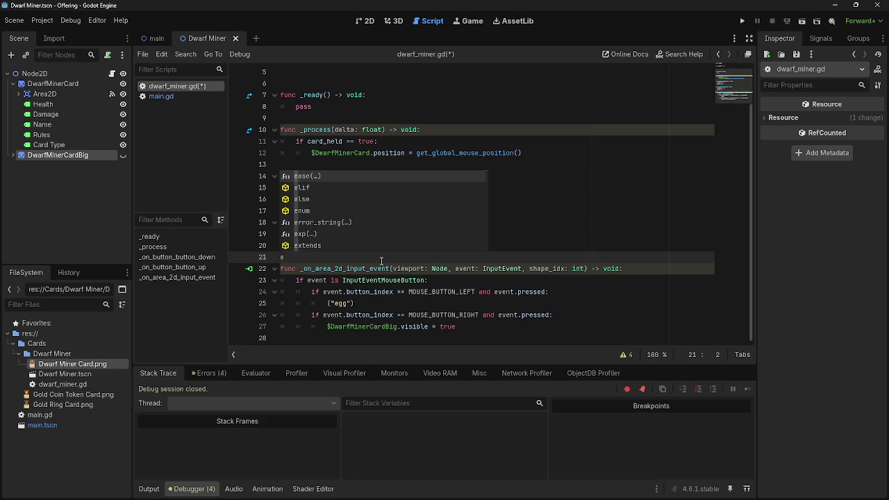
key(BackSpace)
text(bea)
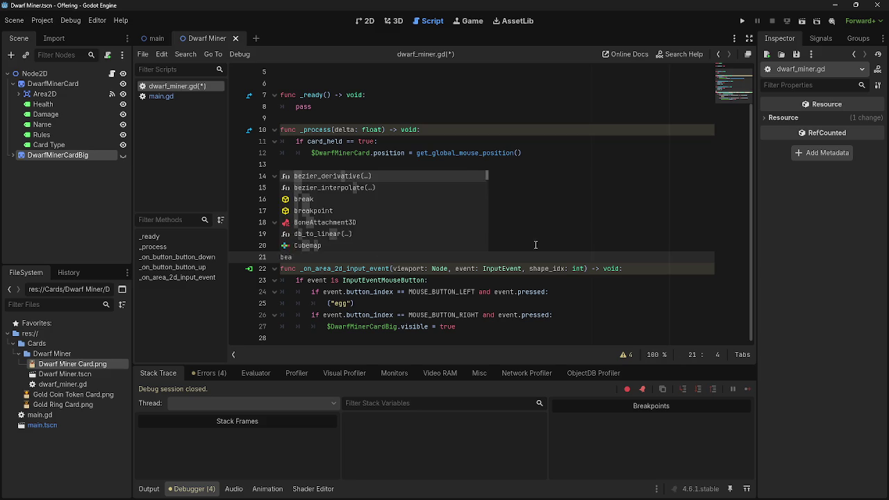
key(Escape)
key(BackSpace)
key(BackSpace)
key(BackSpace)
click(377, 305)
Retype line 25 in the left-click branch as ("egg").
key(BackSpace)
key(BackSpace)
key(BackSpace)
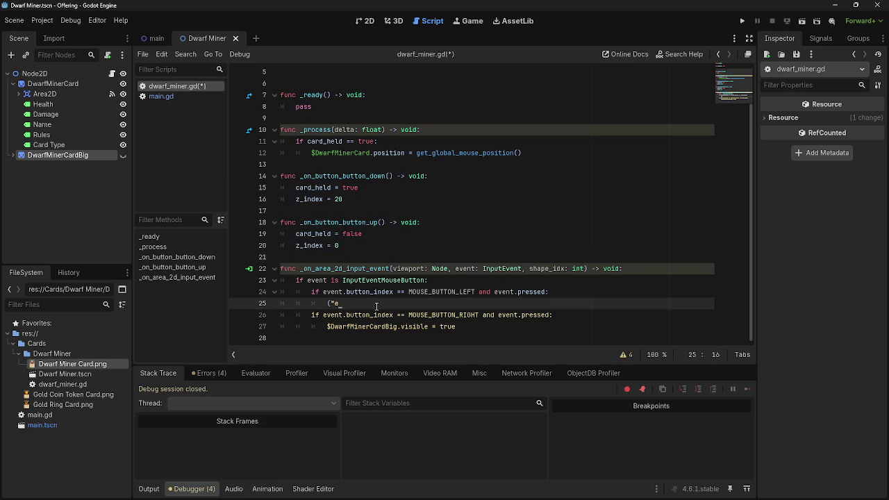
key(BackSpace)
key(BackSpace)
text(ga)
key(Escape)
click(604, 324)
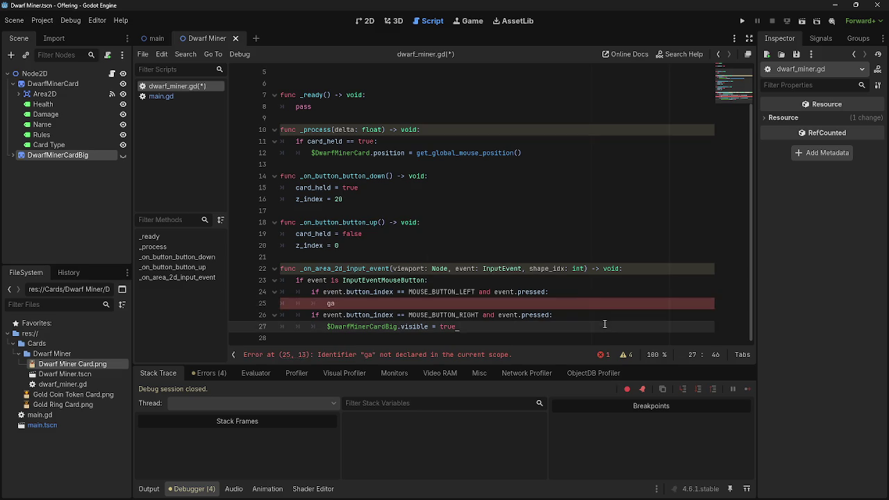
click(580, 299)
key(BackSpace)
key(BackSpace)
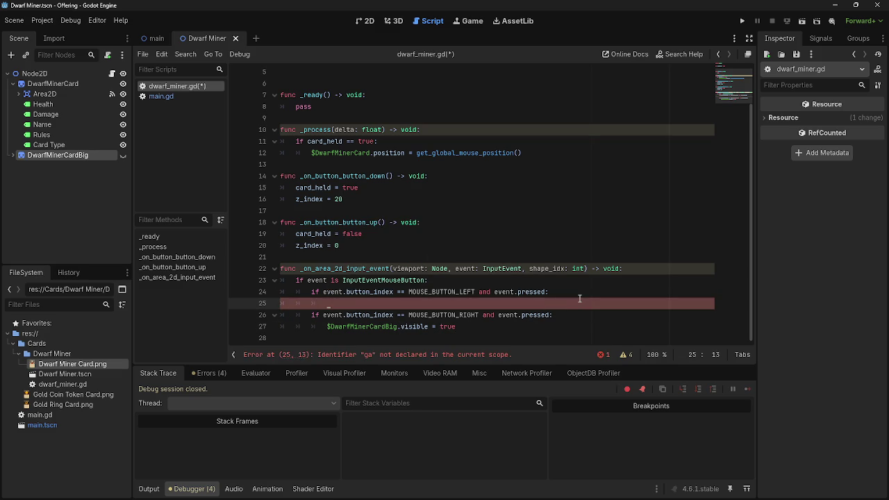
text(()
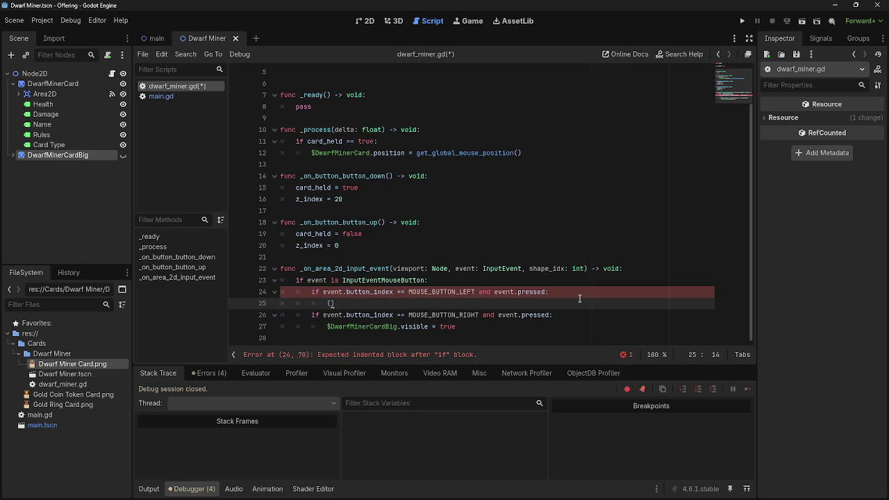
key(Delete)
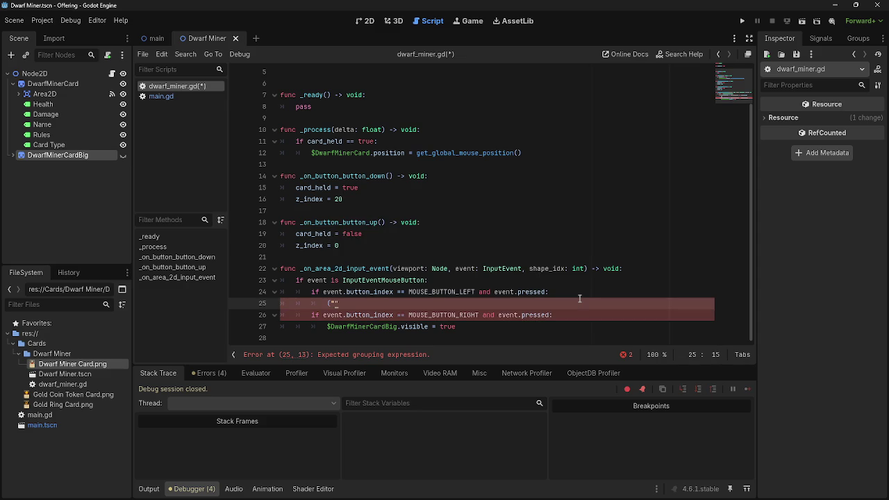
text("egg")
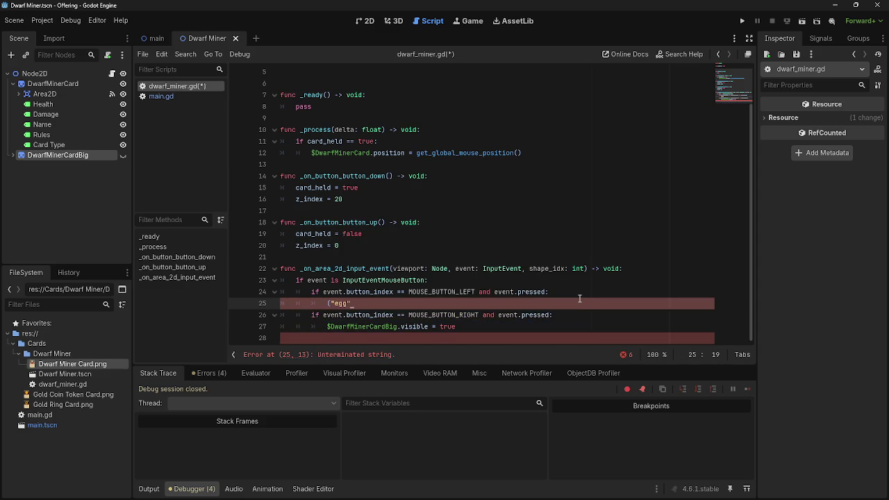
text())
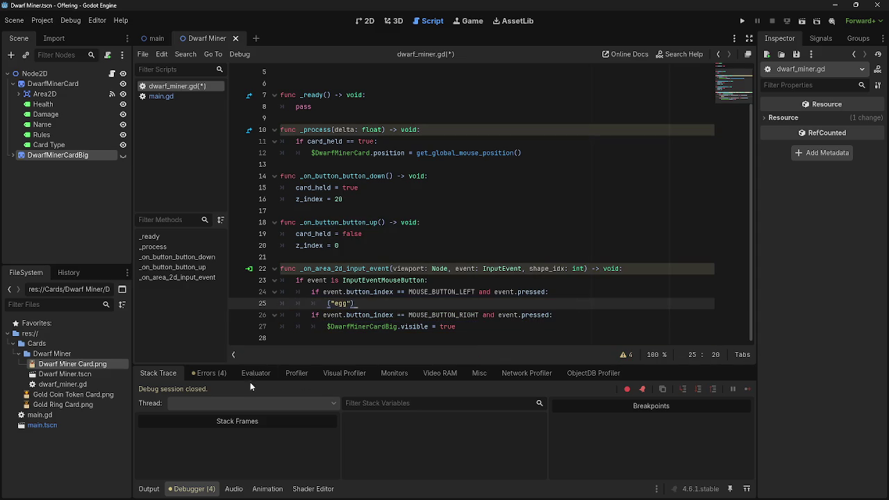
Test-run the card scene and review its four script warnings.
click(742, 21)
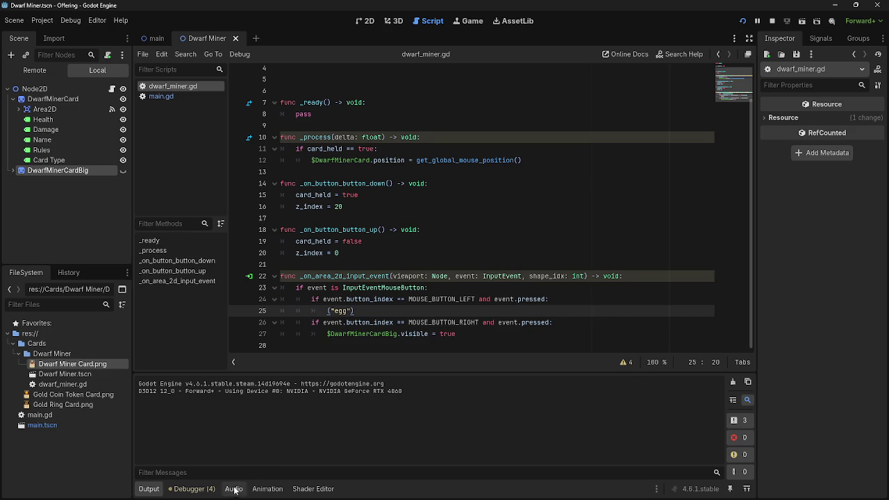
click(194, 489)
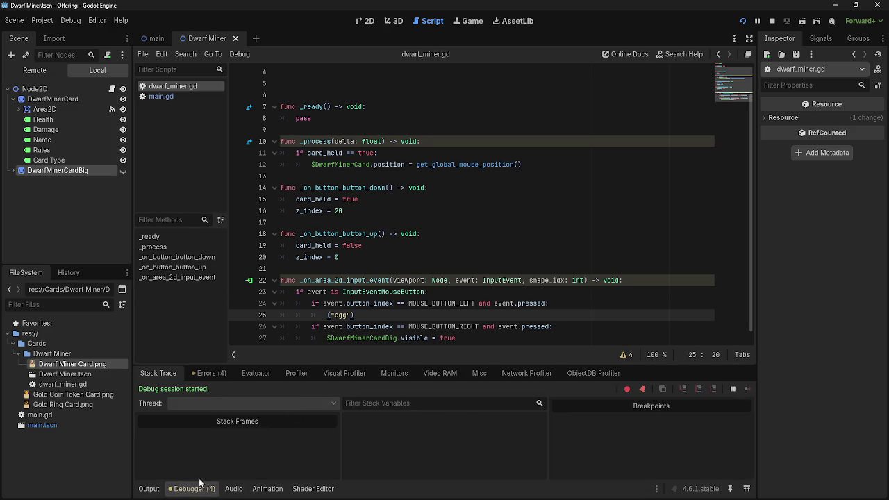
click(217, 373)
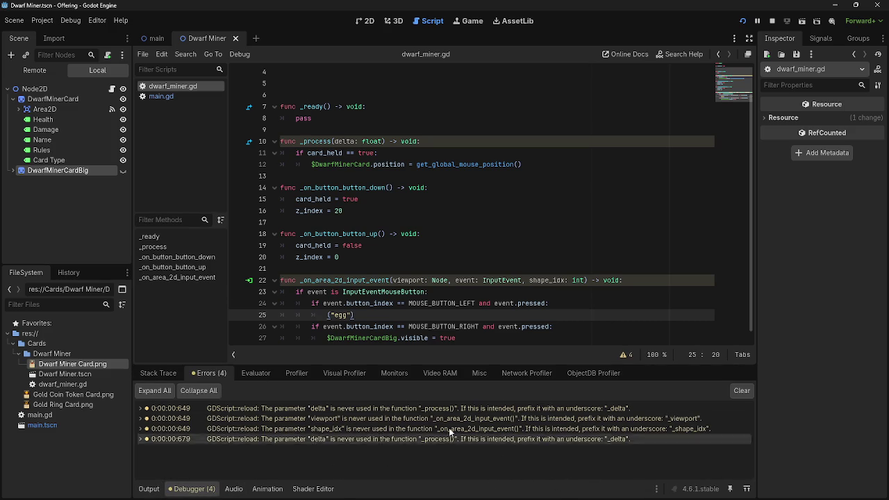
Close the ("egg") parenthesis on line 25, stop the game, and prefix it with print.
click(351, 315)
text())
key(F8)
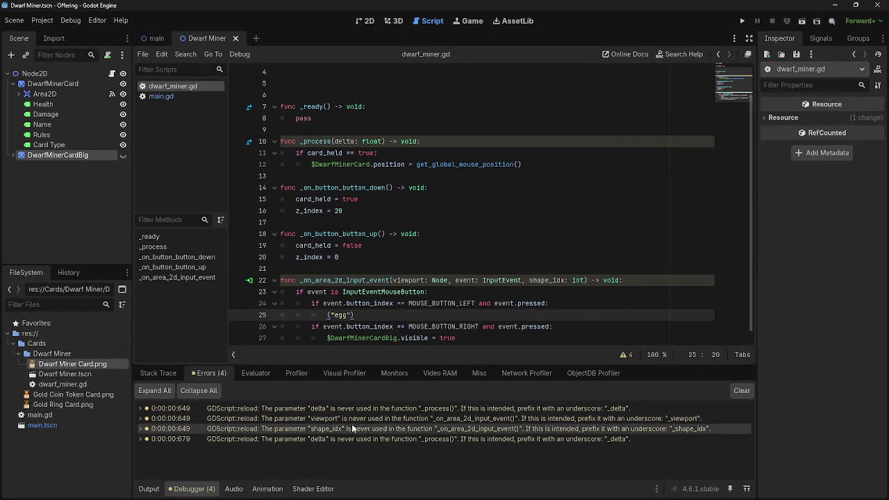
click(327, 316)
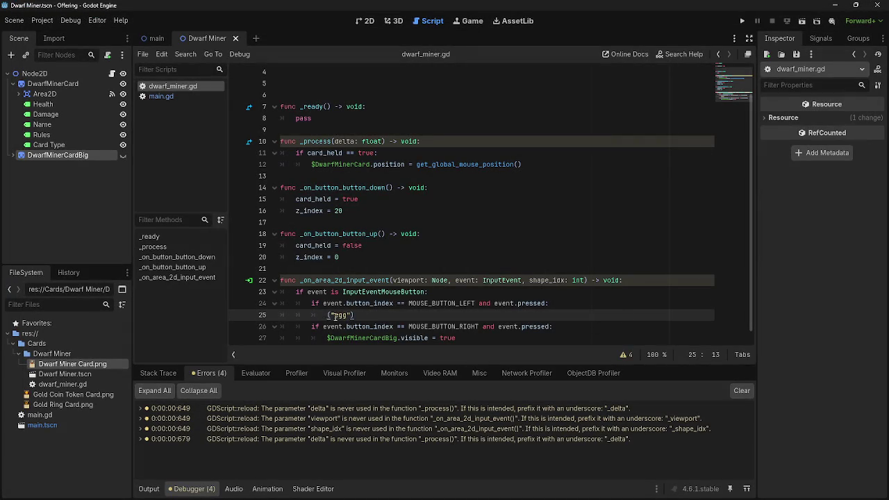
click(391, 316)
key(Home)
text(print)
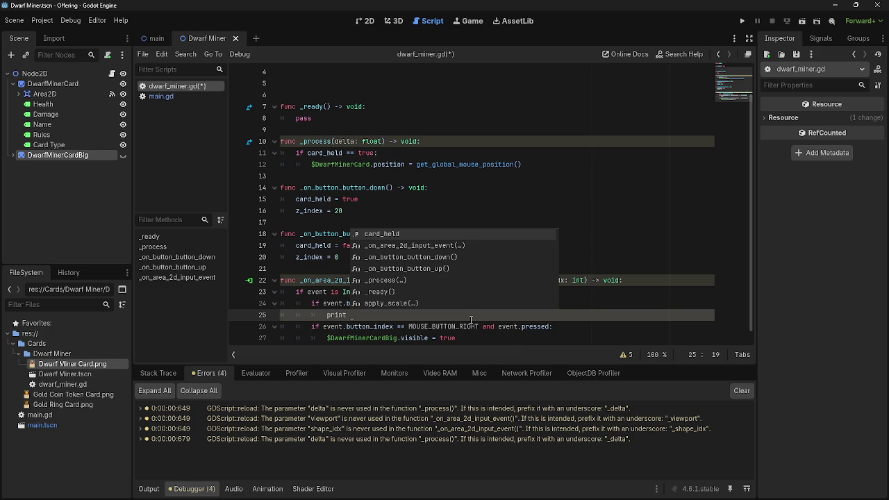
Tidy line 25 after print, undoing stray typing on line 26 and the trailing space.
key(Escape)
key(Up)
click(574, 301)
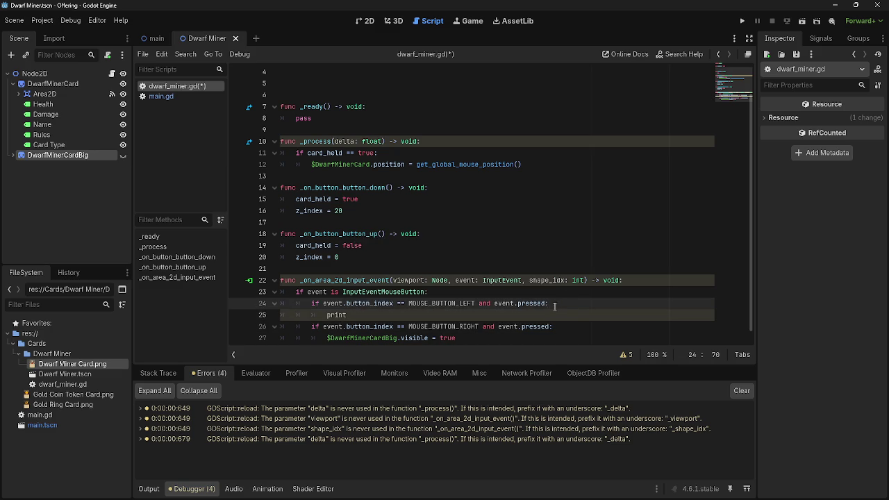
click(428, 327)
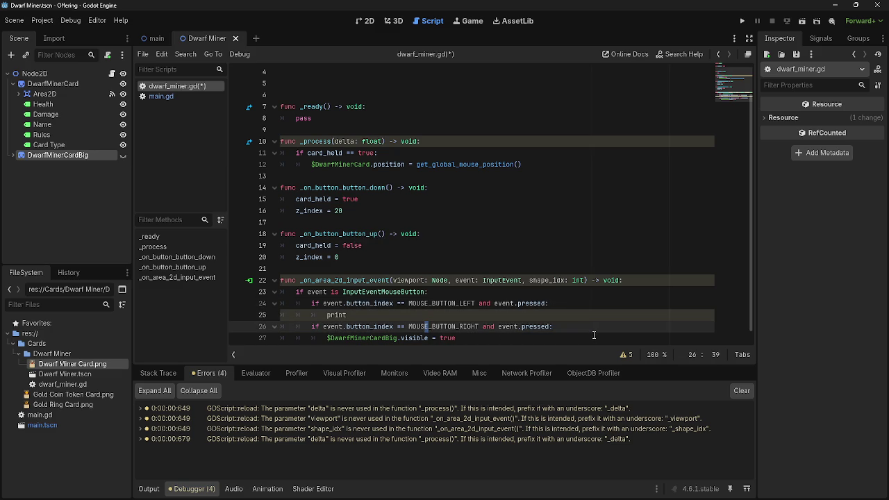
text(esdfesdfes)
key(ctrl+z)
click(472, 318)
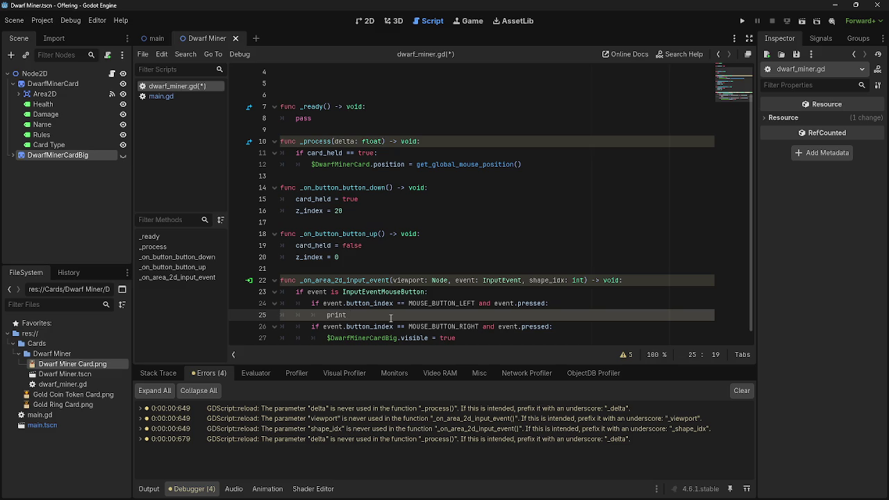
key(BackSpace)
key(BackSpace)
key(BackSpace)
key(BackSpace)
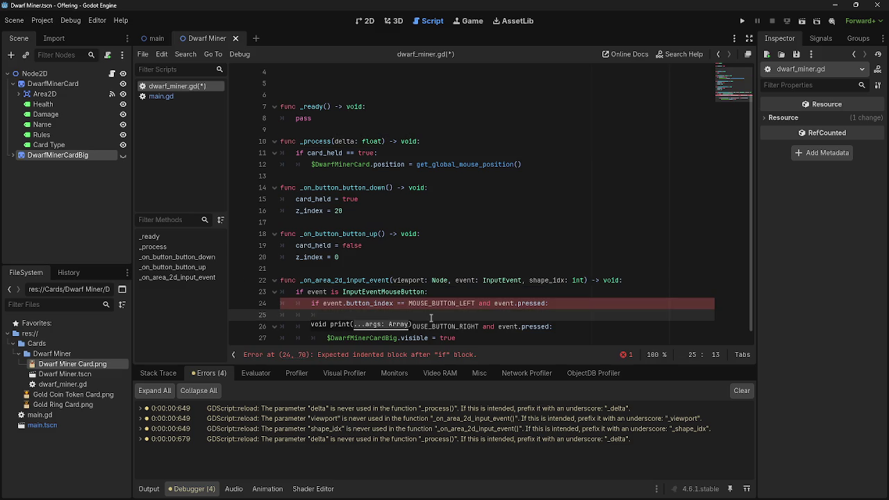
Reuse line 11's 'if card_held == true:' on line 25, edited into card_held = true, and rerun.
click(330, 155)
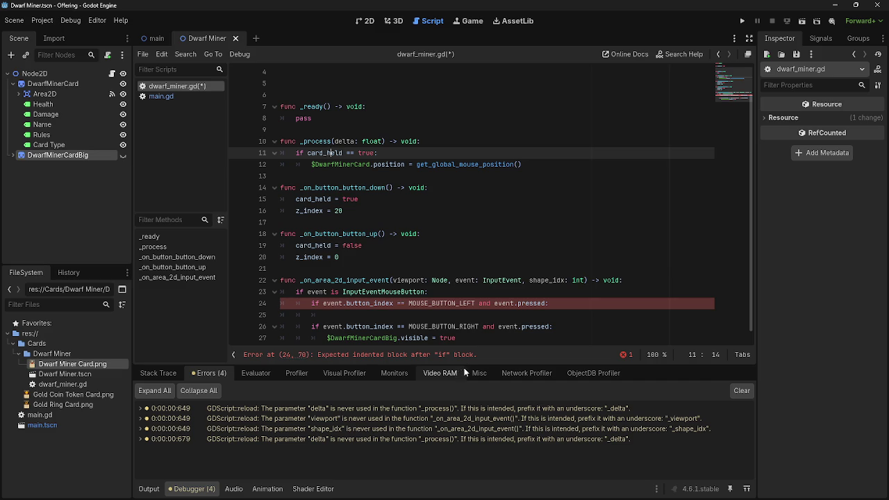
drag(298, 152, 408, 154)
key(ctrl+c)
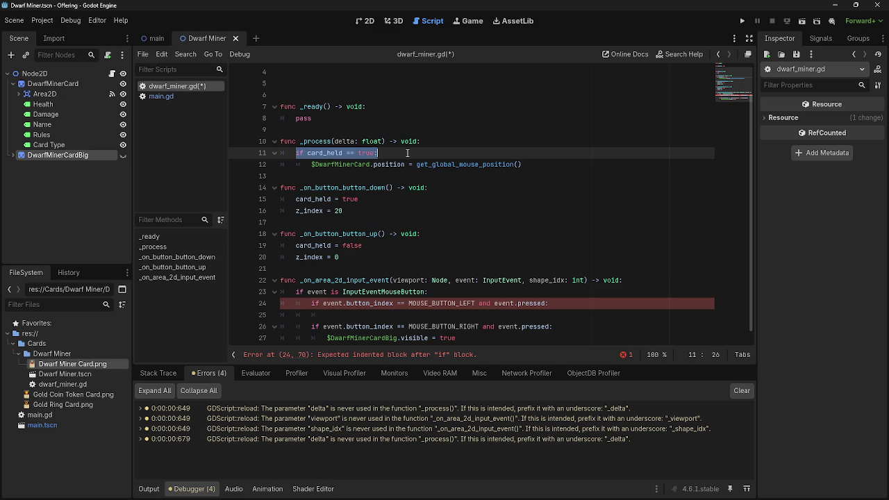
click(420, 314)
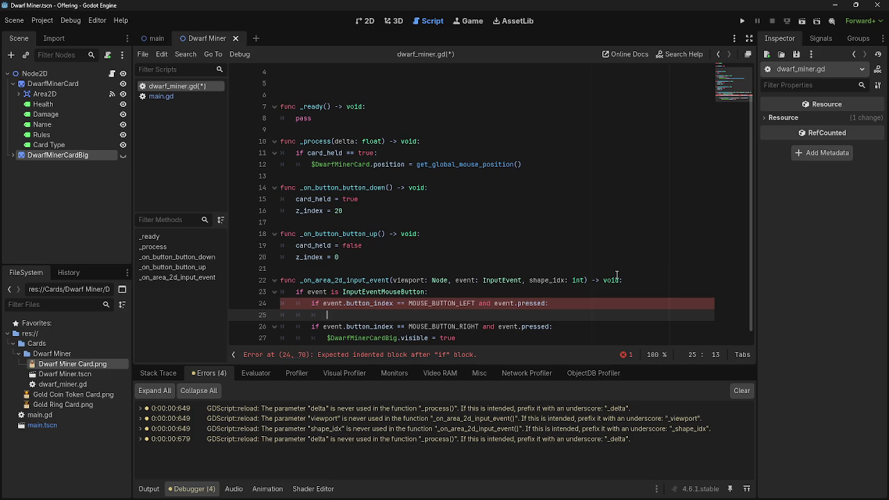
key(ctrl+v)
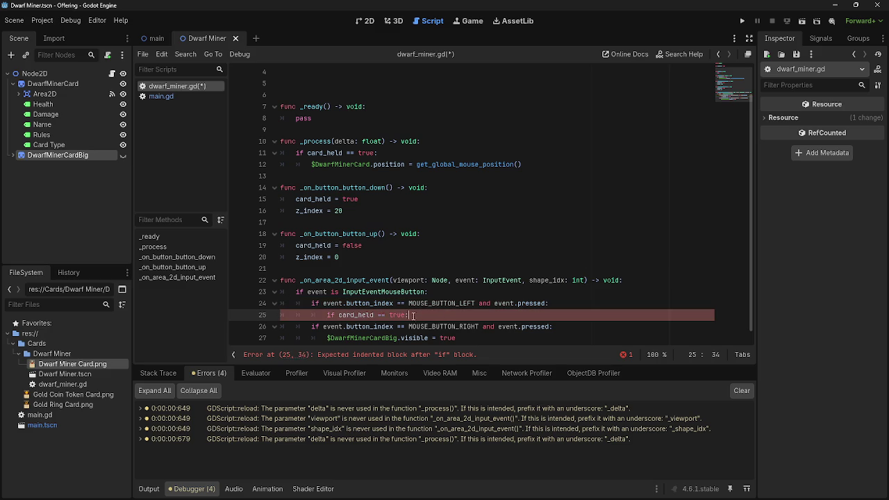
drag(414, 312, 328, 315)
key(Delete)
key(Delete)
click(394, 314)
key(BackSpace)
click(368, 315)
key(BackSpace)
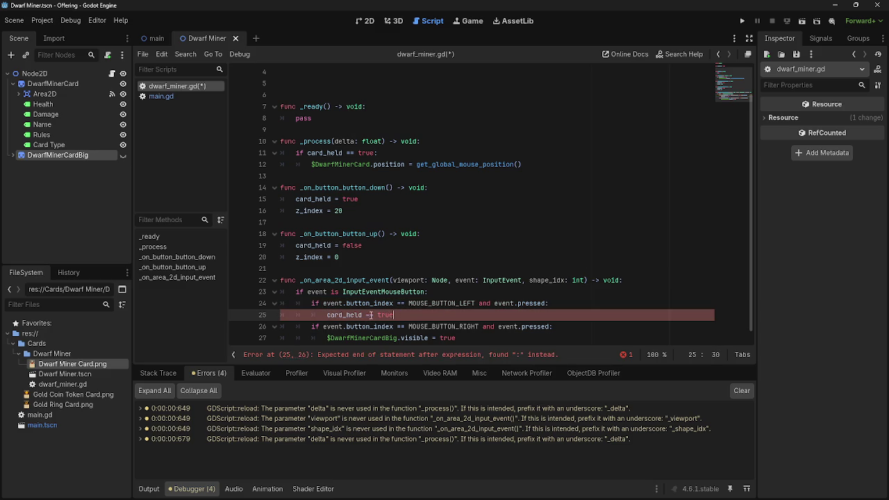
click(439, 318)
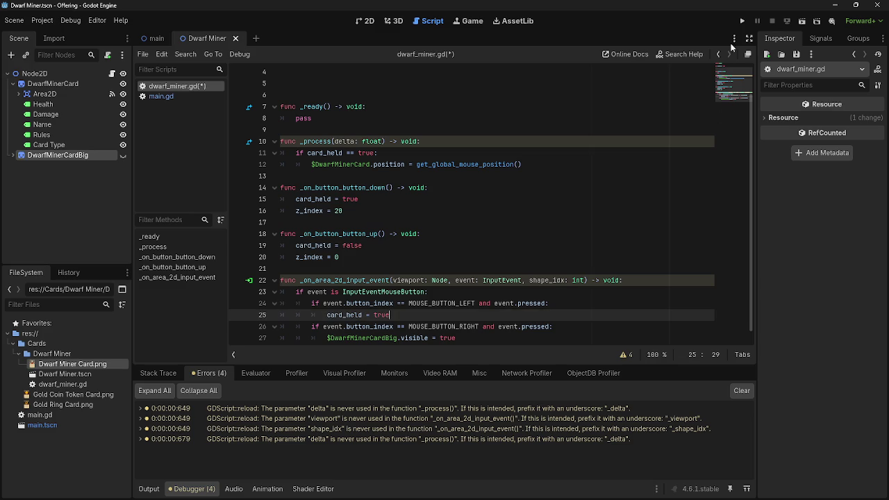
click(741, 22)
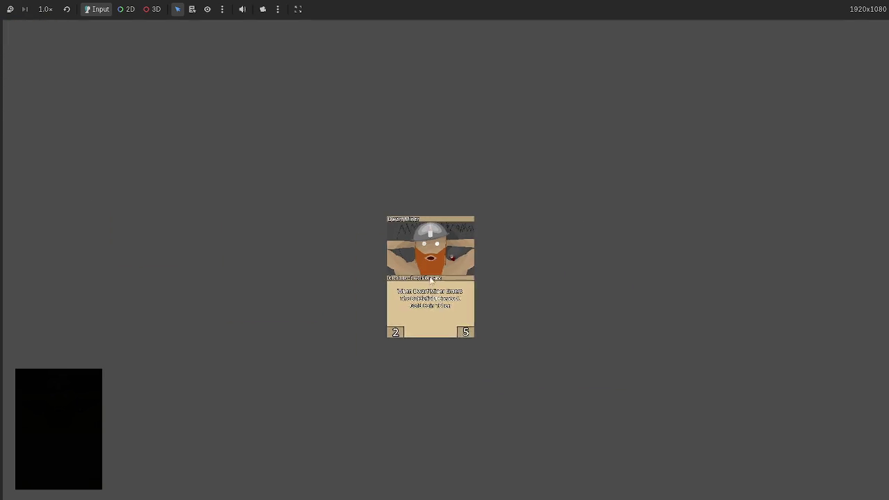
Check the big Dwarf Miner card preview in the running game, stop it, and review script lines 25–28.
mouse_move(403, 326)
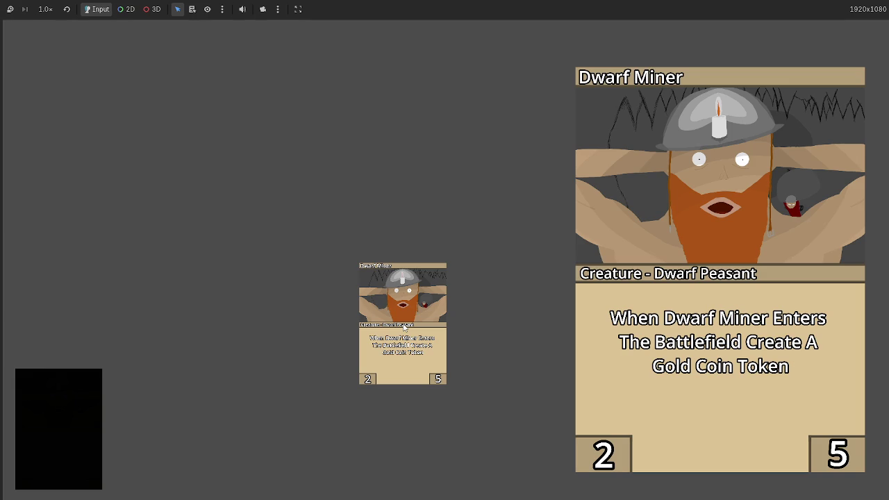
key(F8)
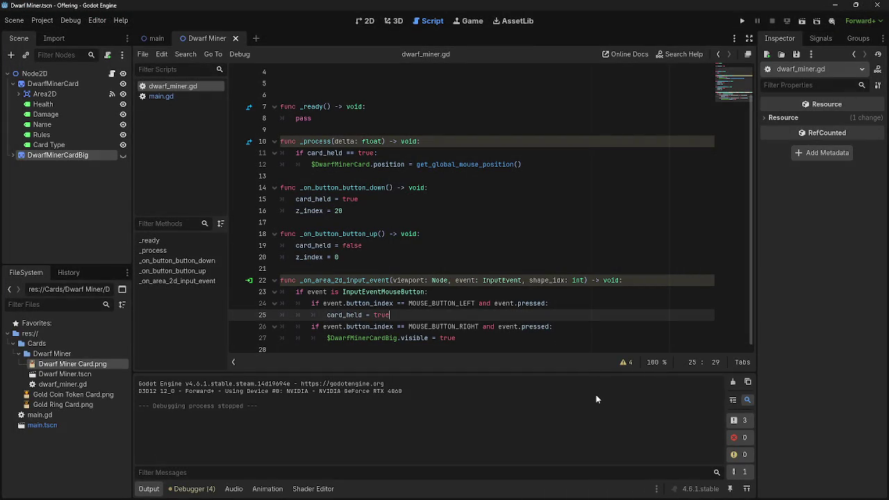
click(540, 331)
click(494, 318)
click(491, 341)
click(494, 324)
click(495, 311)
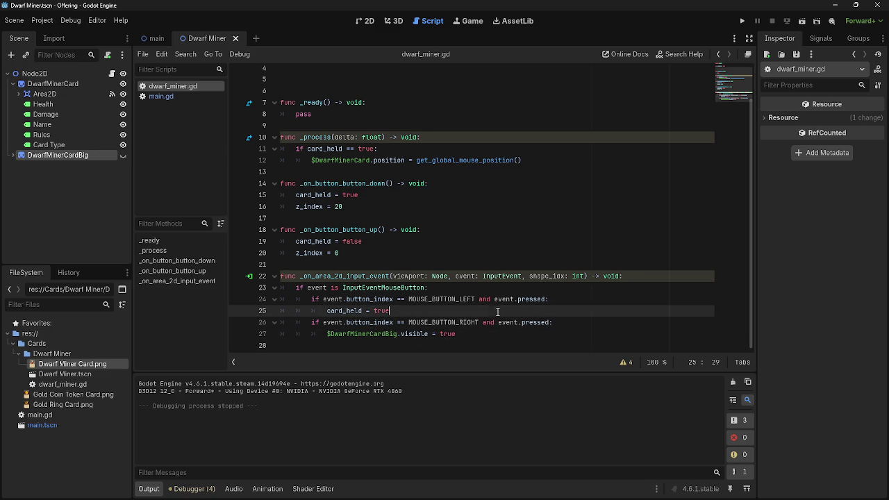
click(493, 323)
click(490, 335)
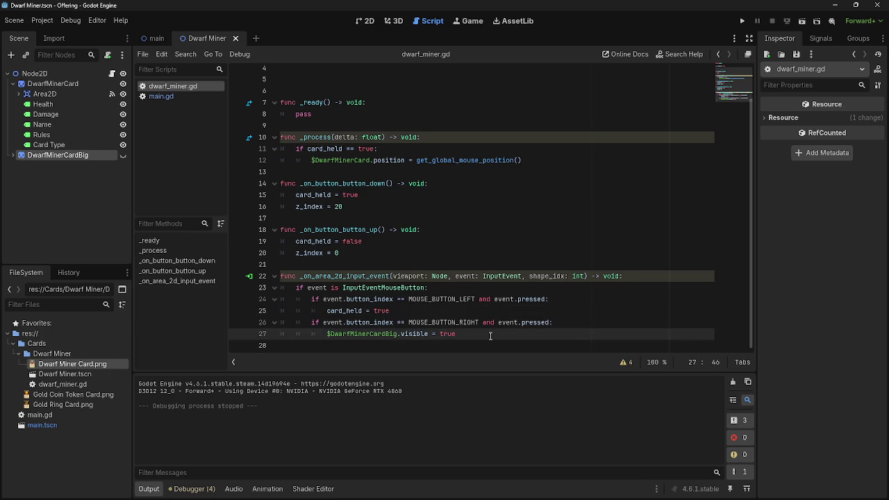
scroll(490, 335, up, 1)
click(437, 349)
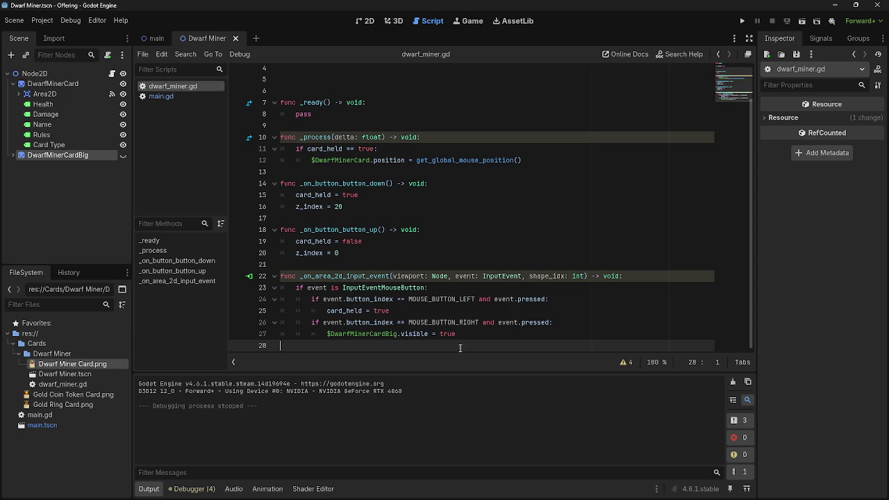
scroll(448, 327, up, 1)
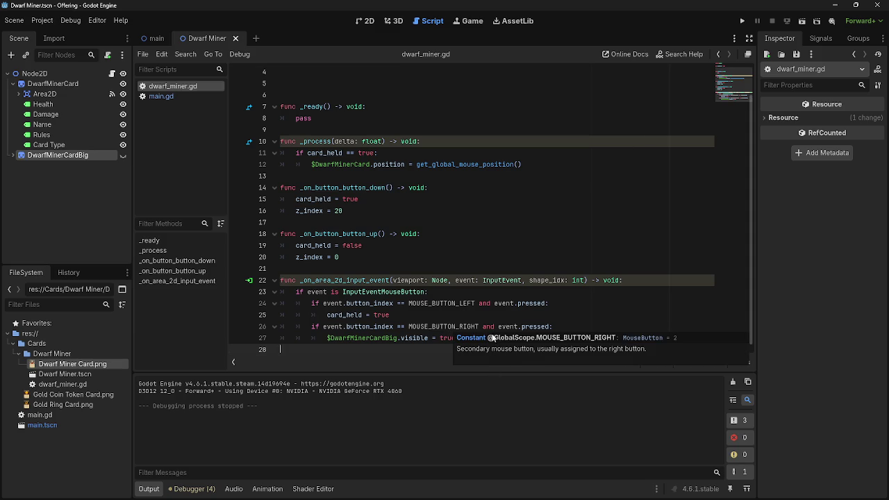
Delete the empty line after the visibility line and select line 24's left-button condition.
key(BackSpace)
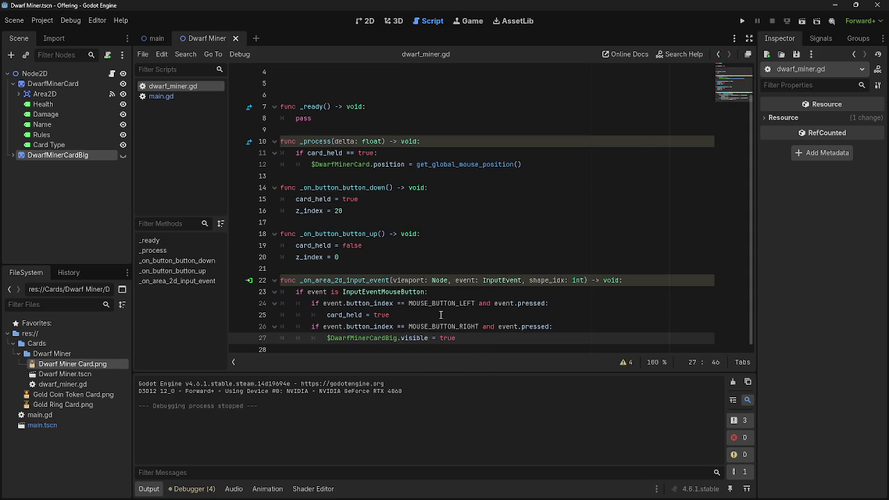
scroll(340, 340, up, 1)
scroll(340, 342, down, 1)
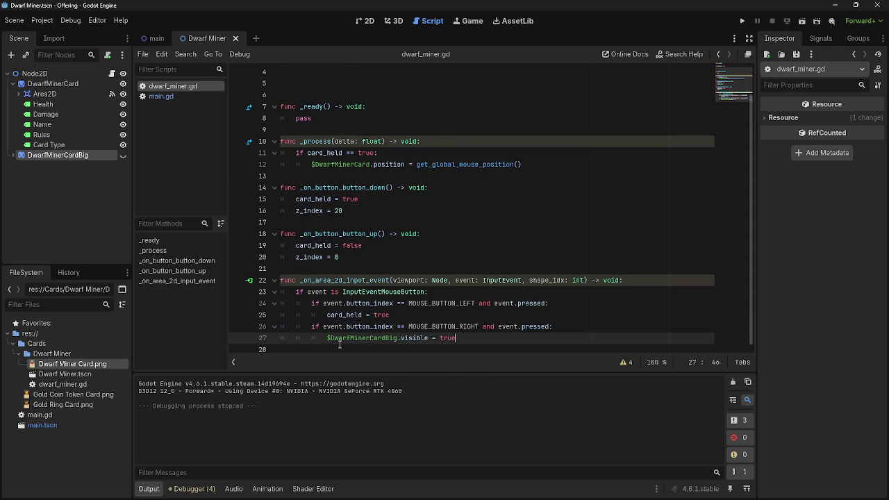
drag(322, 338, 516, 347)
click(517, 347)
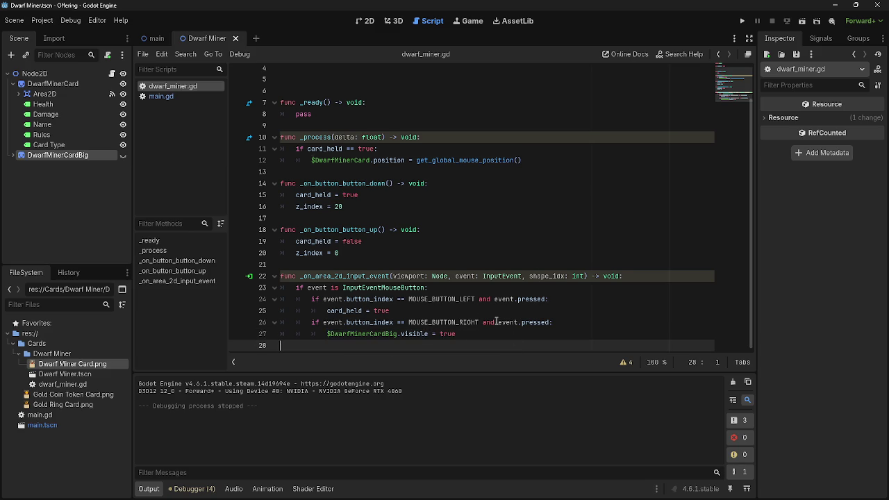
click(471, 314)
mouse_move(550, 299)
mouse_down()
mouse_move(343, 287)
mouse_move(310, 299)
mouse_up()
key(ctrl+c)
click(427, 308)
Start an elif line under card_held = true, then remove it again.
key(Return)
key(Return)
key(BackSpace)
key(BackSpace)
key(BackSpace)
key(BackSpace)
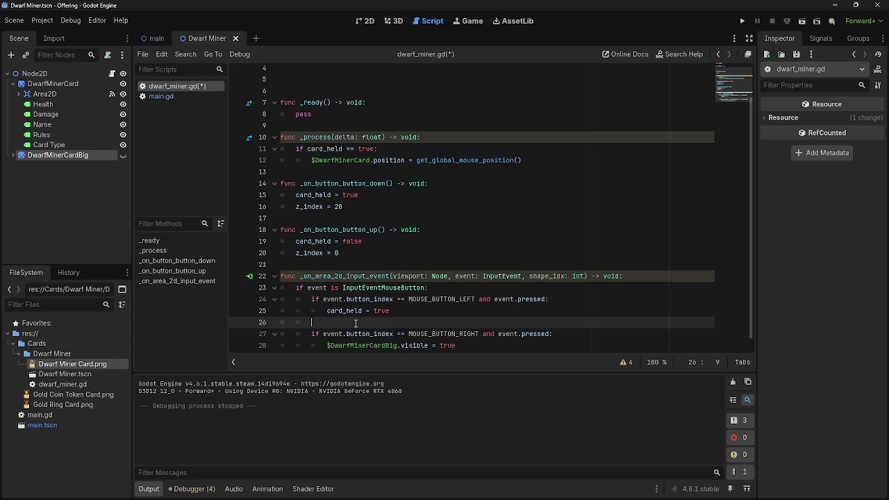
scroll(355, 323, down, 1)
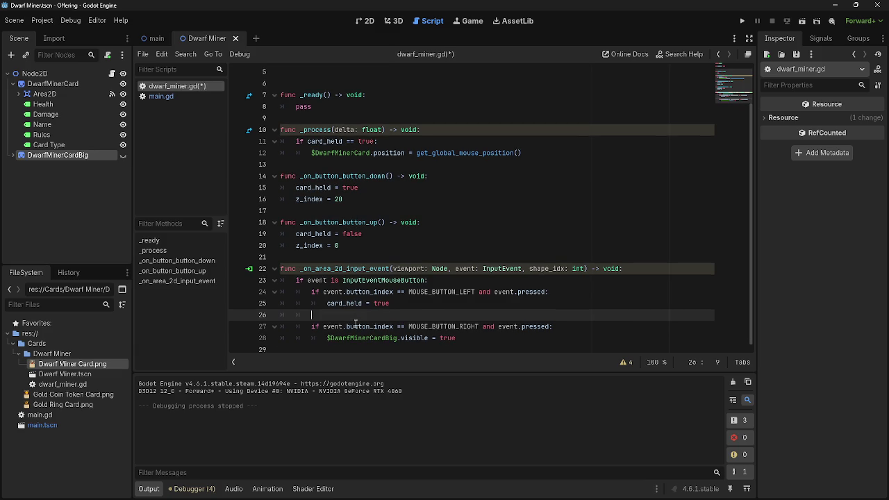
text(elif)
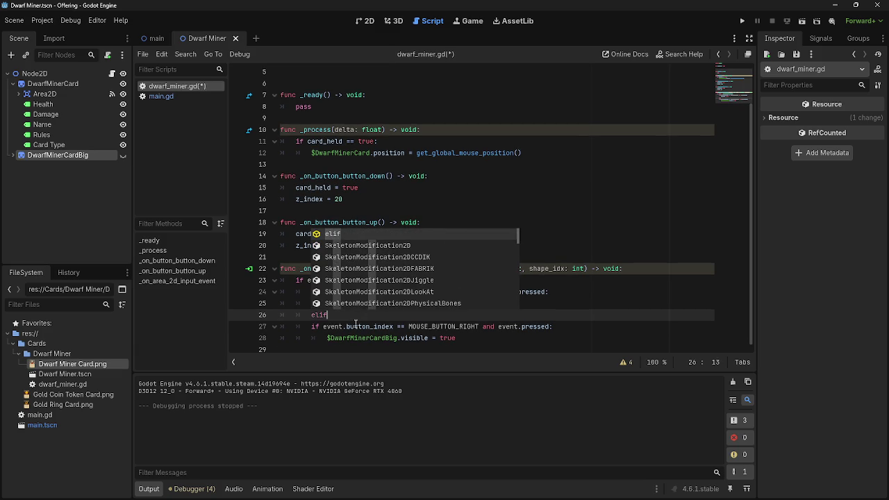
key(BackSpace)
key(BackSpace)
key(BackSpace)
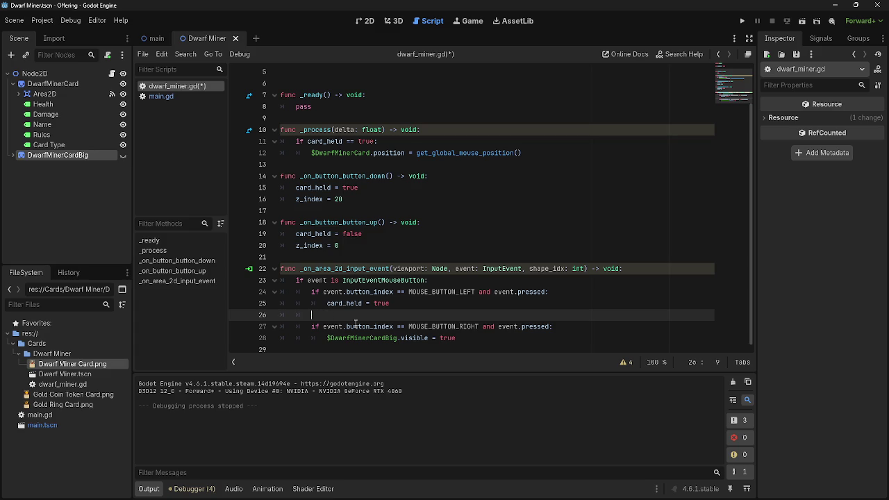
key(BackSpace)
key(BackSpace)
key(BackSpace)
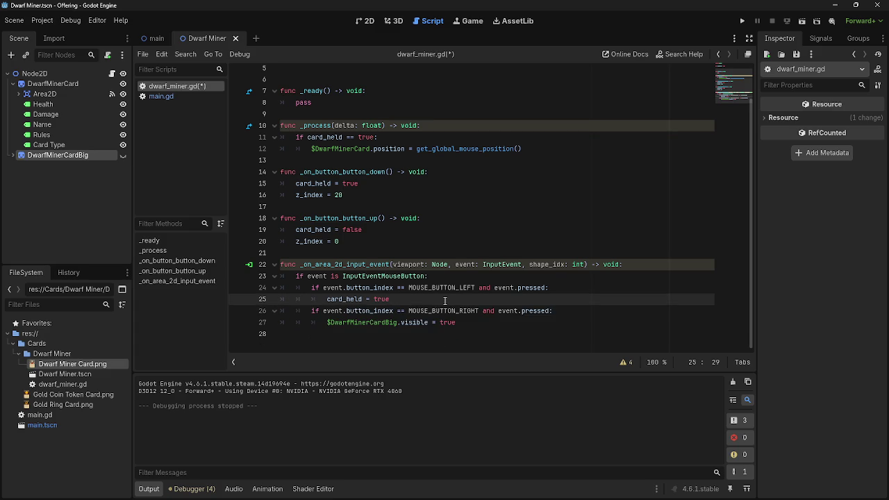
Paste the left-button check as line 26 and change pressed to released.
drag(505, 287, 552, 288)
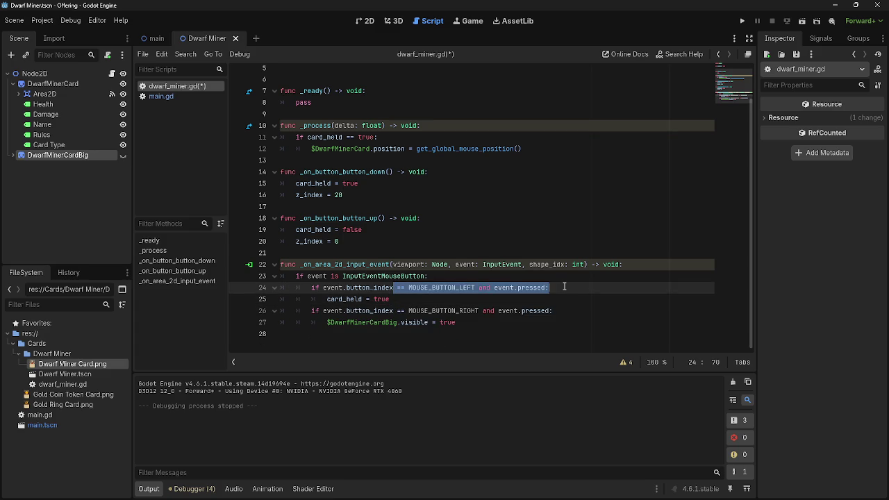
click(558, 299)
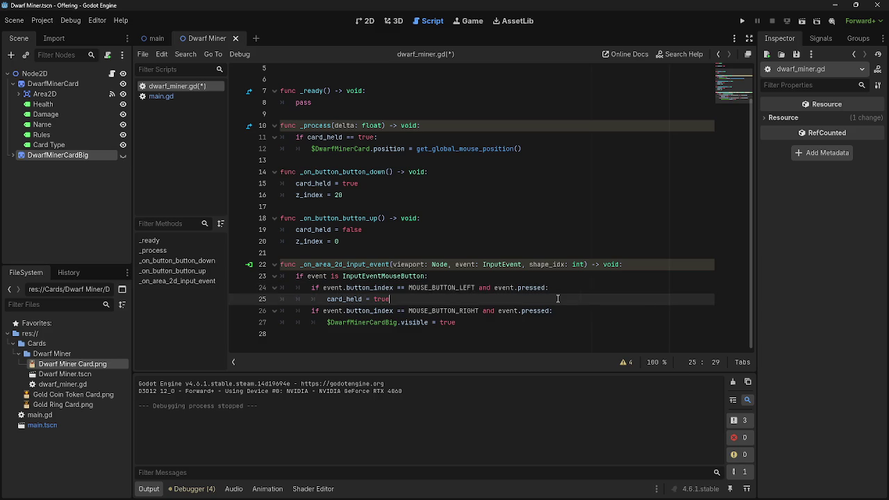
key(Return)
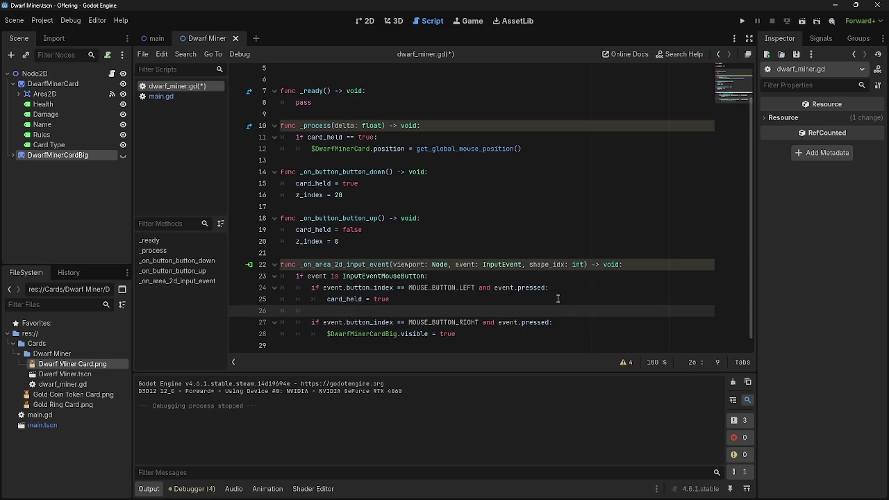
key(ctrl+v)
key(Return)
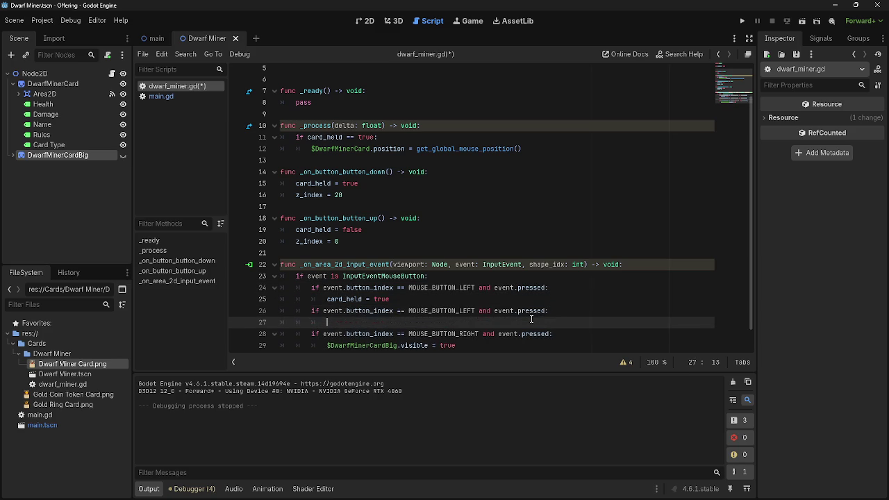
double_click(528, 311)
text(pe)
key(BackSpace)
key(BackSpace)
text(released)
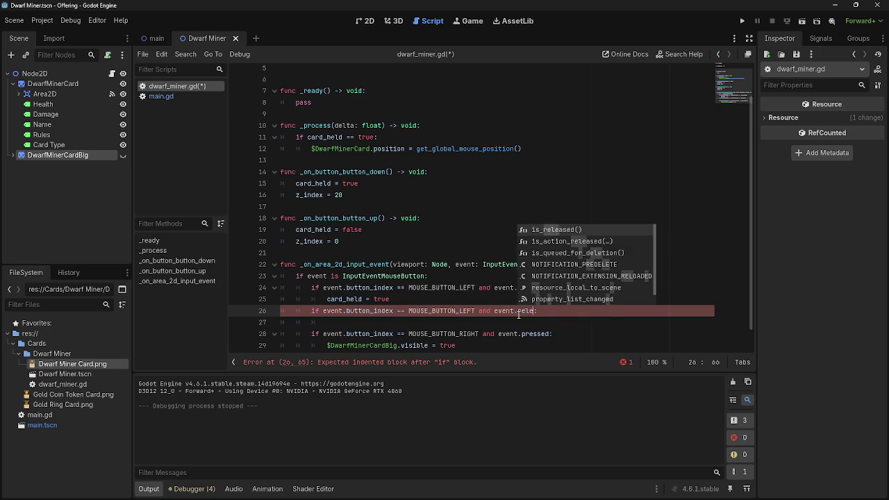
click(566, 310)
click(567, 324)
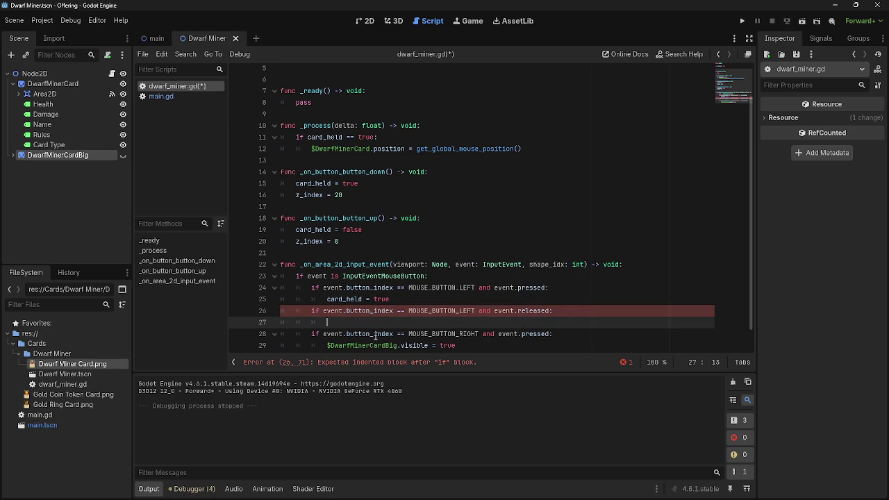
Add card_held = false on line 27 under the release check and run the project.
click(334, 299)
drag(334, 298, 391, 298)
click(326, 298)
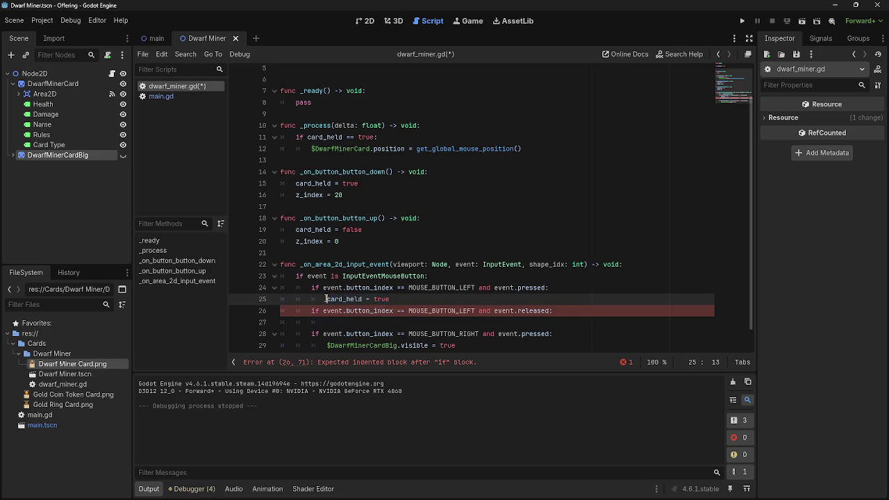
drag(326, 298, 394, 299)
key(ctrl+c)
click(372, 326)
key(ctrl+v)
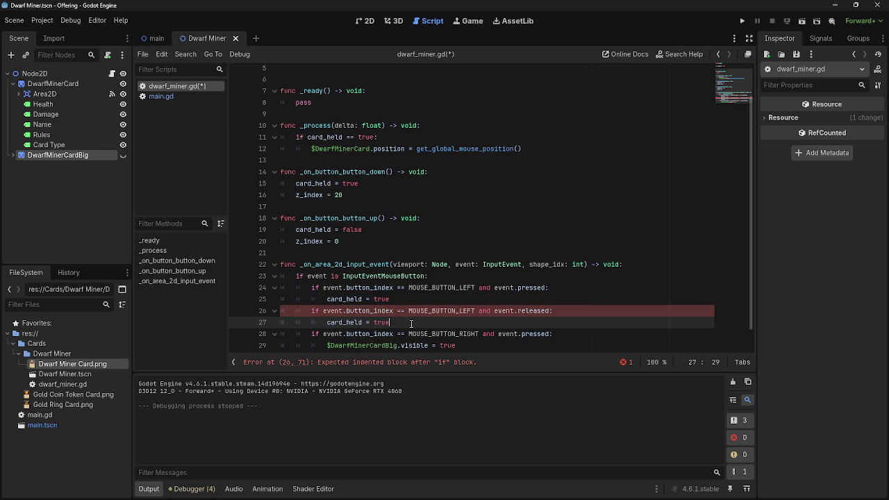
key(BackSpace)
key(BackSpace)
key(BackSpace)
key(BackSpace)
text(false)
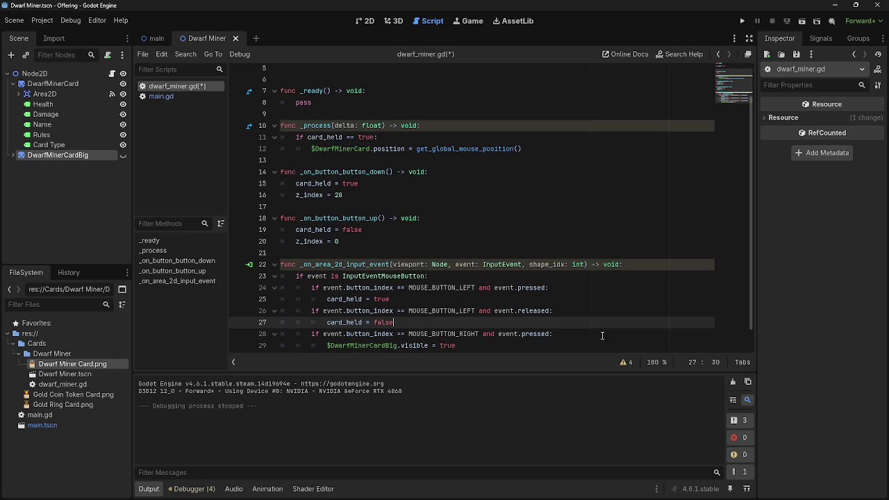
scroll(593, 350, down, 1)
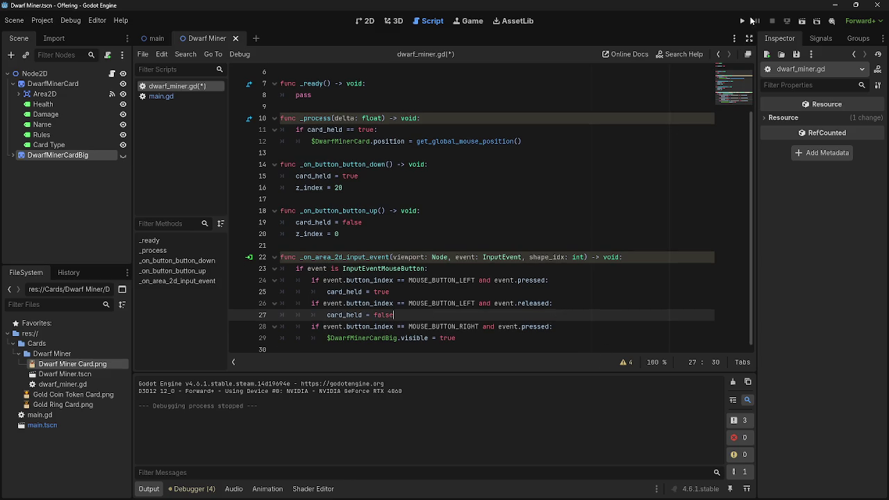
click(741, 22)
Click the card, hit the invalid 'released' access error, and change line 26 to release.
click(68, 415)
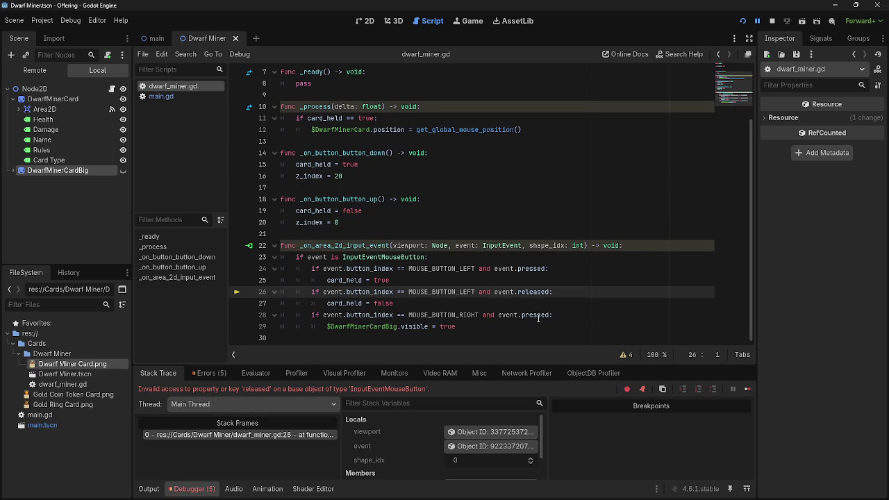
drag(549, 291, 516, 292)
text(release)
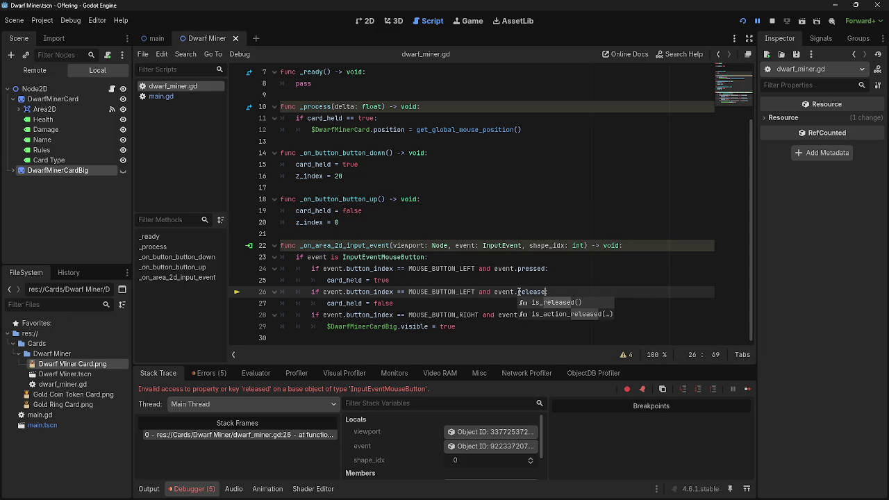
key(Return)
Bring up the Input examples documentation page in Chrome.
key(alt+Tab)
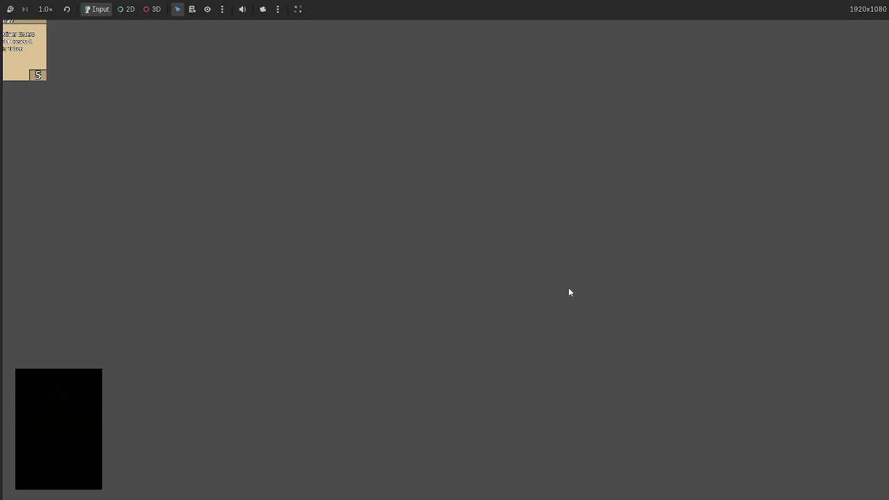
key(alt+Tab+Tab)
scroll(568, 291, down, 3)
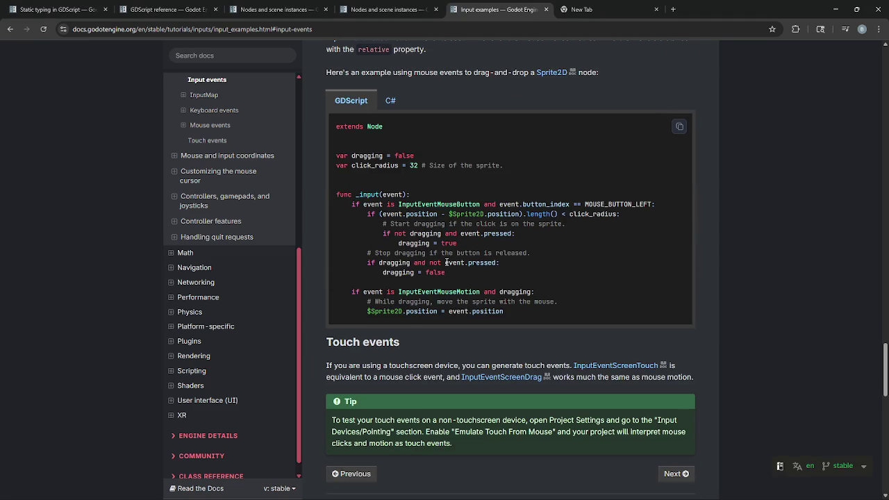
Read the drag-and-drop sample's not event.pressed release check, then return to Godot.
scroll(516, 263, down, 2)
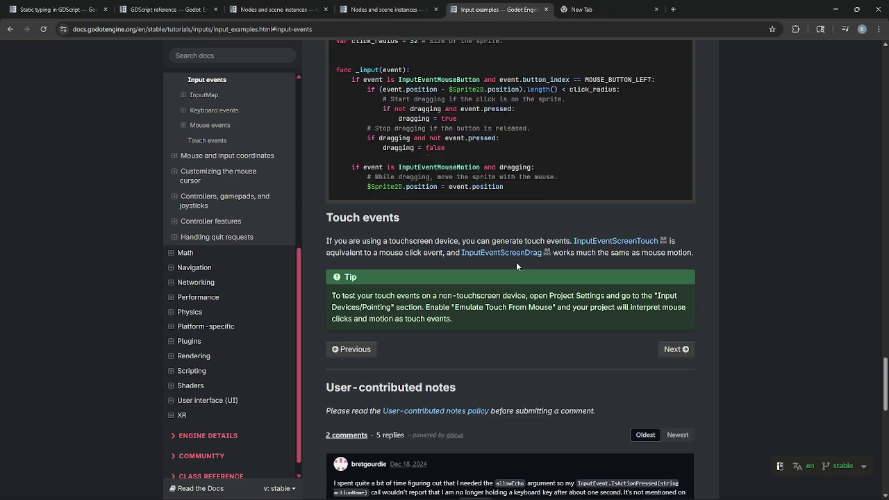
scroll(516, 261, up, 2)
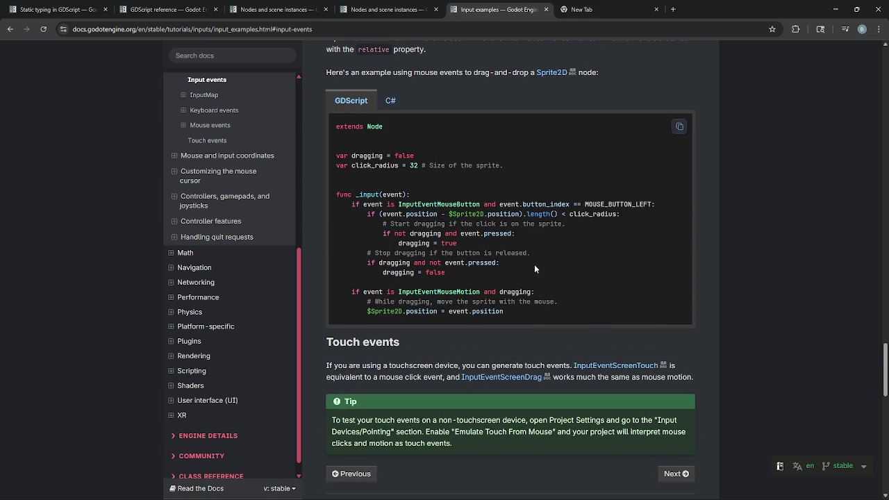
key(alt+Tab)
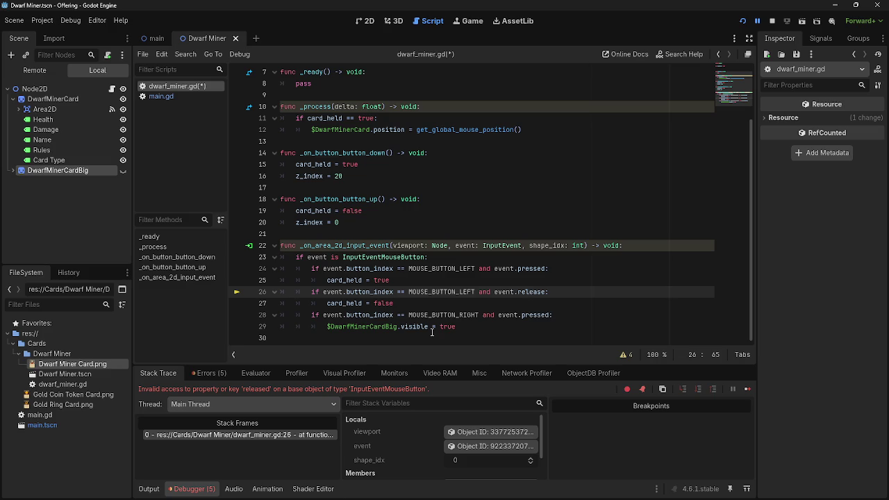
Change line 26's condition to 'and not event.pressed'.
drag(547, 293, 515, 293)
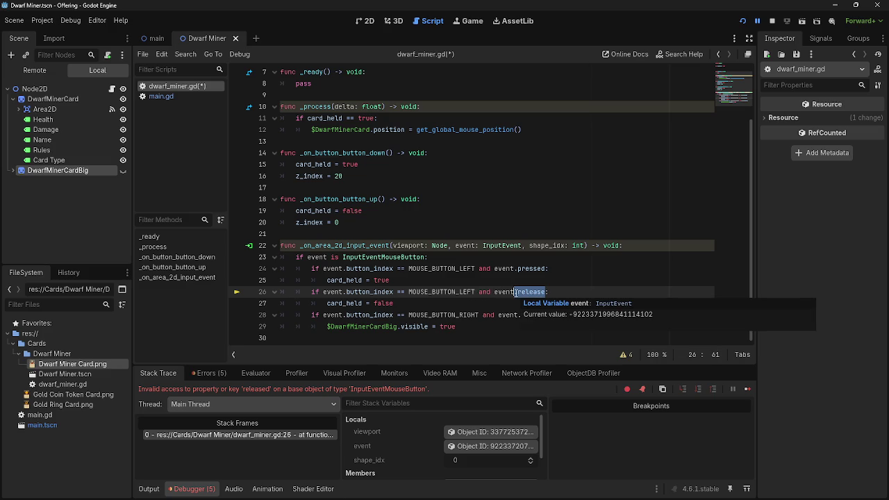
text(pressed)
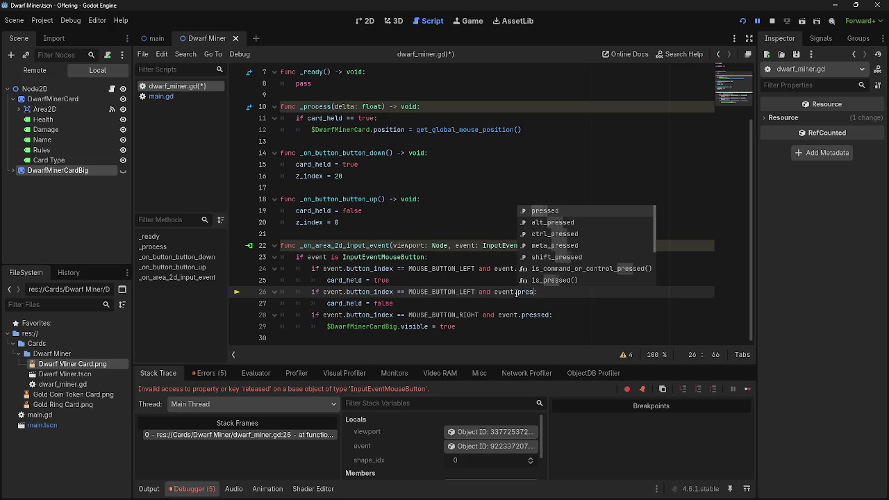
click(493, 292)
text(not)
click(531, 304)
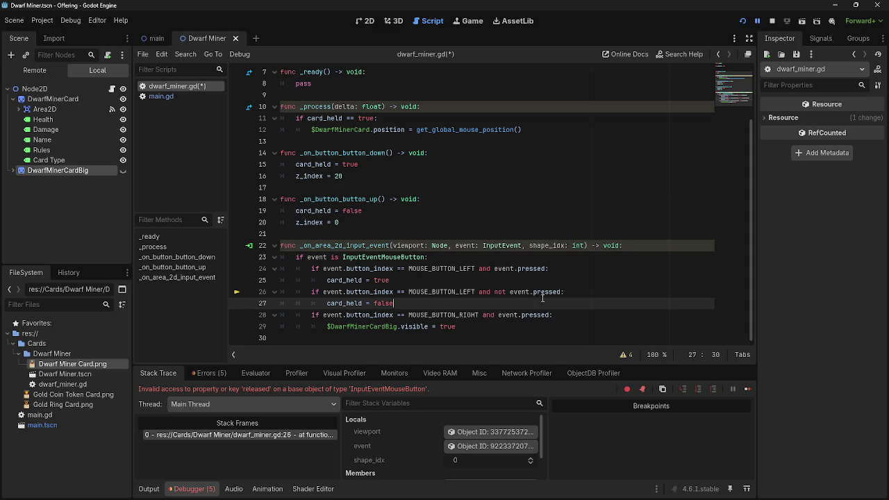
Rerun the game, drag the card to the window centre, then stop it.
click(769, 20)
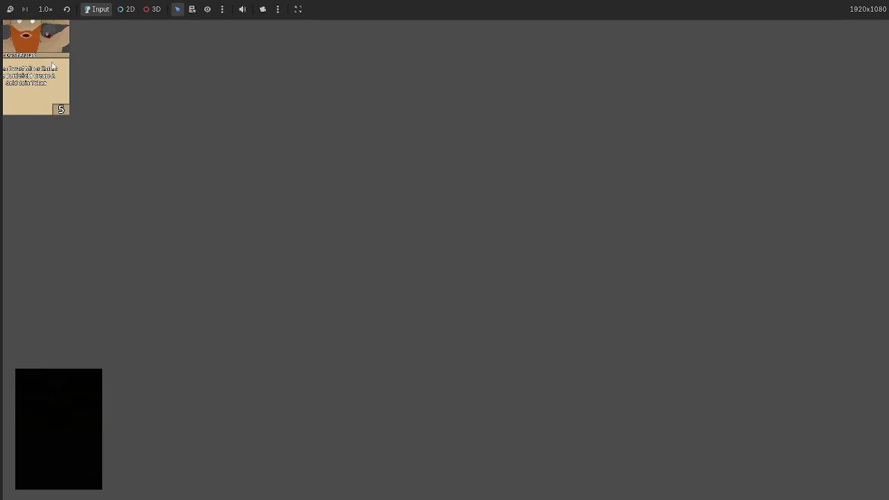
mouse_move(52, 65)
mouse_down()
mouse_move(391, 210)
mouse_move(361, 209)
mouse_move(571, 201)
mouse_move(373, 207)
mouse_move(415, 230)
mouse_up()
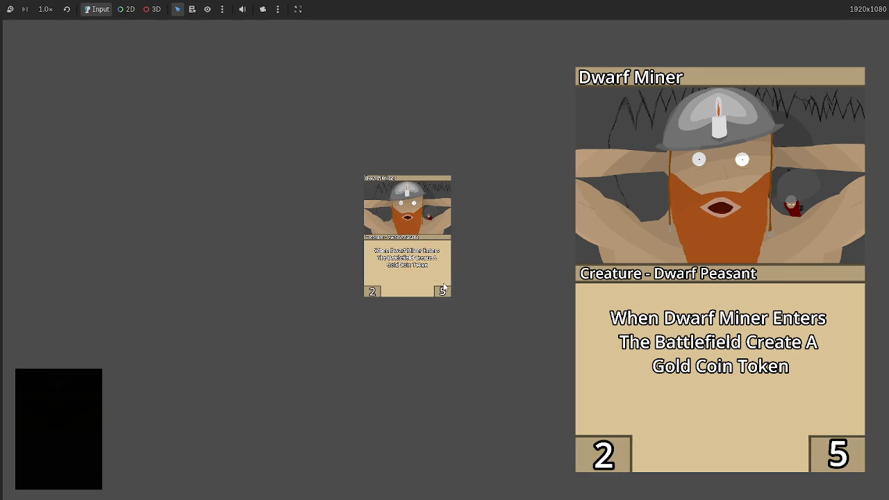
key(F8)
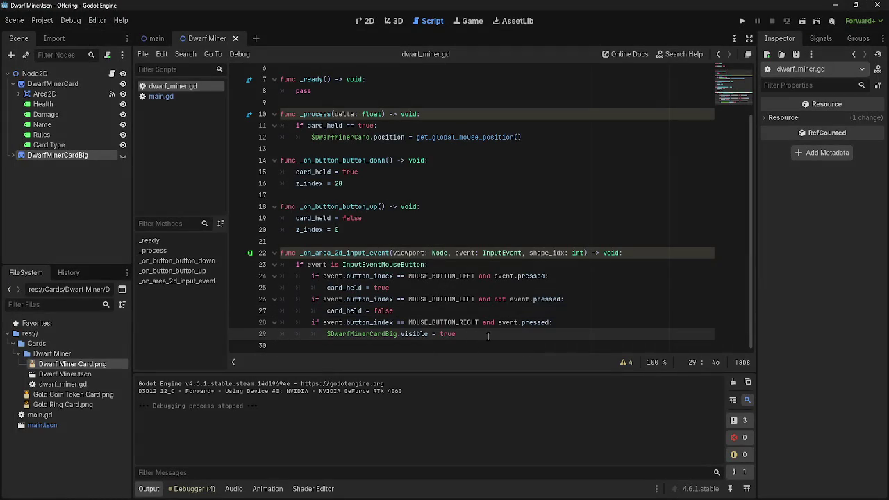
End line 28 with a colon and duplicate the right-click block from lines 28–29 below it.
click(554, 325)
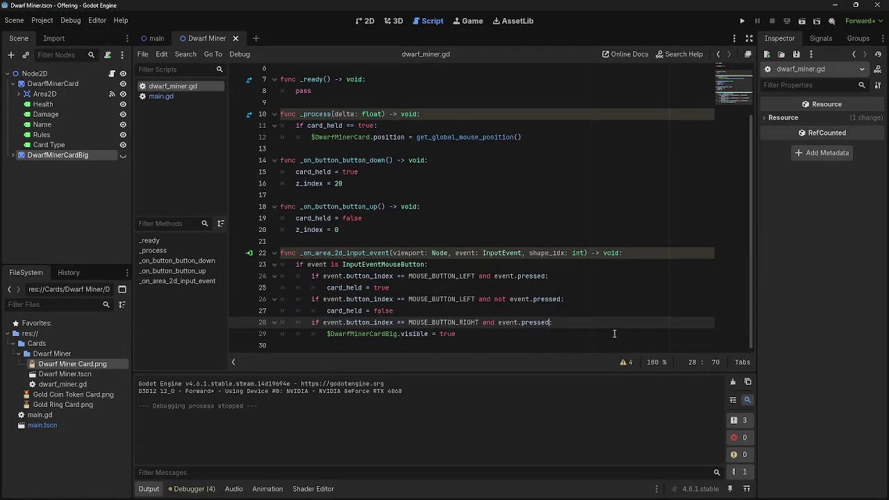
text(and)
key(BackSpace)
key(BackSpace)
key(BackSpace)
text(:)
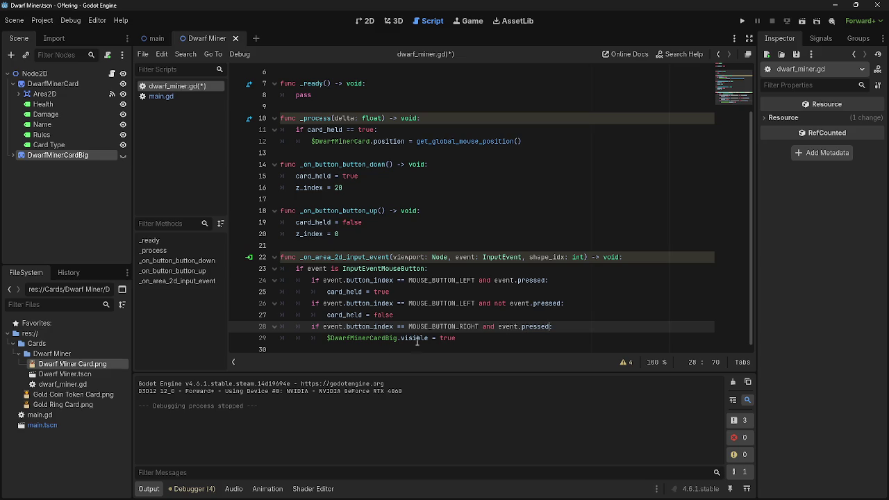
drag(311, 328, 469, 334)
click(475, 337)
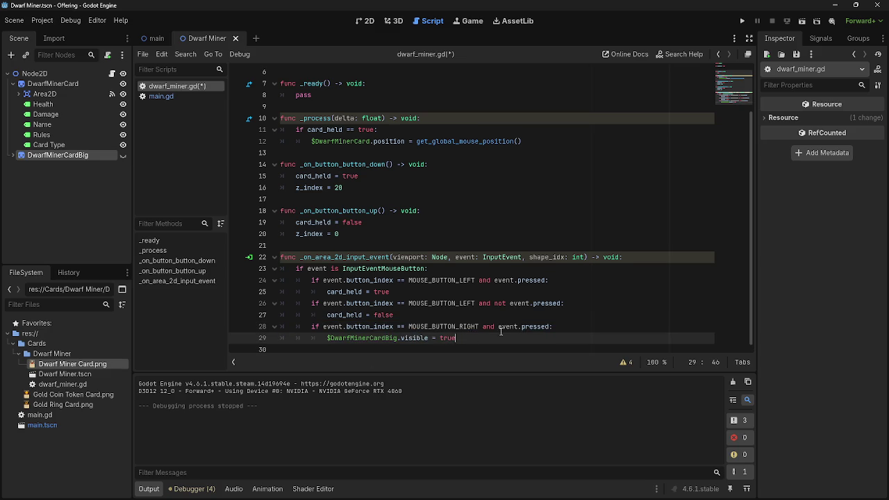
drag(311, 328, 490, 338)
click(425, 337)
drag(311, 326, 491, 340)
key(ctrl+c)
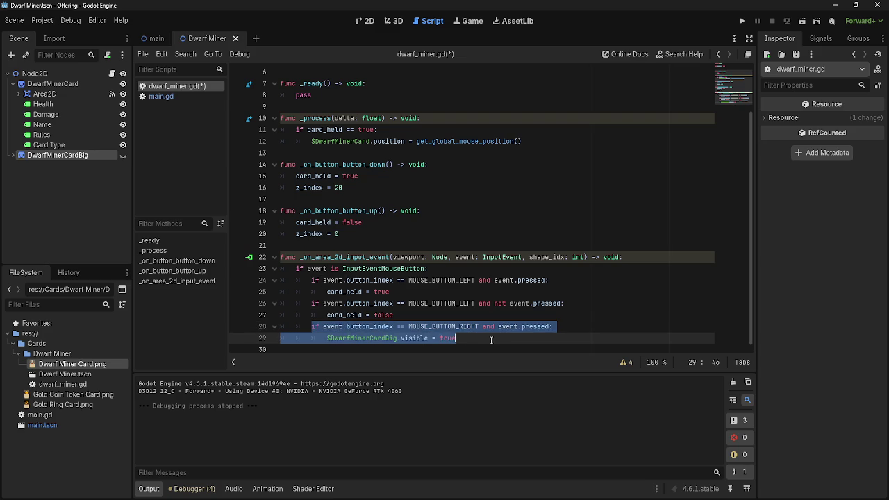
click(491, 340)
key(Return)
key(ctrl+v)
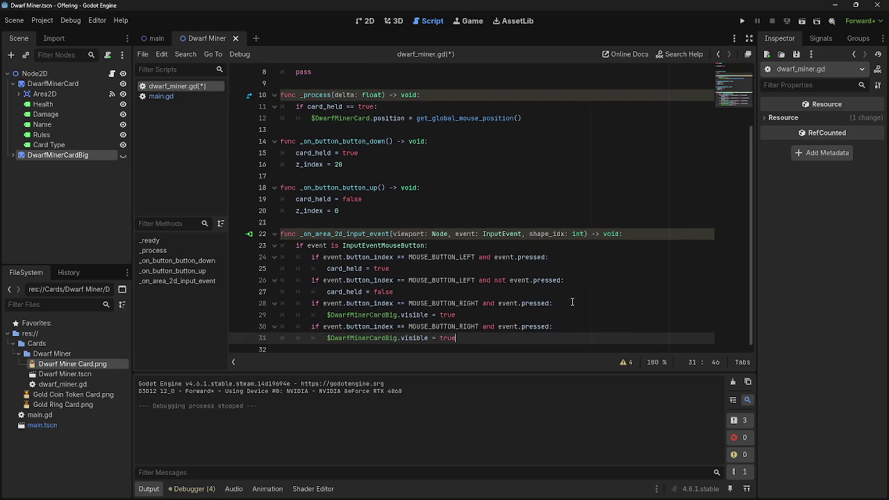
Extend line 30's condition with 'and $DwarfMinerCardBig.visible == true'.
click(549, 327)
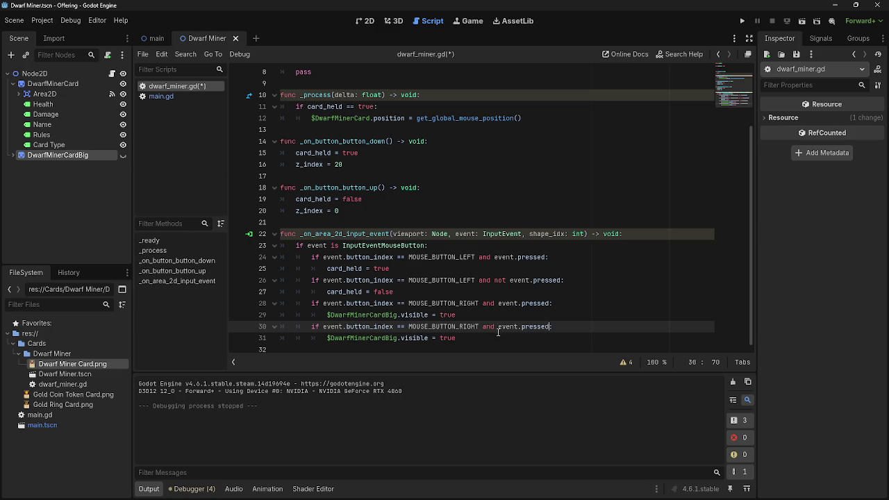
text(and)
key(ctrl+v)
key(ctrl+z)
drag(455, 338, 327, 339)
key(ctrl+c)
click(566, 327)
key(ctrl+v)
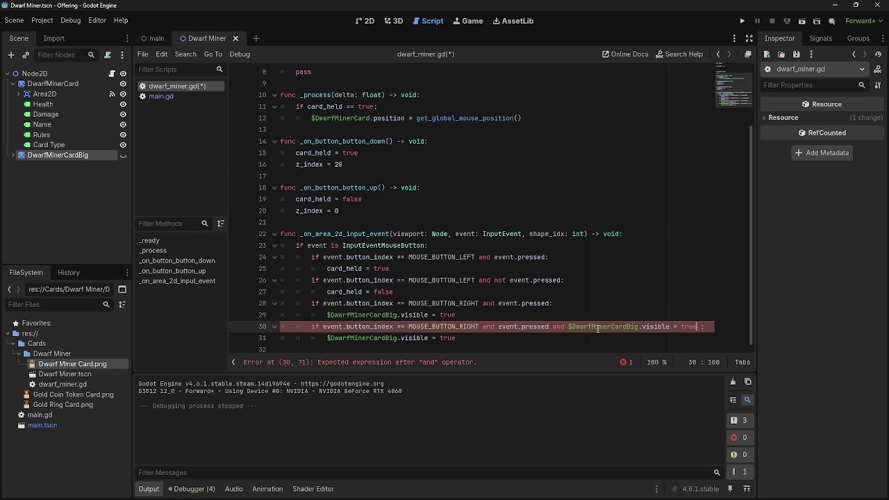
click(672, 326)
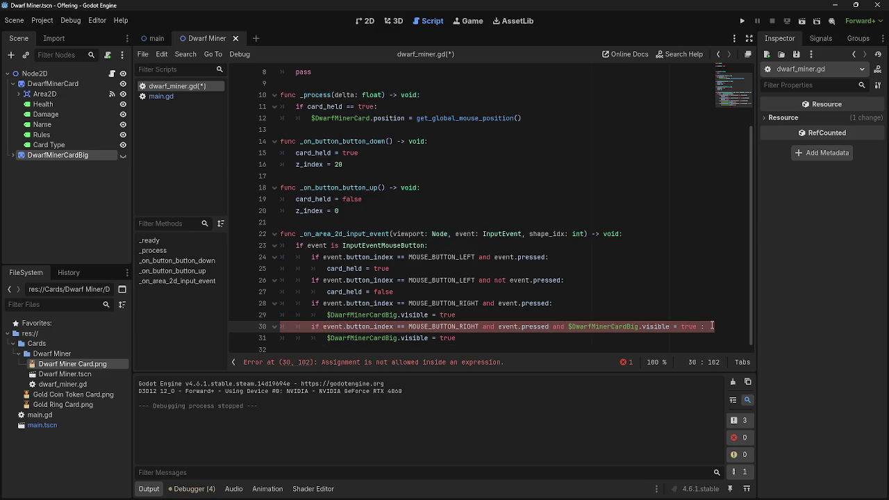
text(=)
click(704, 328)
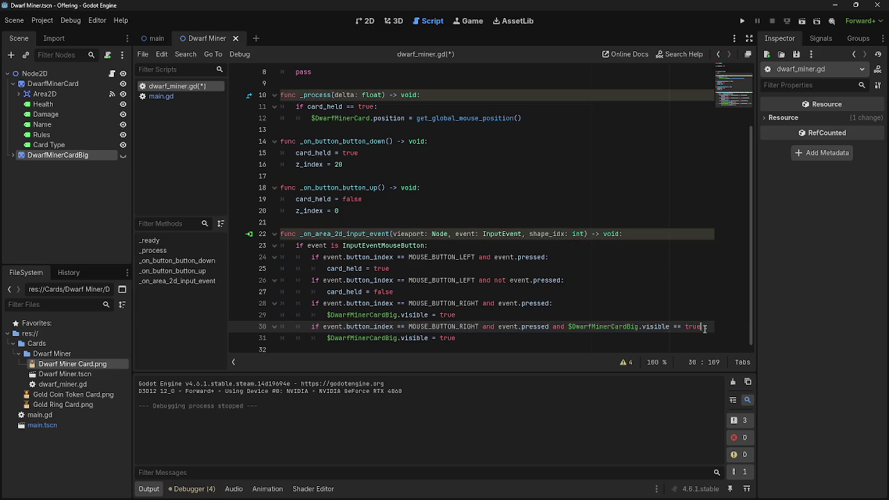
Change line 31 to visible = false and run the project.
click(541, 338)
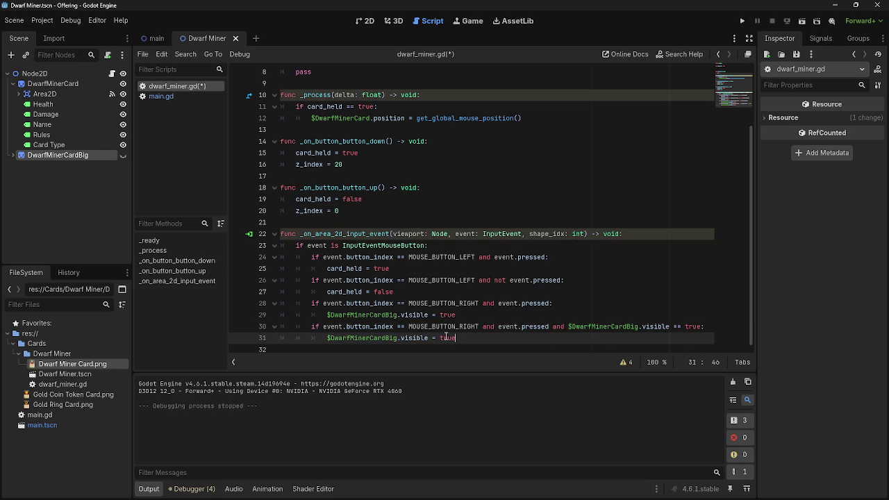
key(BackSpace)
key(BackSpace)
key(BackSpace)
text(lse)
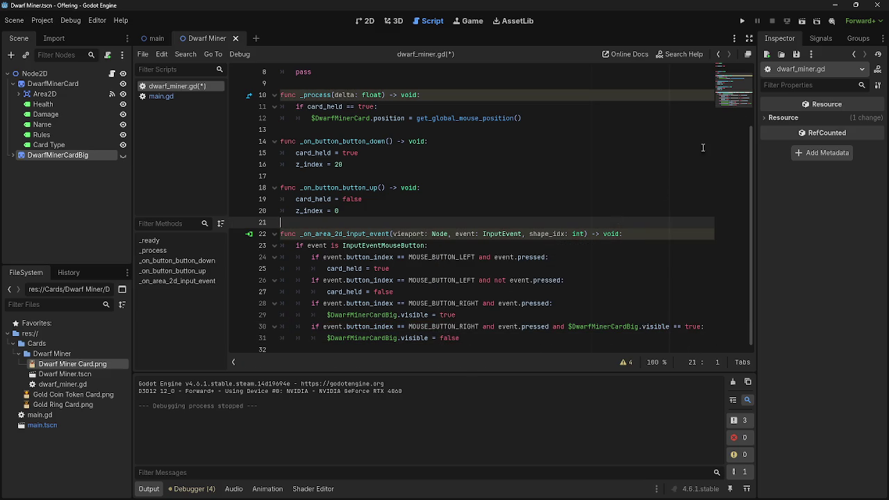
click(741, 20)
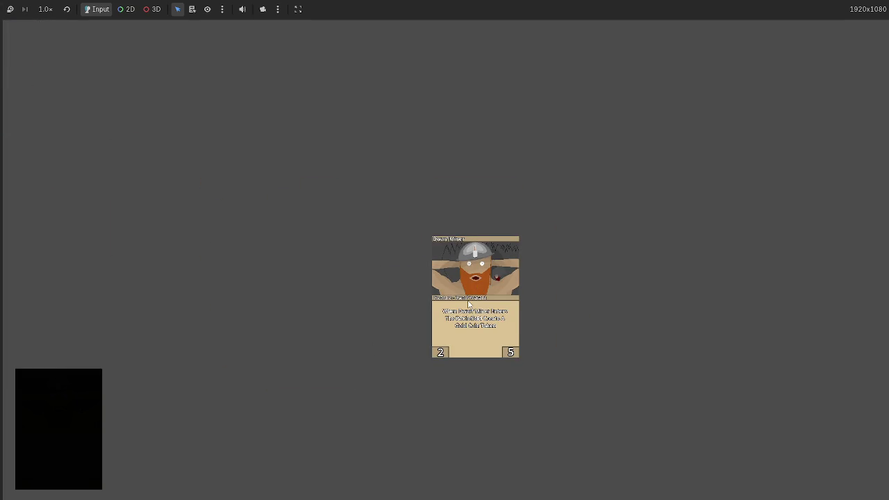
Stop the running game and briefly select the visibility condition on line 30.
key(F8)
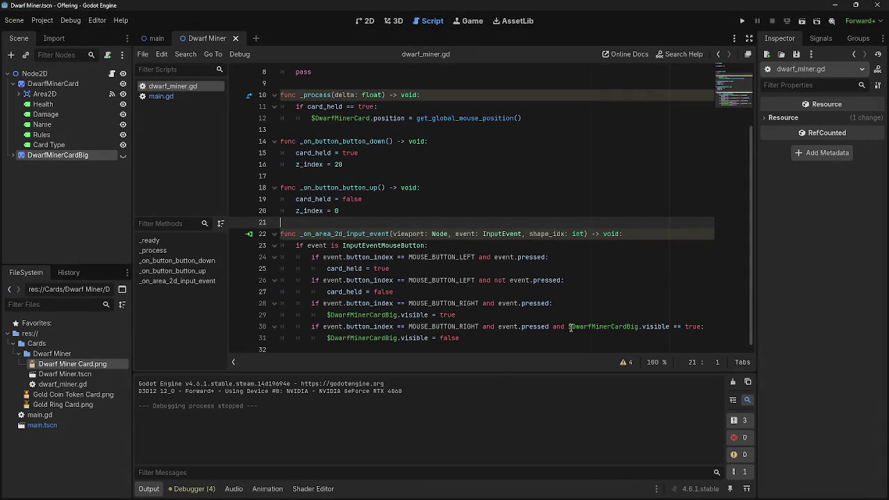
drag(568, 326, 702, 326)
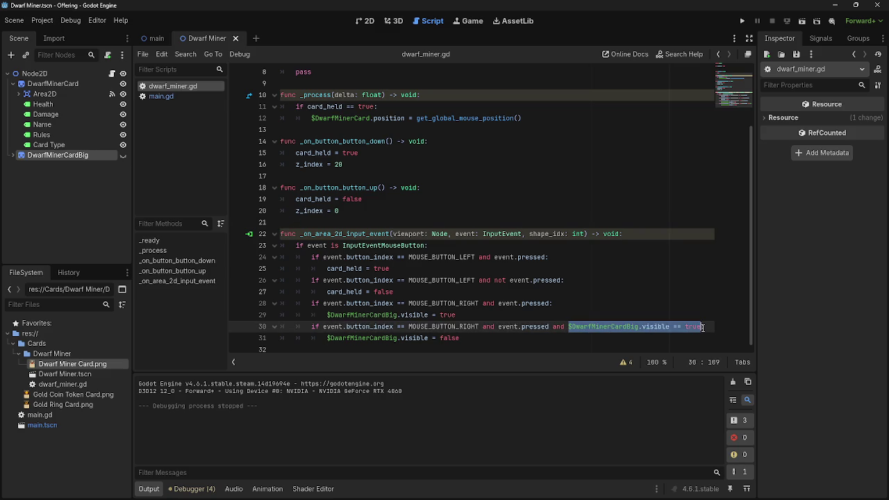
click(703, 327)
Open the Debugger's warnings list and jump to each viewport and delta warning line.
click(191, 488)
click(210, 372)
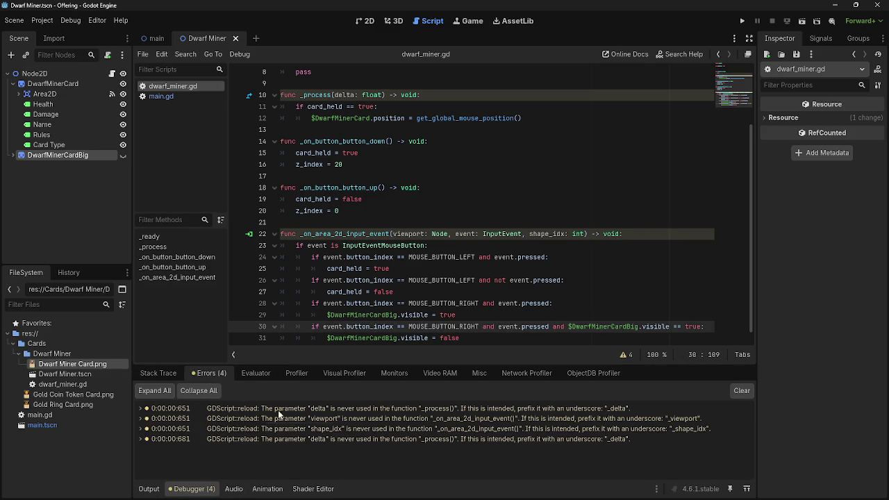
click(541, 416)
double_click(544, 408)
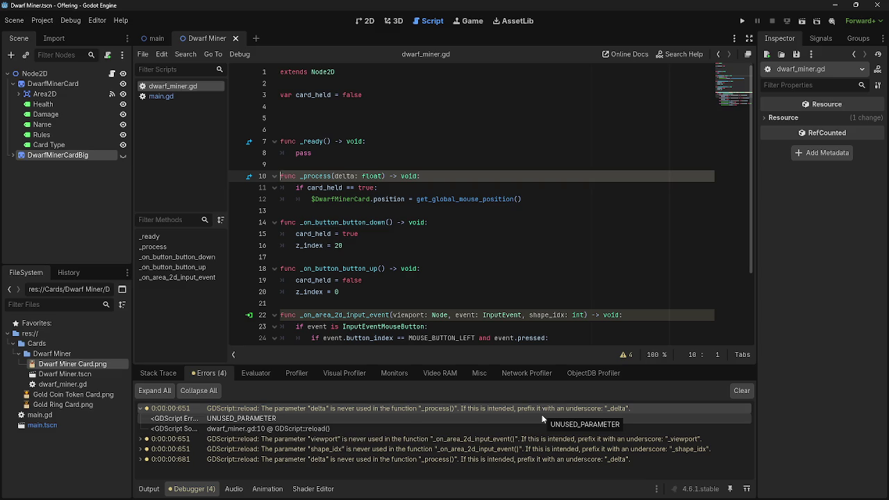
click(525, 438)
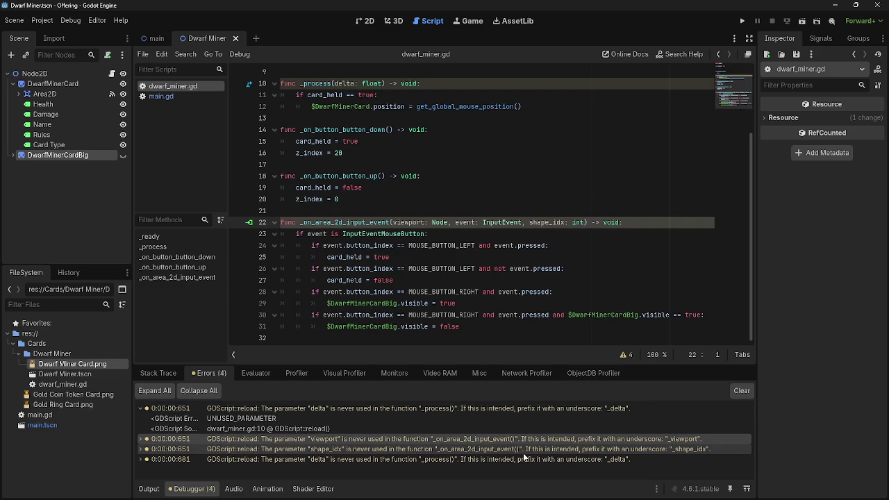
click(520, 459)
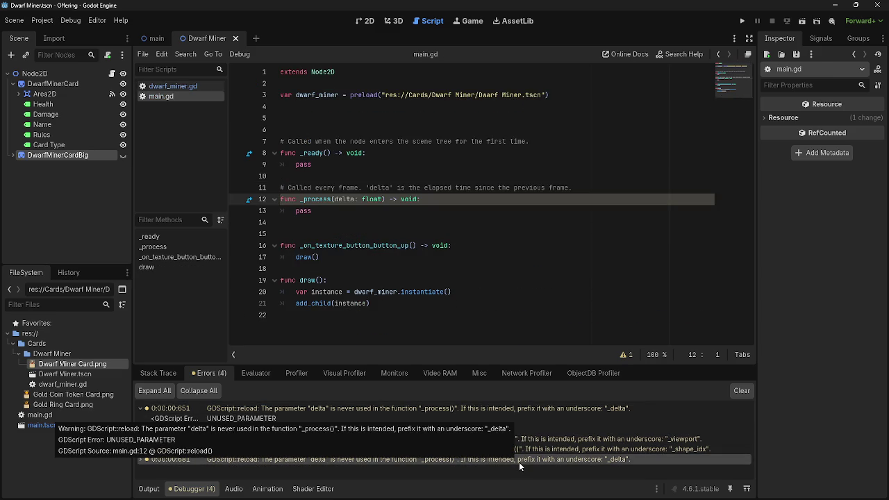
click(159, 373)
click(219, 374)
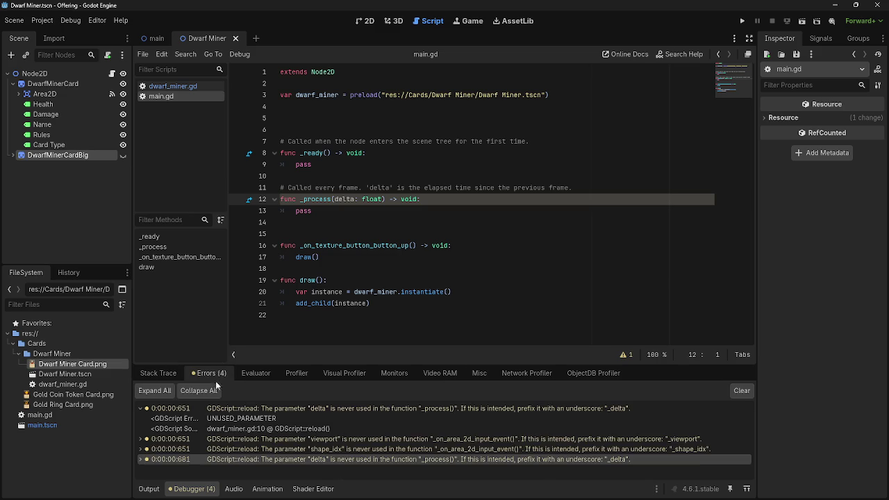
Return to dwarf_miner.gd through a delta warning, show the Output log, and rerun the project.
click(148, 489)
click(193, 488)
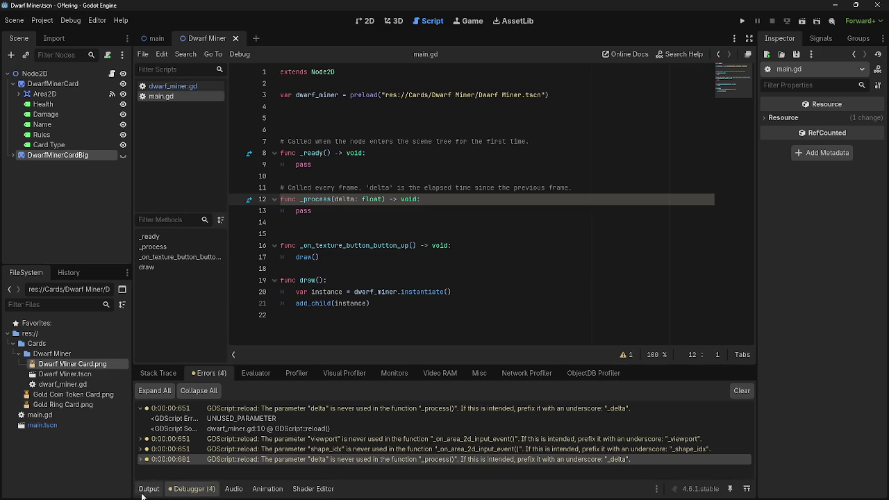
click(143, 410)
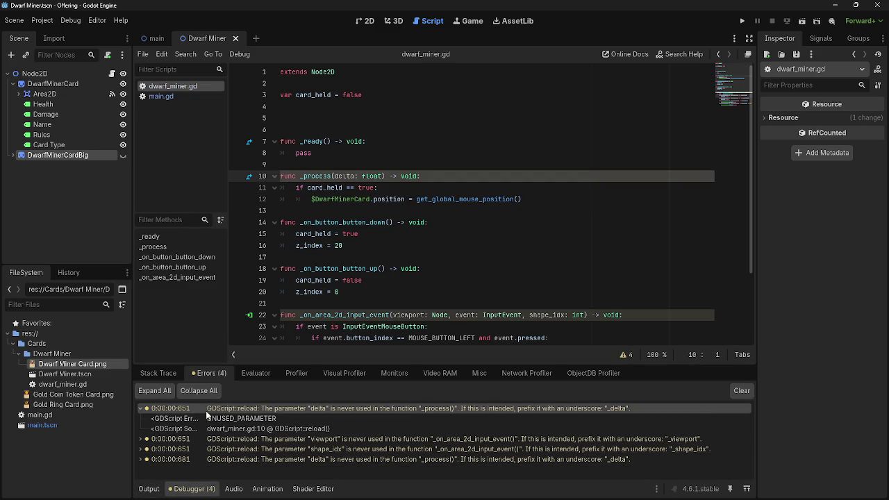
click(149, 489)
click(177, 489)
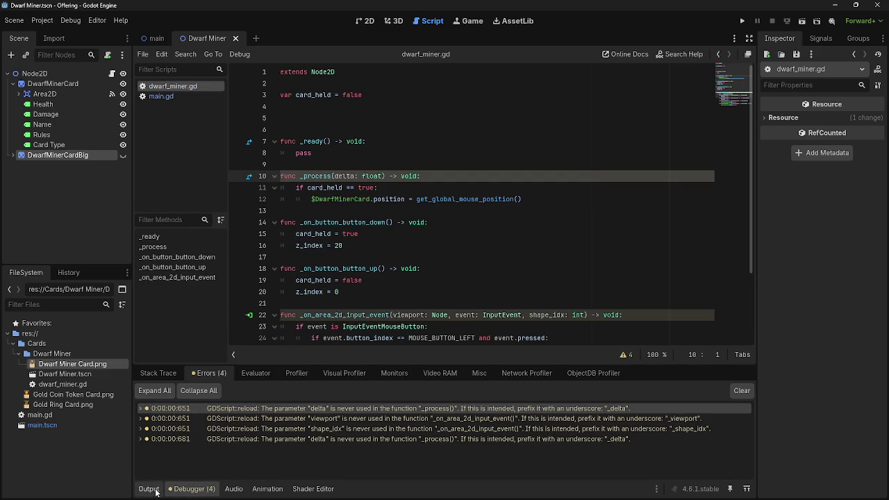
click(149, 489)
scroll(498, 345, down, 2)
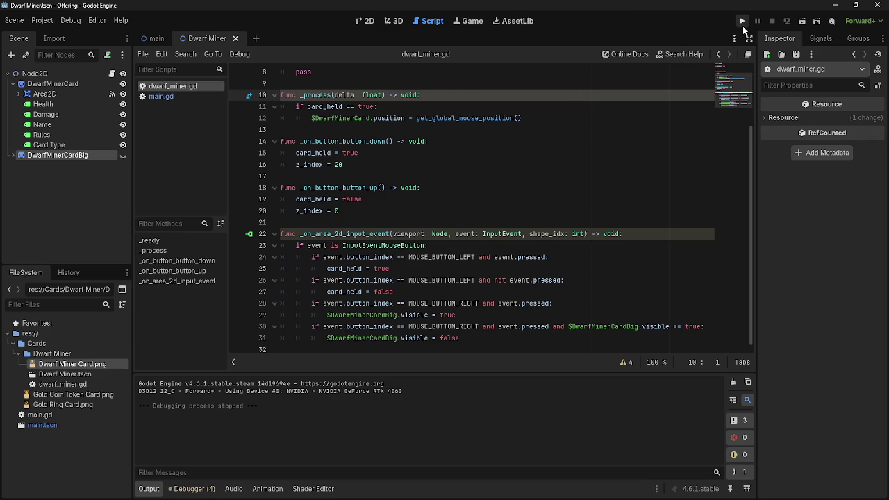
click(741, 21)
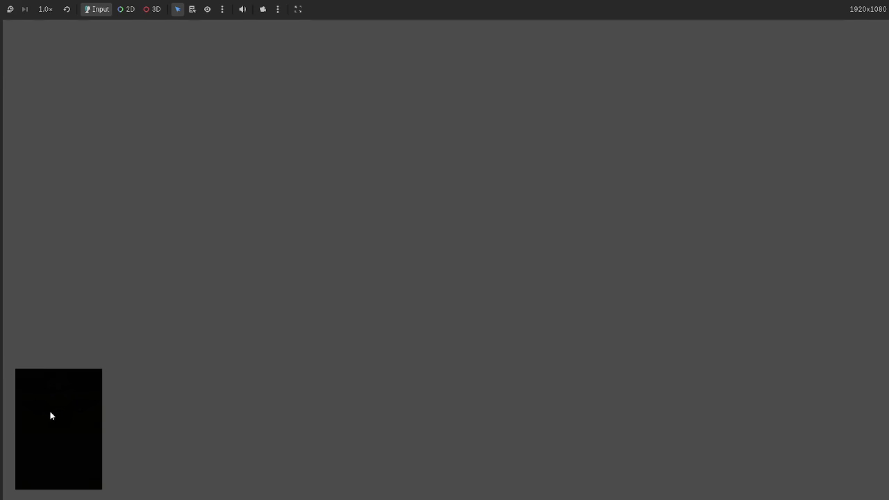
click(23, 59)
click(73, 363)
click(66, 121)
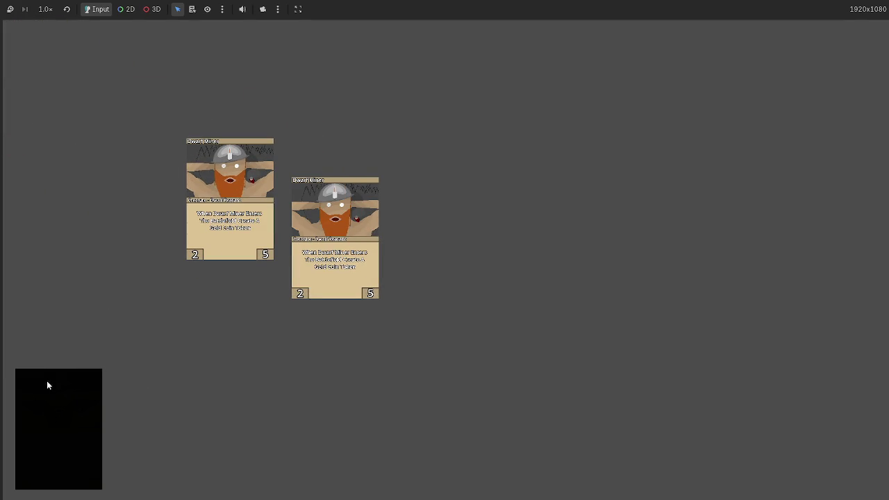
click(28, 76)
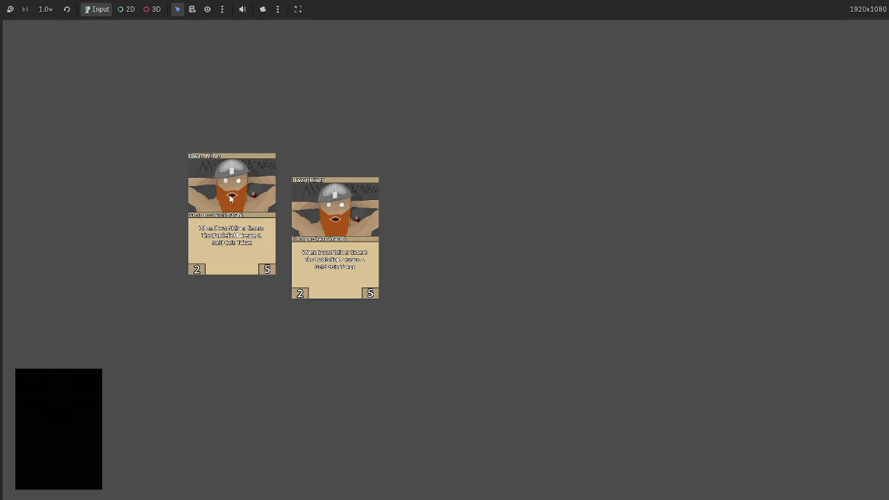
click(224, 186)
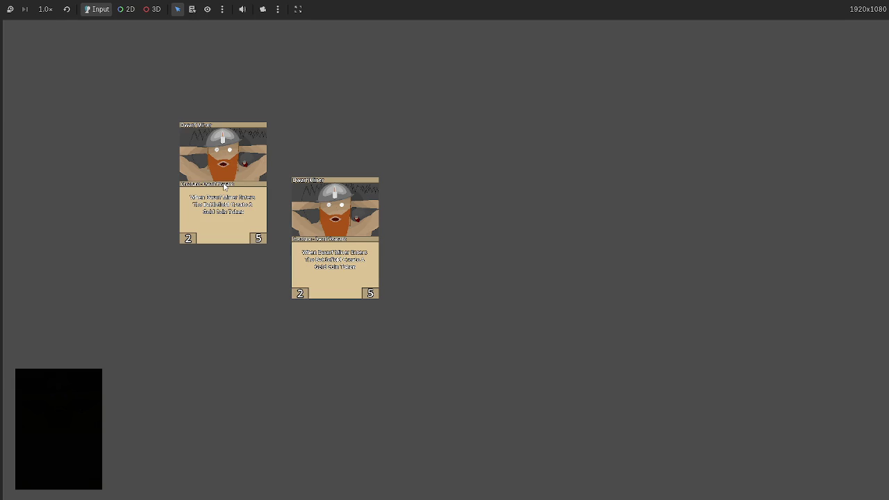
mouse_move(224, 186)
mouse_down()
mouse_move(285, 240)
mouse_move(309, 207)
mouse_up()
click(67, 399)
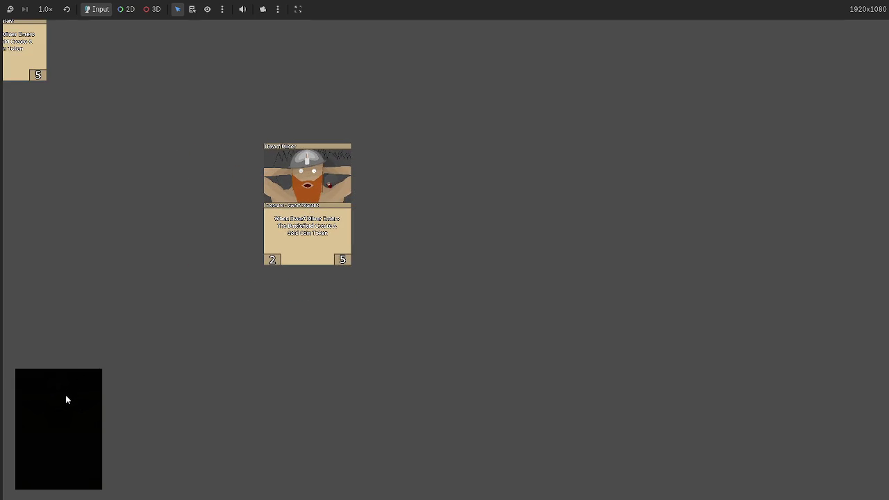
drag(20, 77, 208, 316)
click(74, 375)
drag(21, 55, 177, 213)
click(54, 391)
drag(28, 55, 57, 111)
mouse_move(104, 239)
mouse_down()
mouse_move(173, 161)
mouse_move(208, 264)
mouse_move(292, 149)
mouse_move(283, 156)
mouse_up()
mouse_move(279, 296)
mouse_down()
mouse_move(368, 285)
mouse_move(333, 298)
mouse_move(405, 390)
mouse_move(339, 252)
mouse_move(119, 319)
mouse_move(544, 303)
mouse_move(169, 340)
mouse_move(581, 335)
mouse_move(678, 345)
mouse_move(287, 359)
mouse_move(510, 368)
mouse_move(306, 373)
mouse_move(577, 353)
mouse_move(347, 365)
mouse_move(171, 341)
mouse_up()
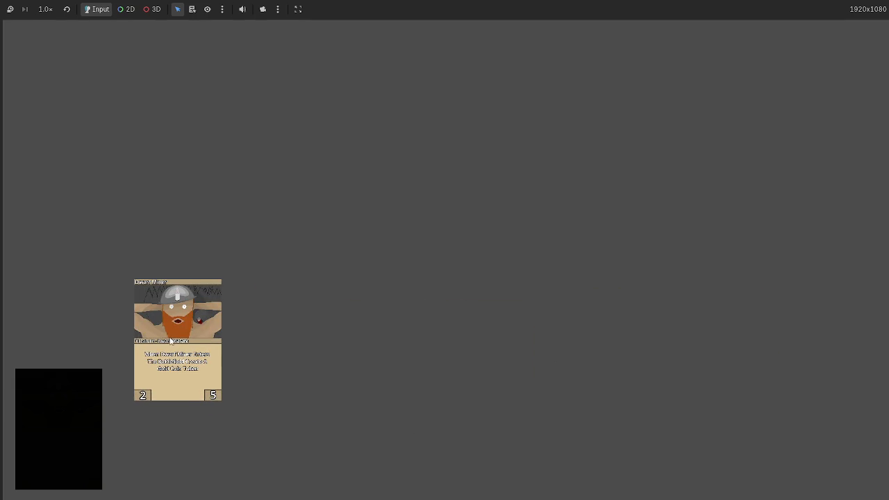
key(F8)
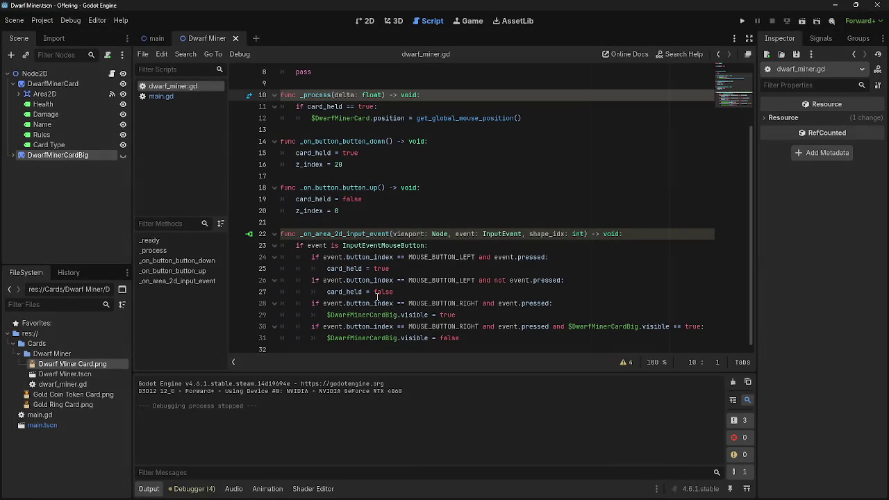
Delete the left-click checks on lines 24–27 of the input handler.
click(409, 290)
drag(396, 291, 316, 257)
drag(419, 304, 321, 257)
mouse_move(393, 292)
mouse_down()
mouse_move(327, 279)
mouse_move(311, 257)
mouse_up()
click(404, 299)
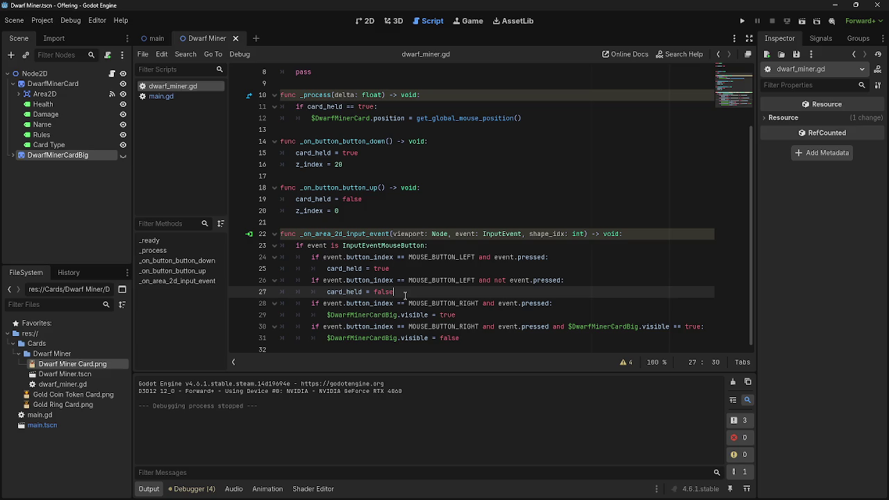
drag(405, 295, 304, 258)
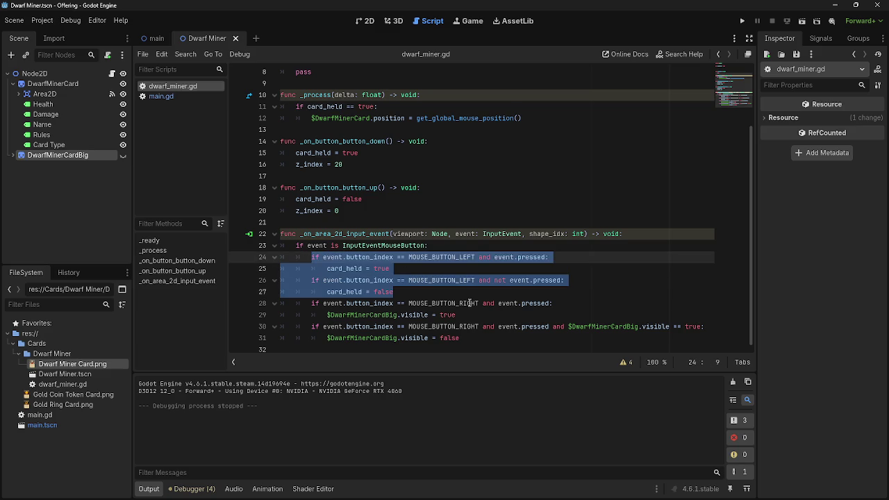
key(BackSpace)
key(BackSpace)
key(BackSpace)
key(BackSpace)
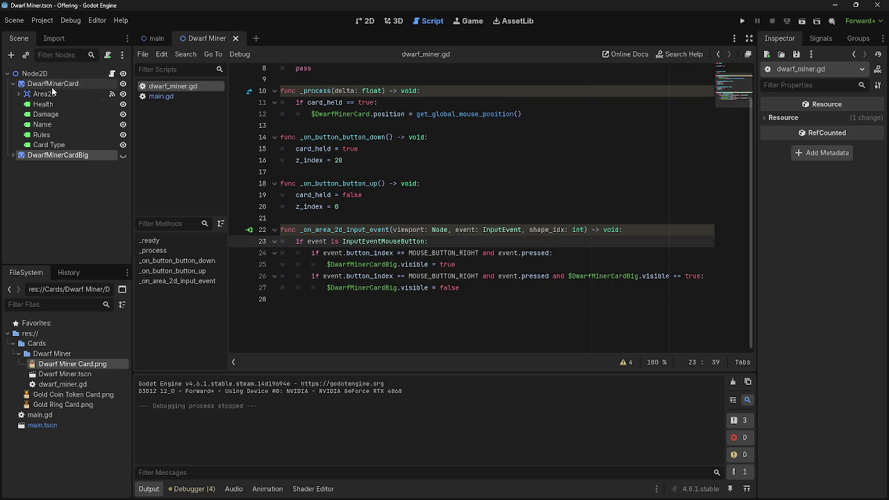
Start attaching scripts to Health and DwarfMinerCard, cancelling both dialogs.
click(43, 104)
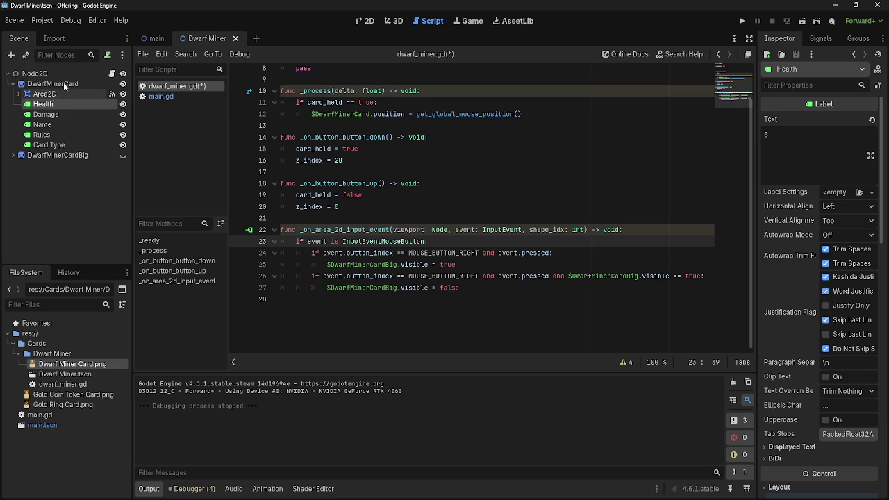
click(108, 54)
click(483, 337)
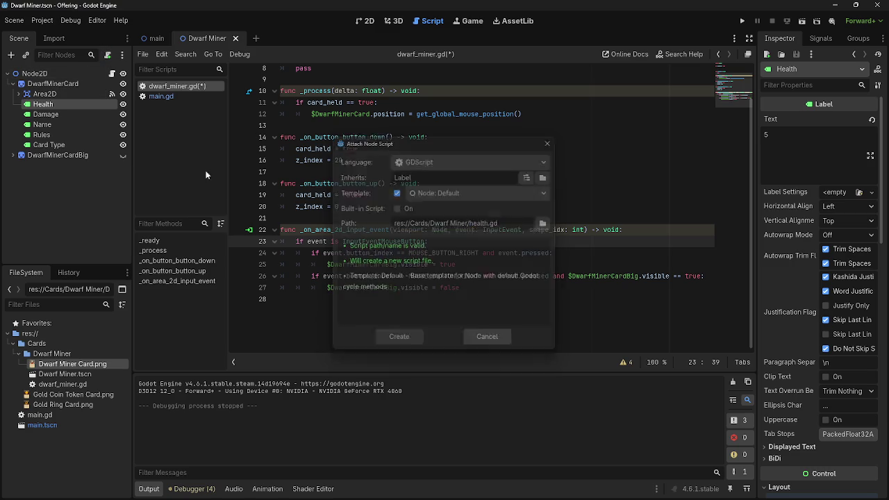
click(68, 84)
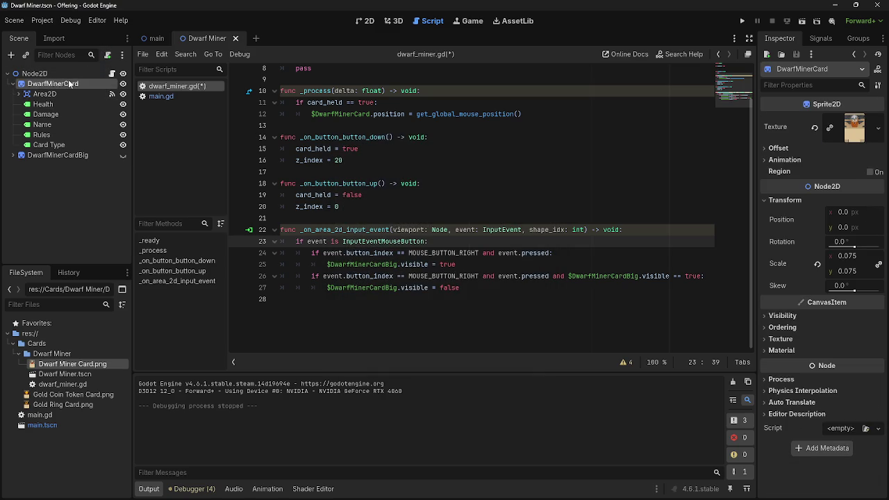
click(107, 55)
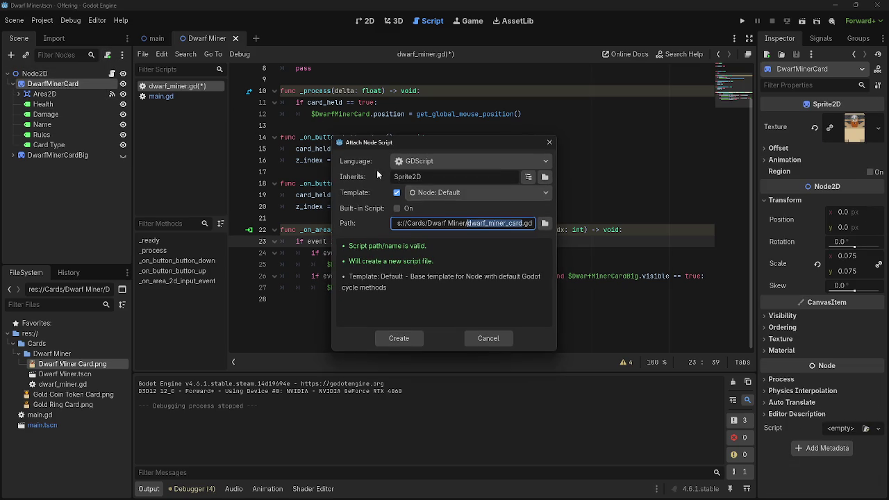
click(494, 338)
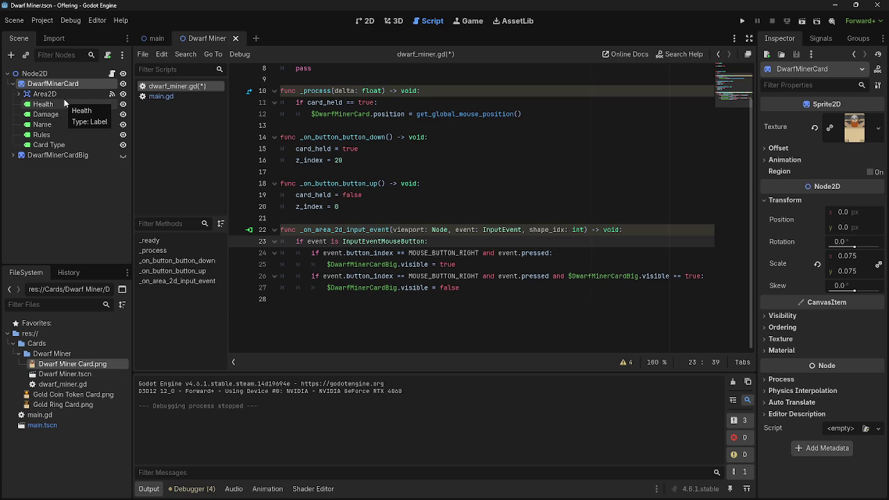
Test-run the project and stop it again.
click(741, 21)
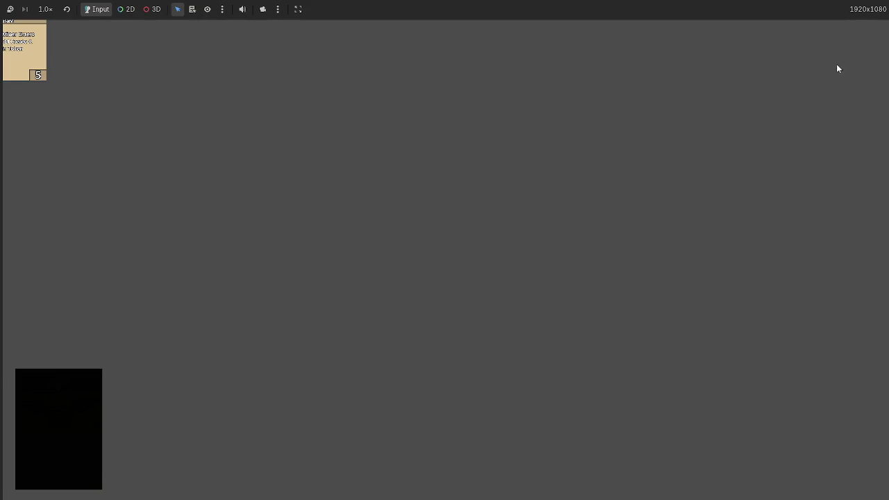
key(F8)
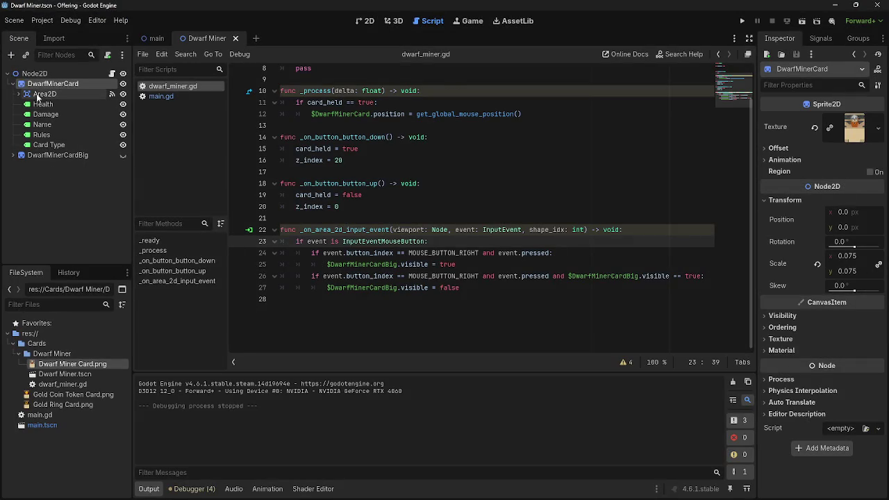
click(11, 54)
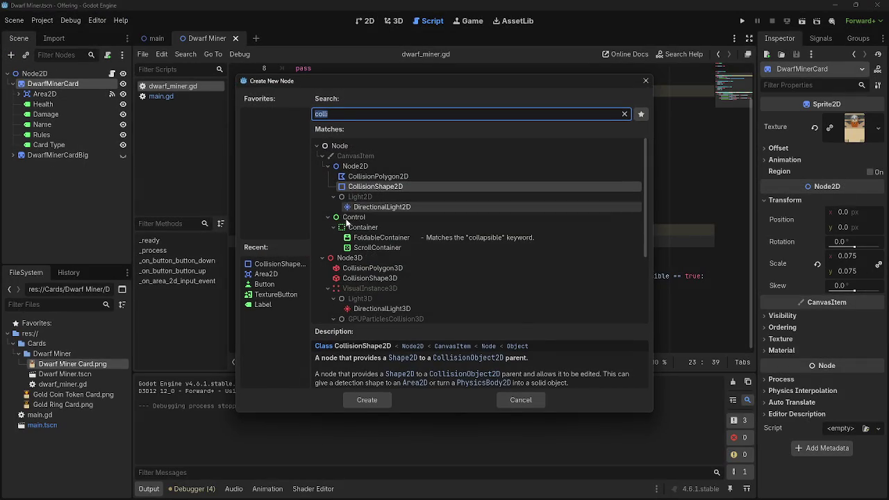
Add a Button child to DwarfMinerCard and place it just below Area2D.
click(329, 212)
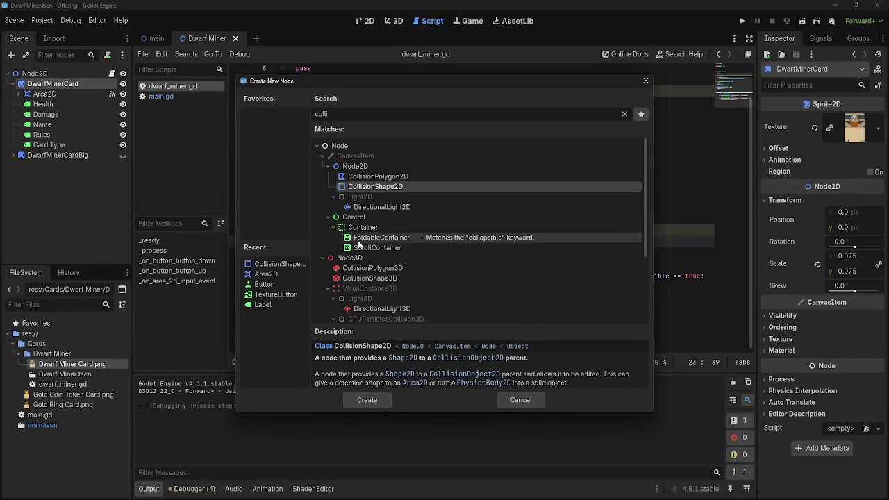
click(624, 114)
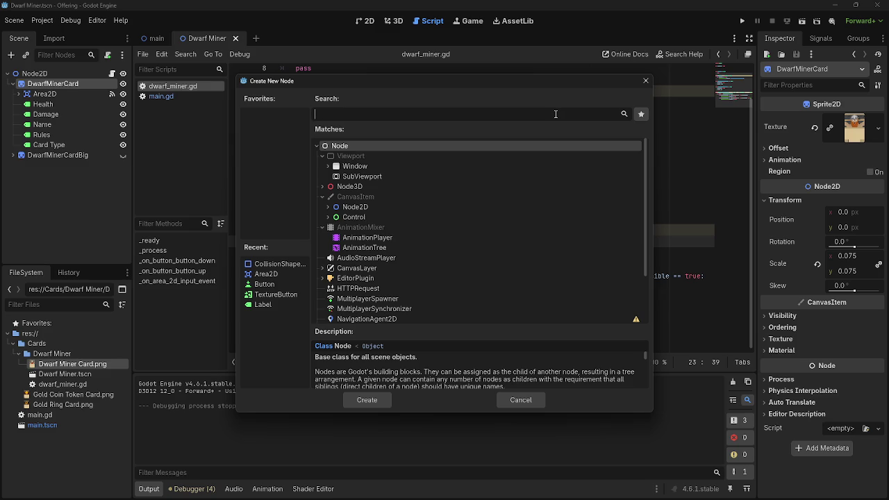
text(button)
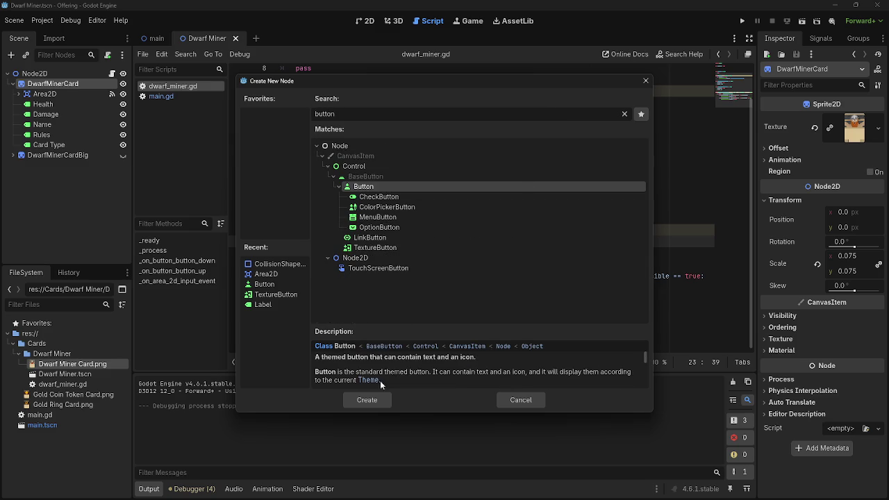
click(366, 399)
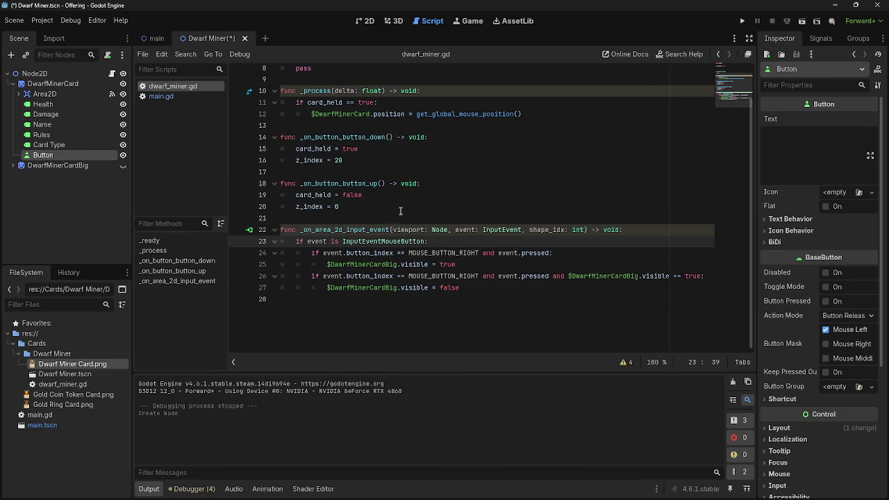
drag(91, 155, 67, 98)
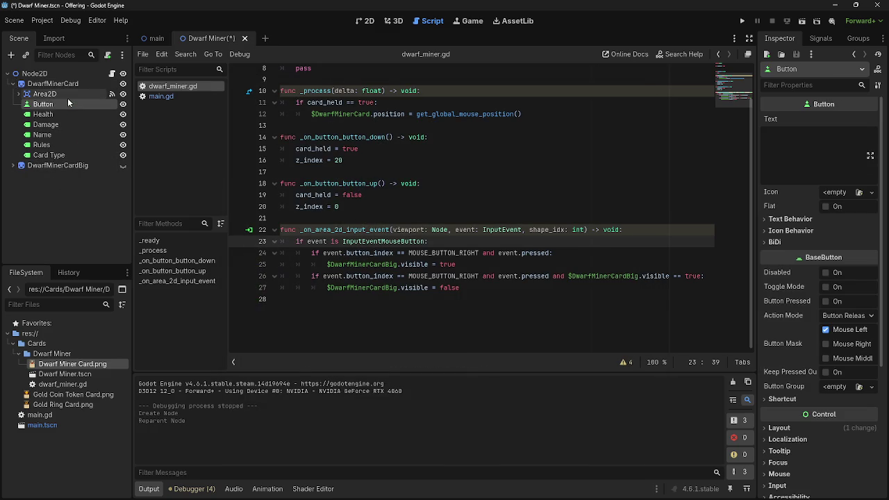
Connect button_up and button_down to _on_button_button_up and _on_button_button_down, then run the game.
click(820, 38)
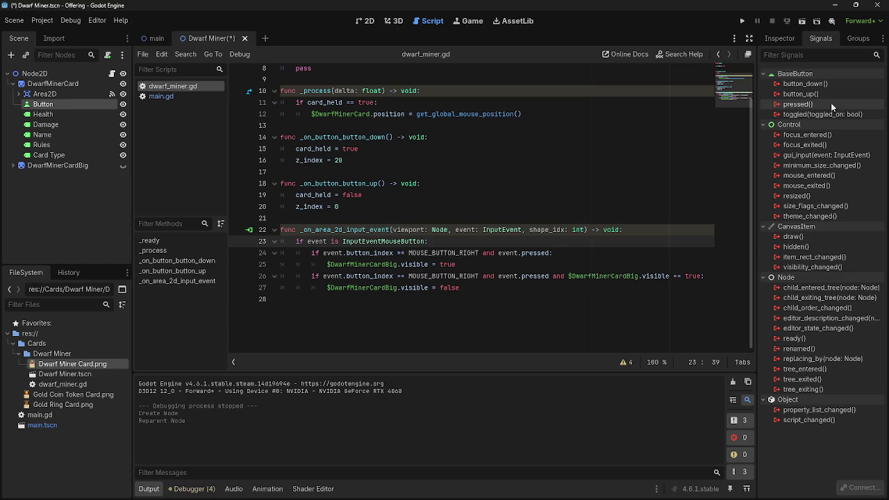
double_click(828, 96)
click(397, 354)
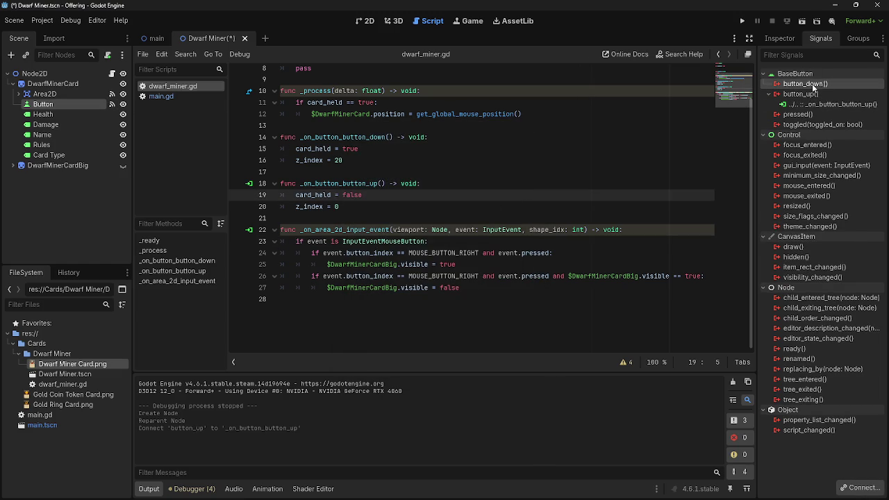
double_click(812, 83)
click(402, 353)
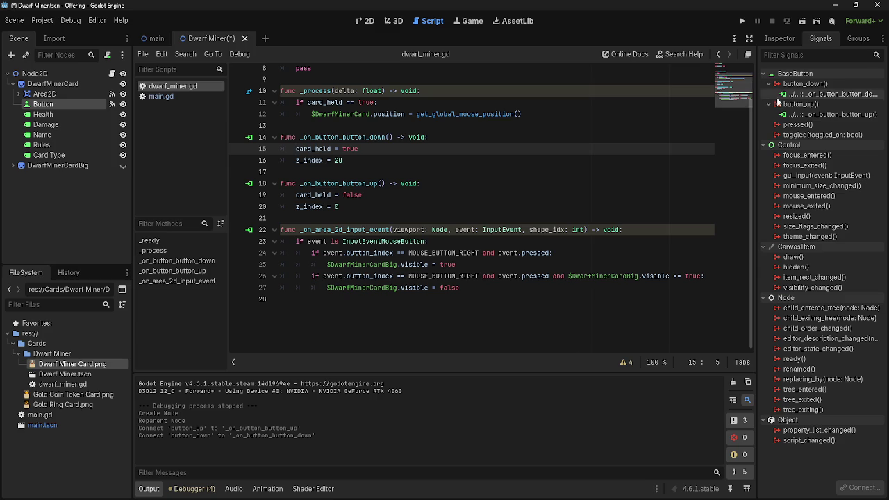
click(742, 20)
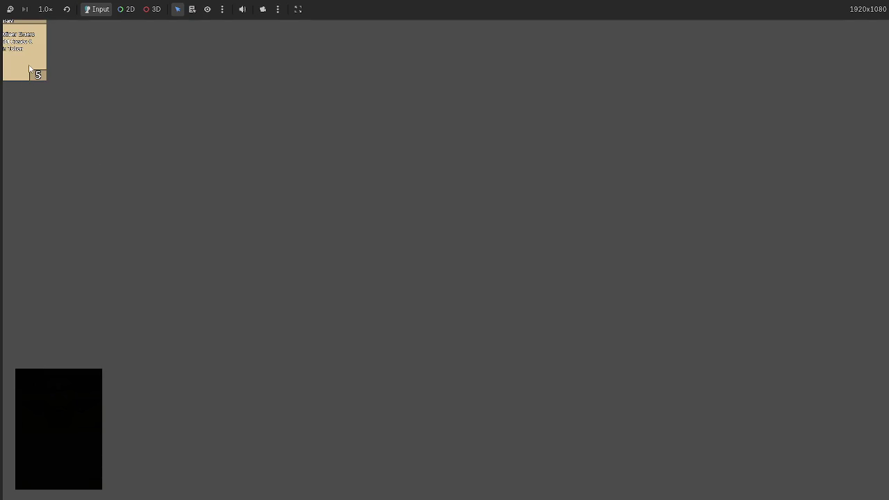
Move the Button above Area2D as first child and test-run the game.
key(F8)
drag(48, 113, 52, 89)
click(741, 21)
key(F8)
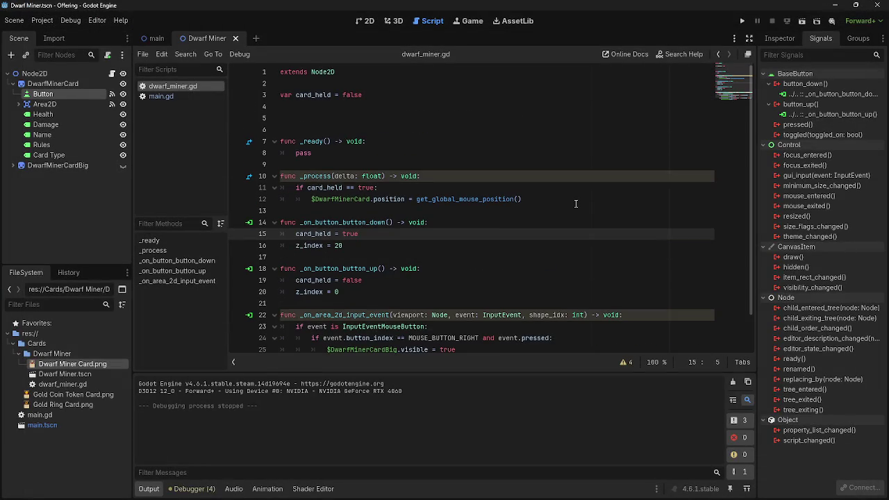
Look over the script around line 16 and begin reconnecting the button_down signal.
click(450, 259)
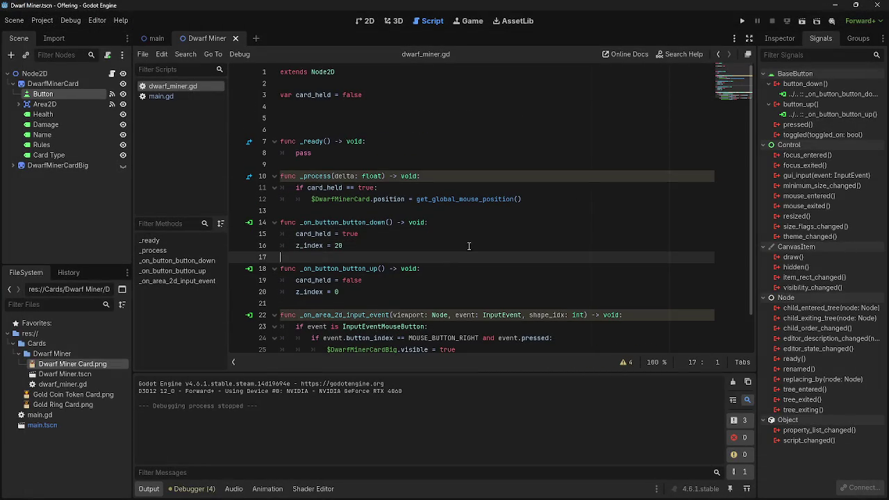
click(462, 250)
scroll(465, 255, down, 1)
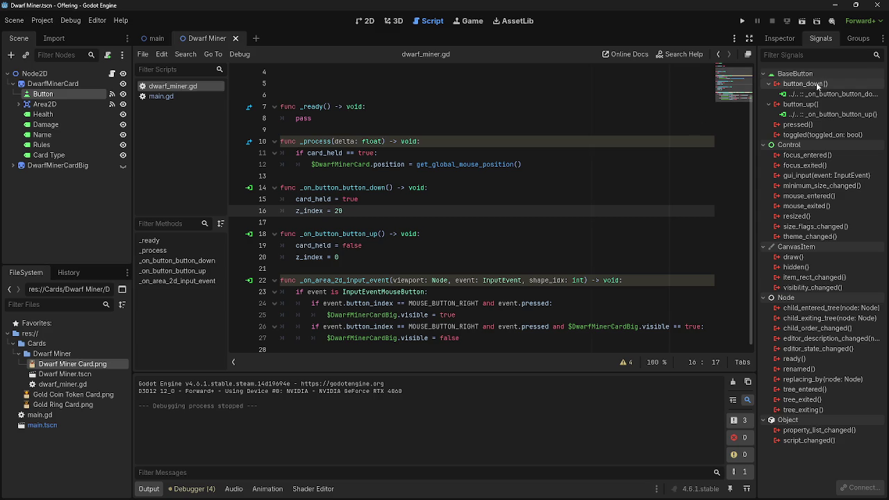
mouse_move(806, 83)
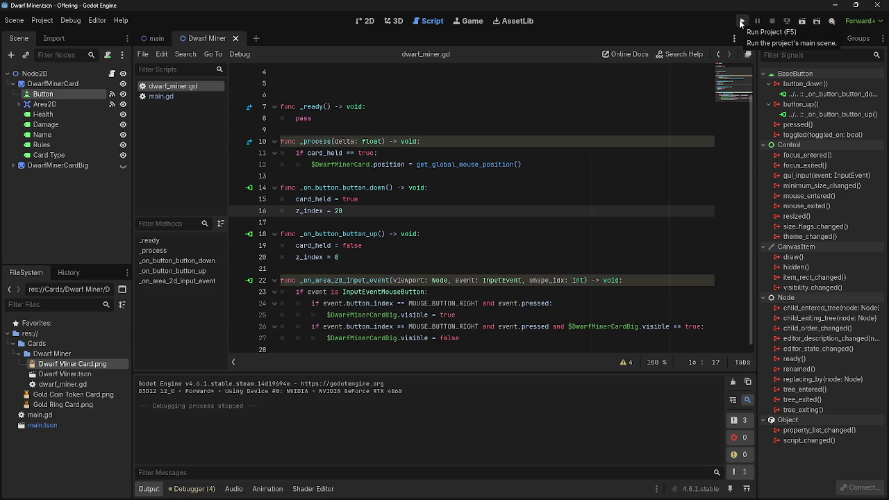
double_click(802, 84)
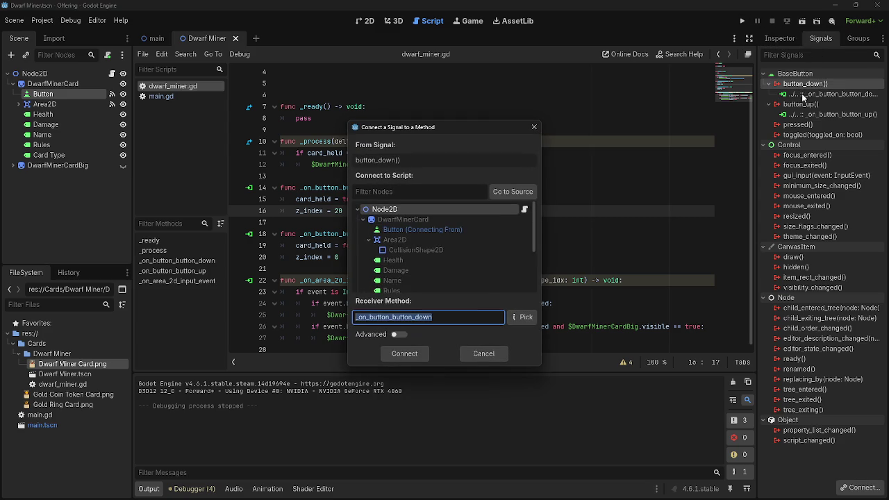
Try reconnecting button_down and button_up, checking the existing connections to _on_button_button_down.
click(417, 359)
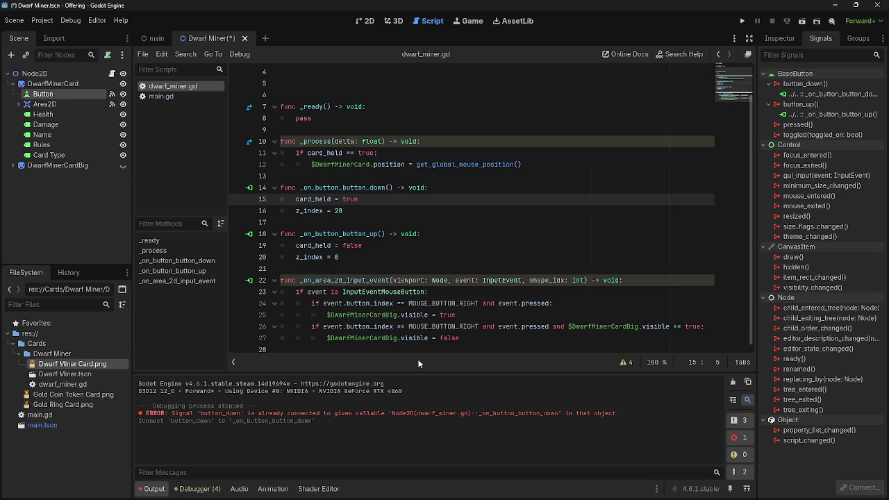
click(249, 187)
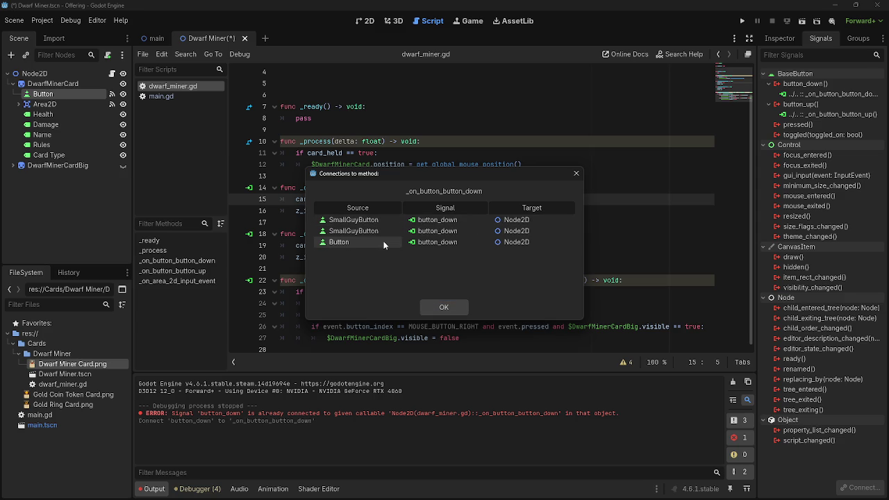
click(576, 173)
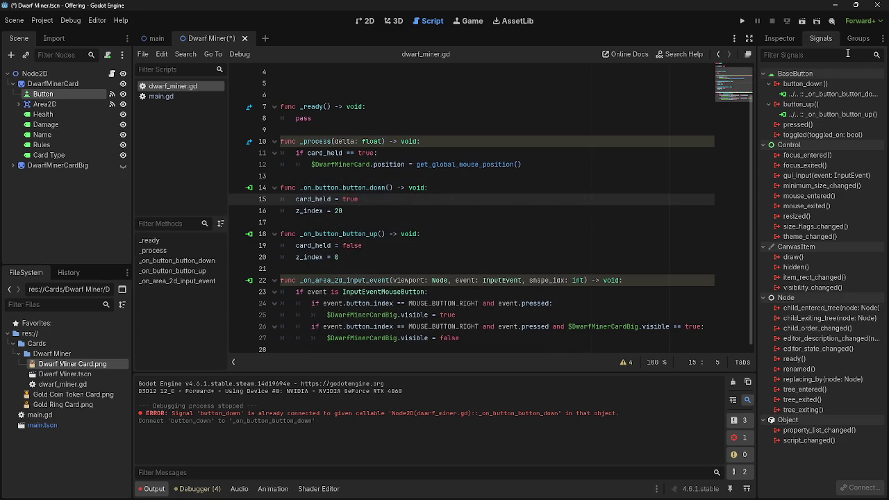
click(848, 106)
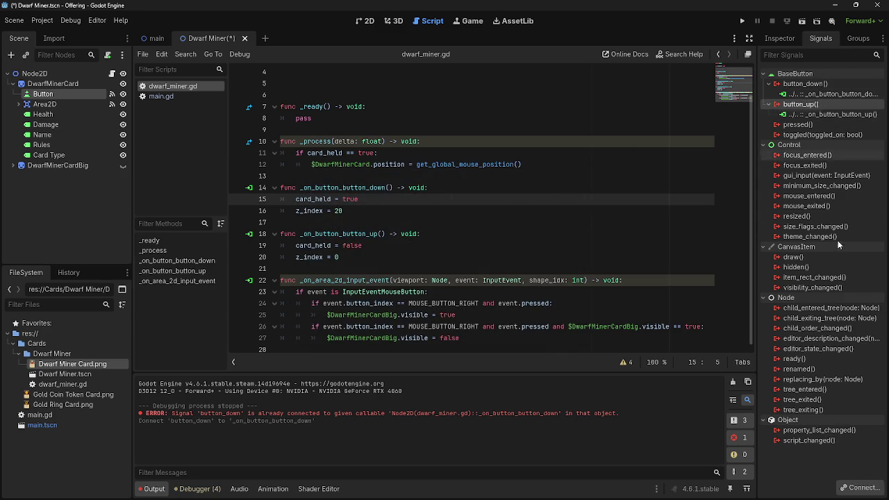
click(857, 487)
click(404, 353)
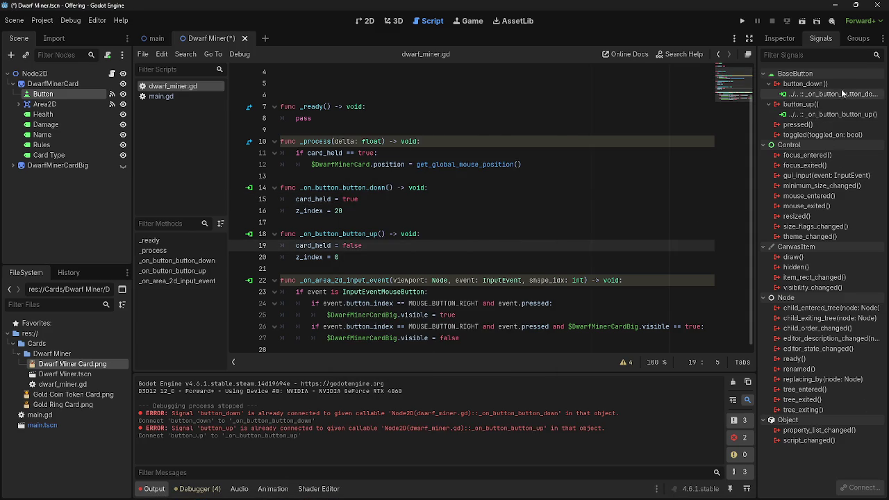
Disconnect both the button_down and button_up signal connections.
click(820, 93)
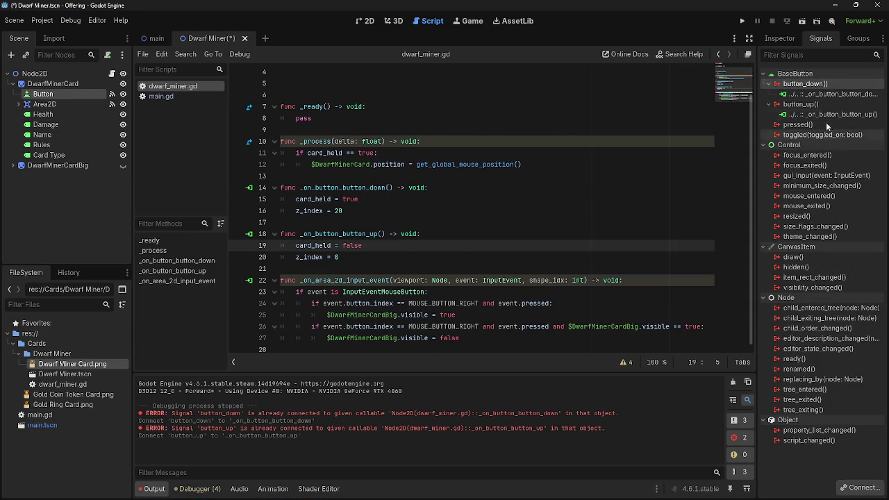
click(858, 488)
click(840, 104)
click(857, 488)
click(805, 94)
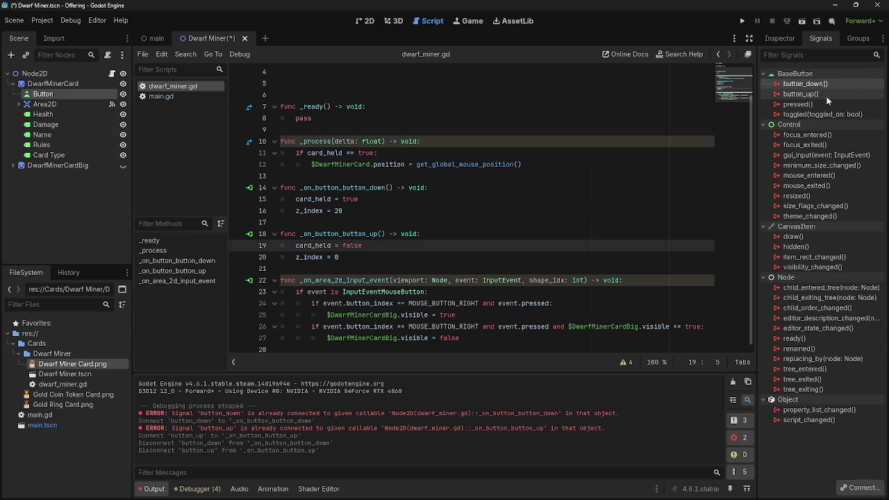